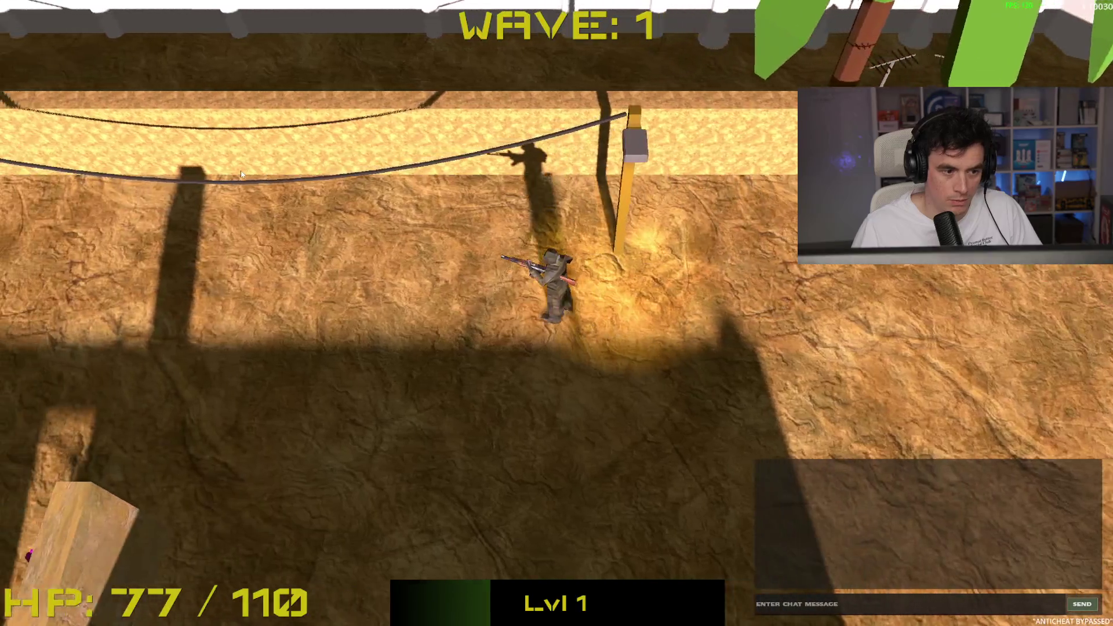
{"action": "key", "text": "a"}
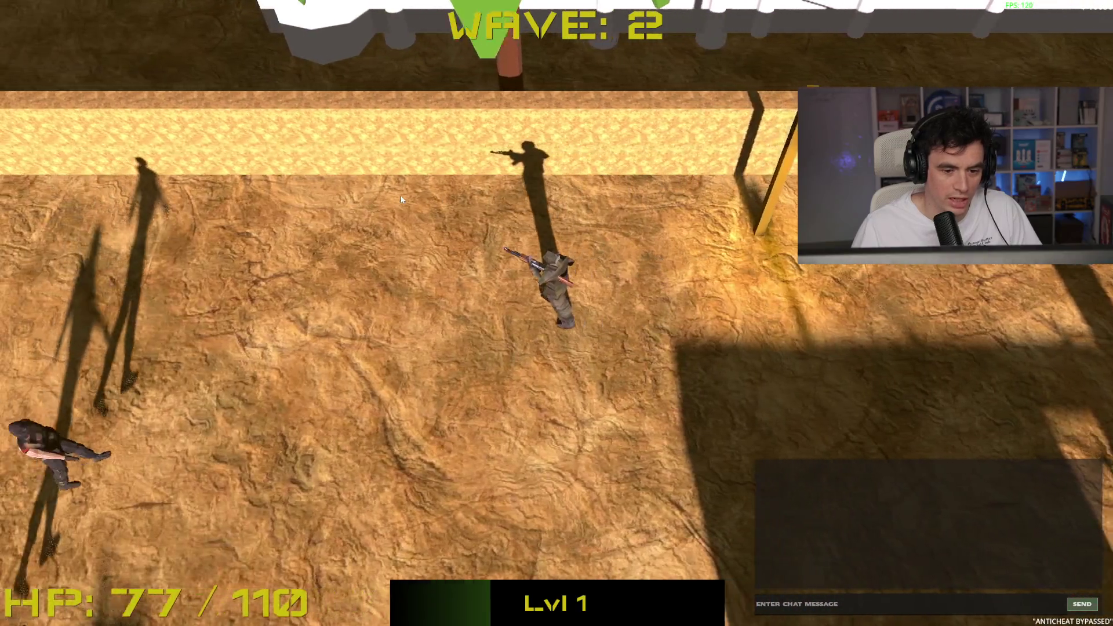
Strafe around the lobby shooting enemies left and upper right until it is cleared
{"action": "left_click", "coordinate": [394, 340]}
{"action": "key", "text": "d"}
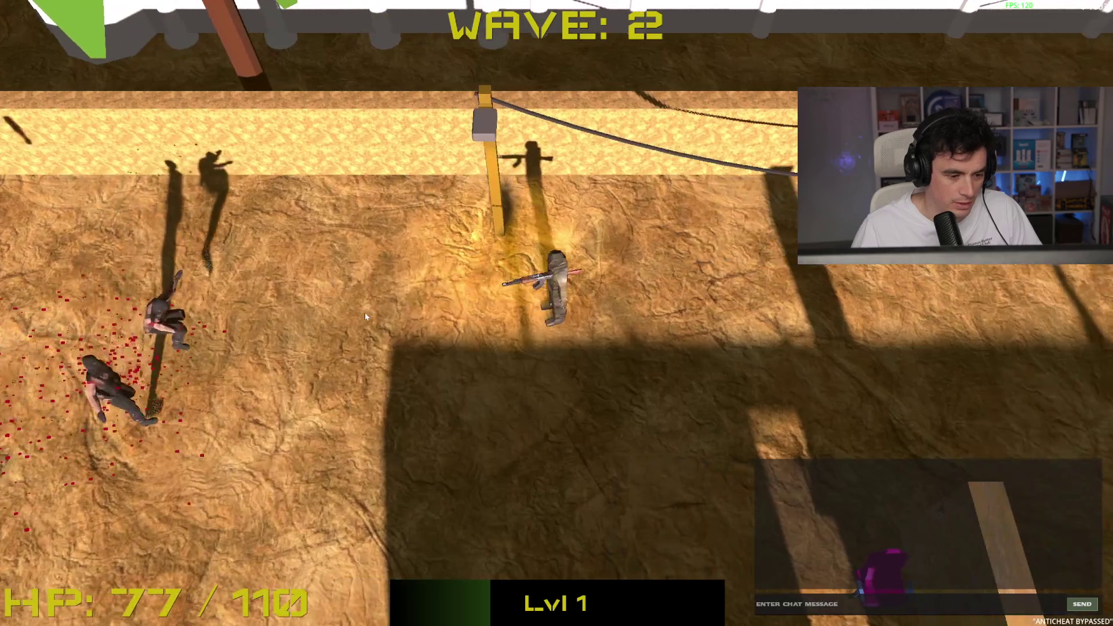
{"action": "left_click", "coordinate": [364, 312]}
{"action": "key", "text": "a"}
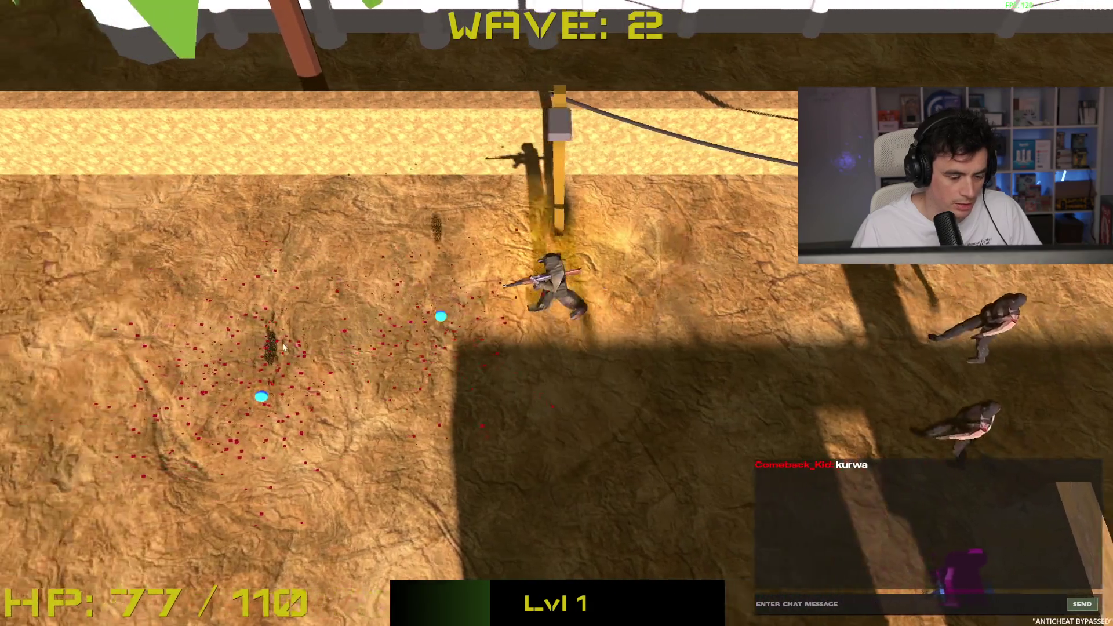
{"action": "key", "text": "s"}
{"action": "key", "text": "s"}
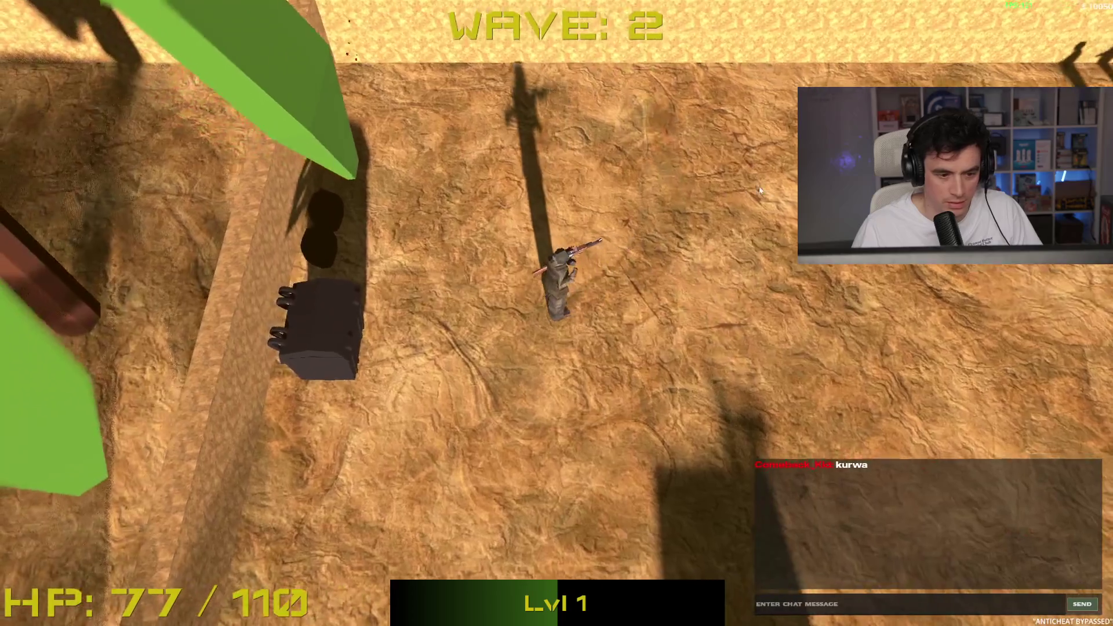
{"action": "left_click", "coordinate": [776, 110]}
{"action": "left_click", "coordinate": [751, 102]}
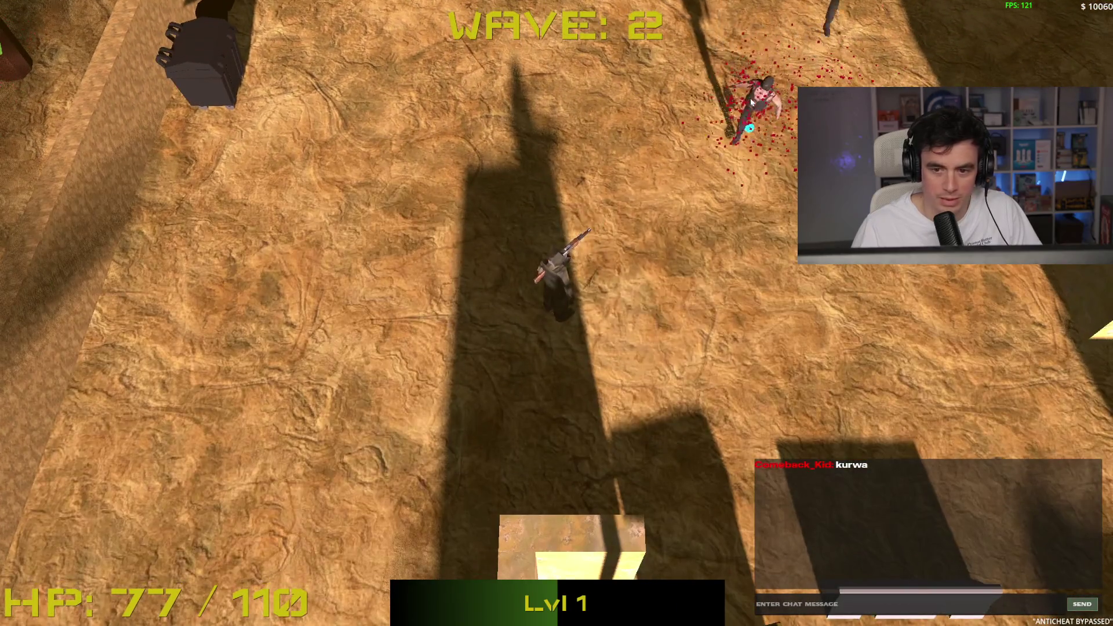
{"action": "key", "text": "w"}
{"action": "key", "text": "d"}
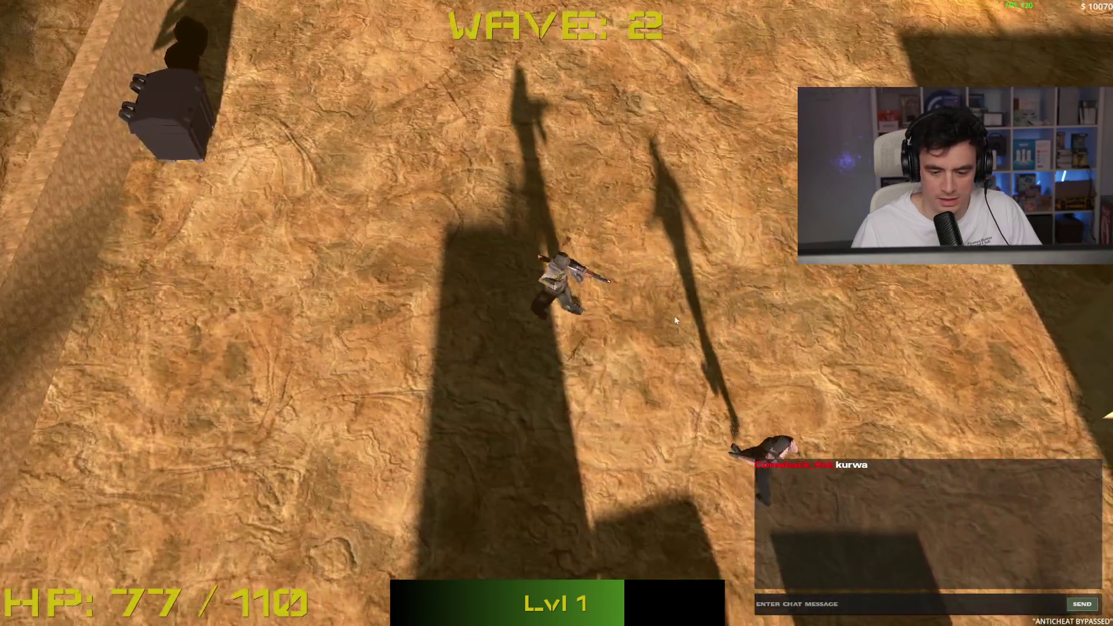
{"action": "left_click", "coordinate": [737, 243]}
{"action": "left_click", "coordinate": [736, 225]}
Push east past the barrel and building, shooting the next groups of enemies
{"action": "key", "text": "d"}
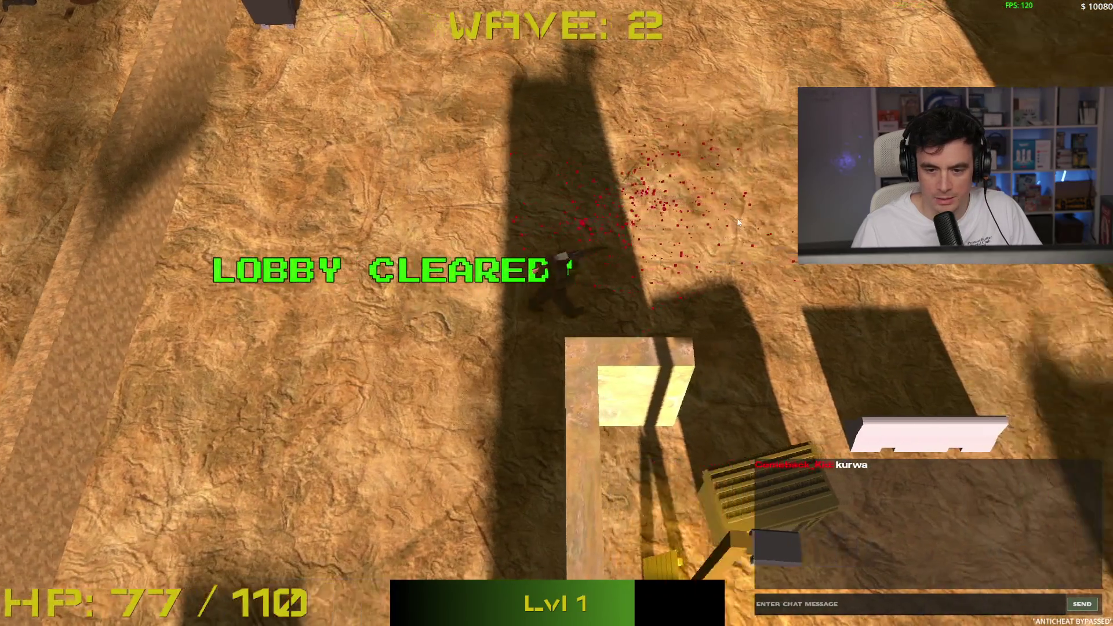
{"action": "key", "text": "d"}
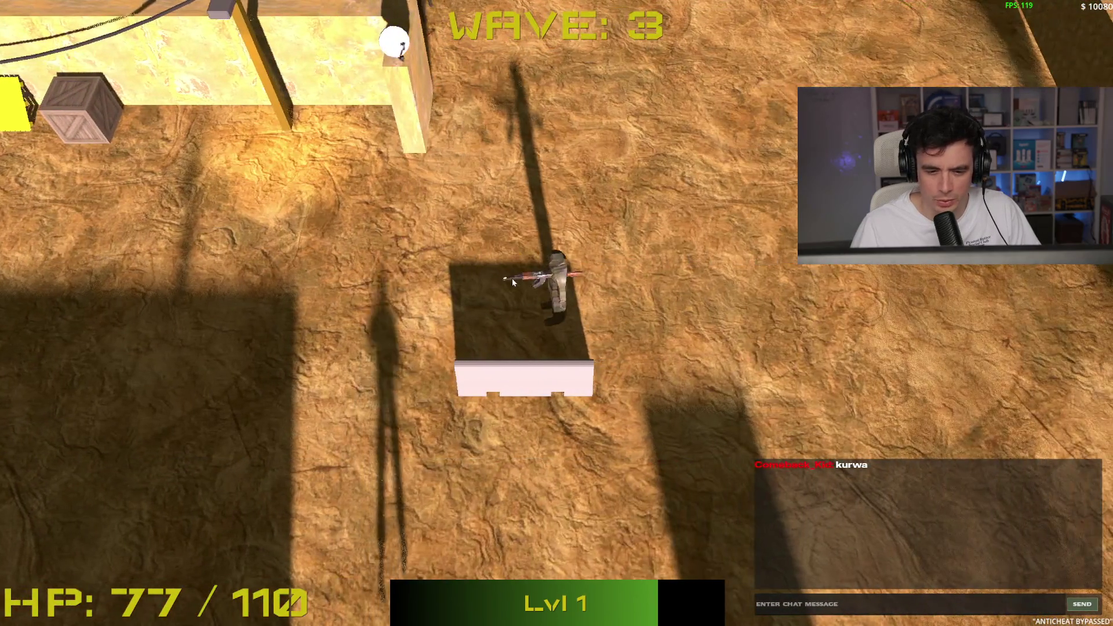
{"action": "key", "text": "s"}
{"action": "key", "text": "d"}
{"action": "left_click", "coordinate": [404, 261]}
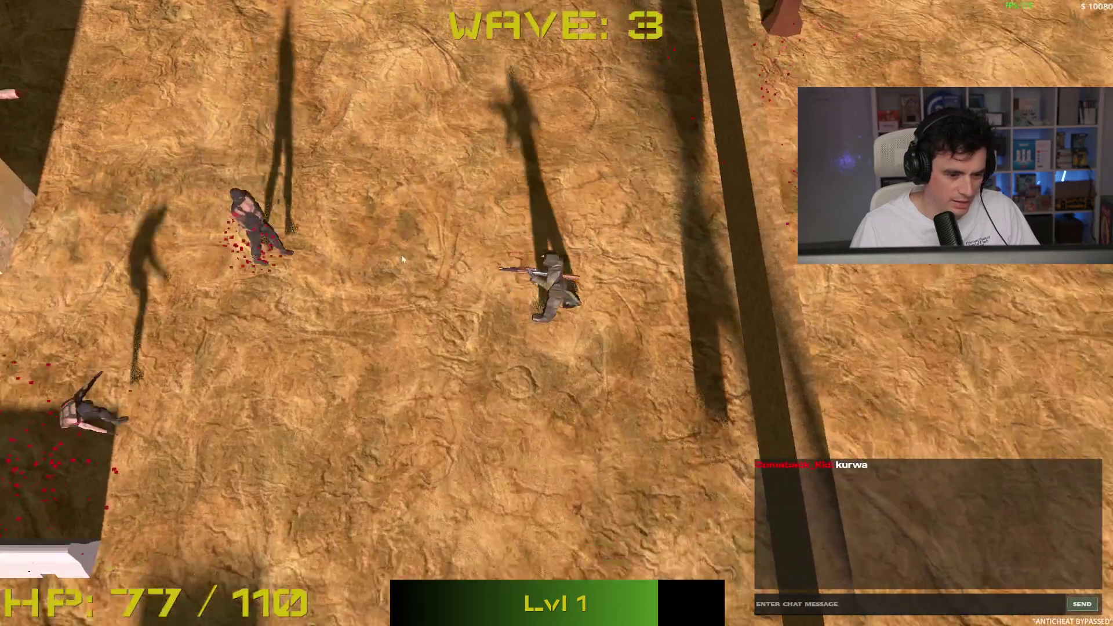
{"action": "key", "text": "s"}
{"action": "key", "text": "a"}
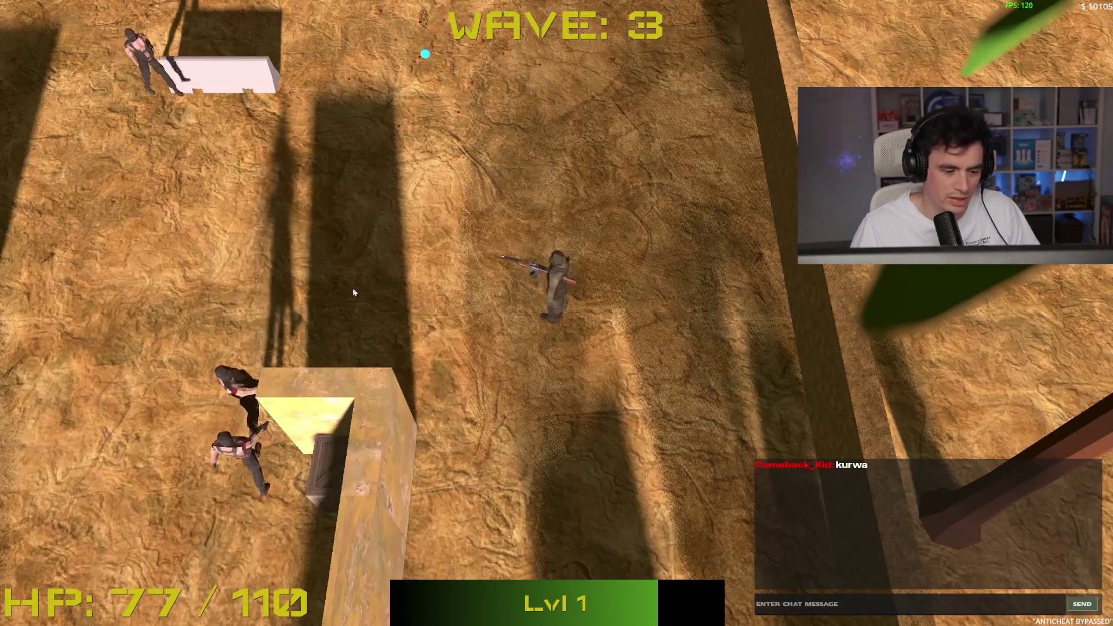
{"action": "left_click", "coordinate": [329, 380]}
{"action": "key", "text": "s"}
{"action": "left_click", "coordinate": [482, 169]}
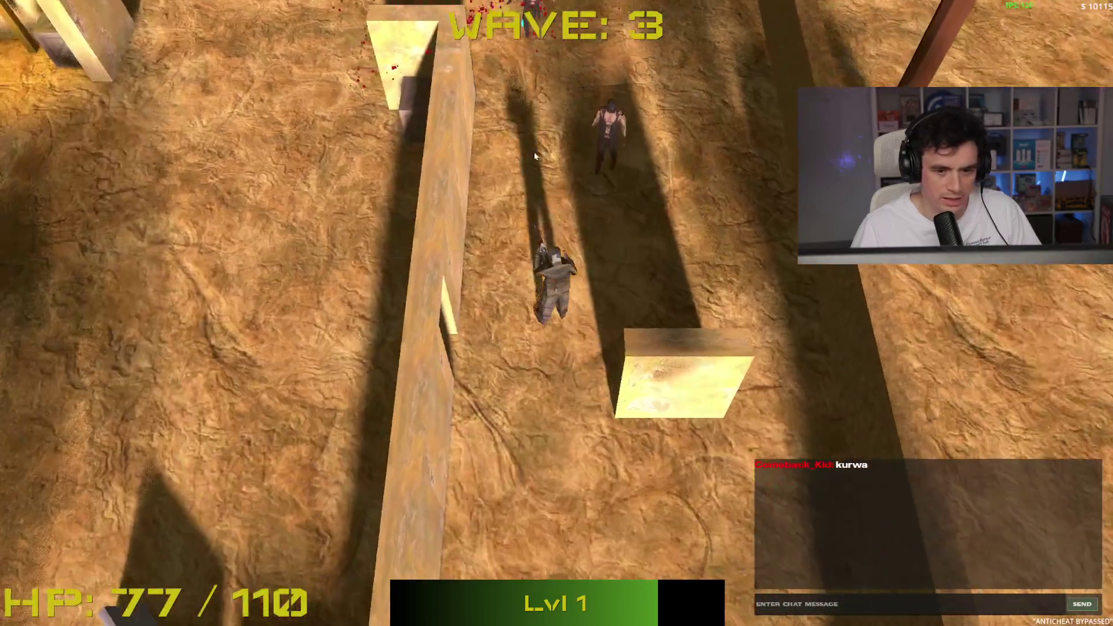
Walk the soldier south through the corridors and onto the level-up orb
{"action": "key", "text": "s"}
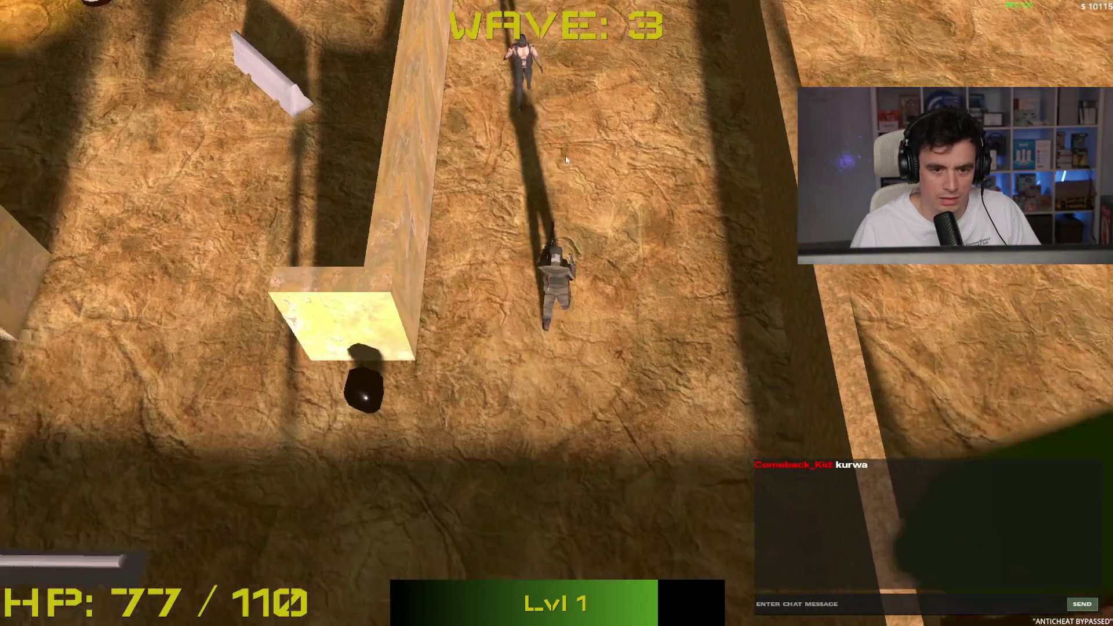
{"action": "key", "text": "s"}
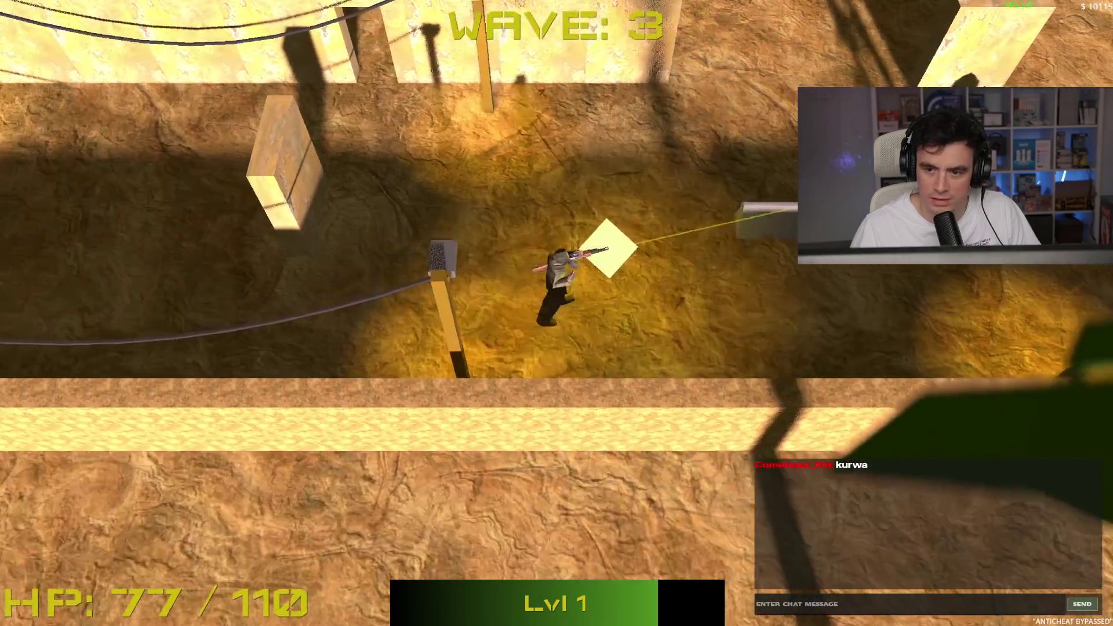
{"action": "key", "text": "s"}
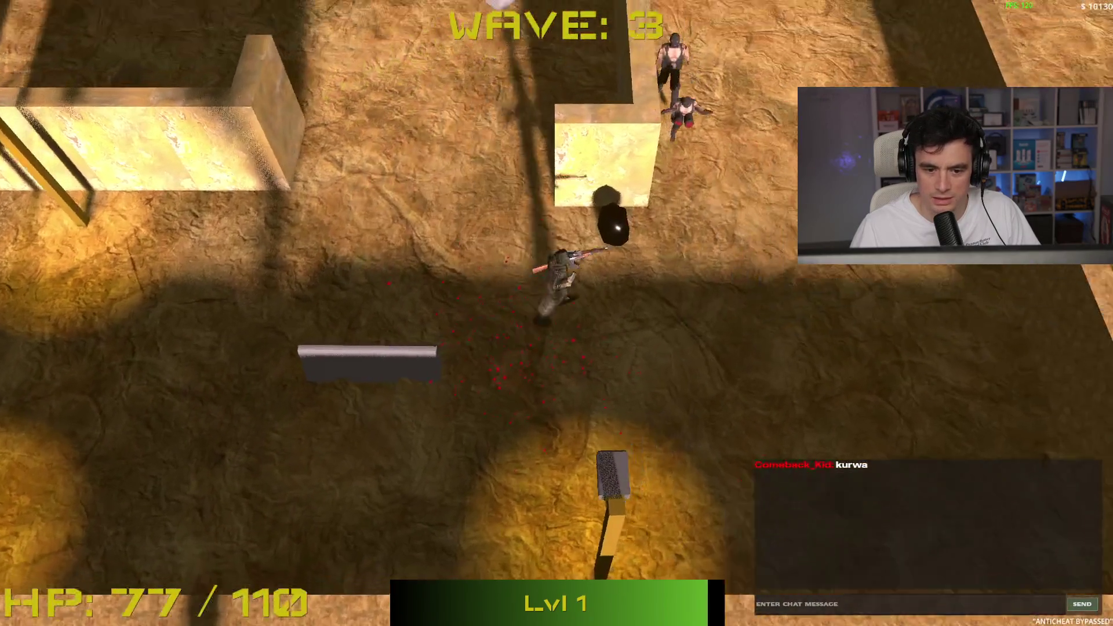
{"action": "key", "text": "w"}
{"action": "key", "text": "a"}
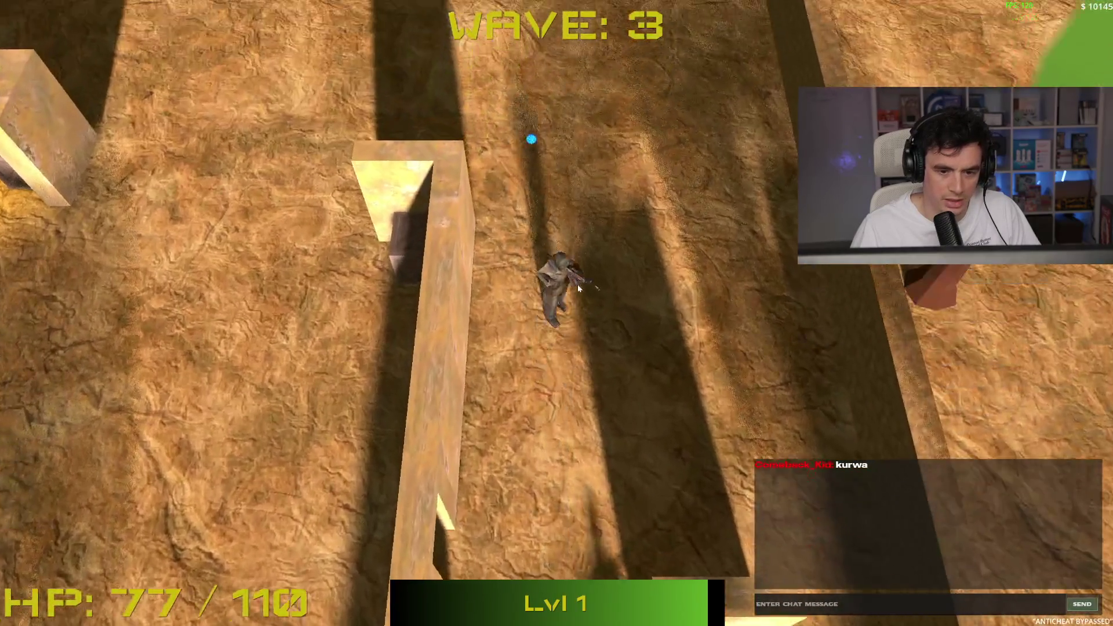
{"action": "key", "text": "w"}
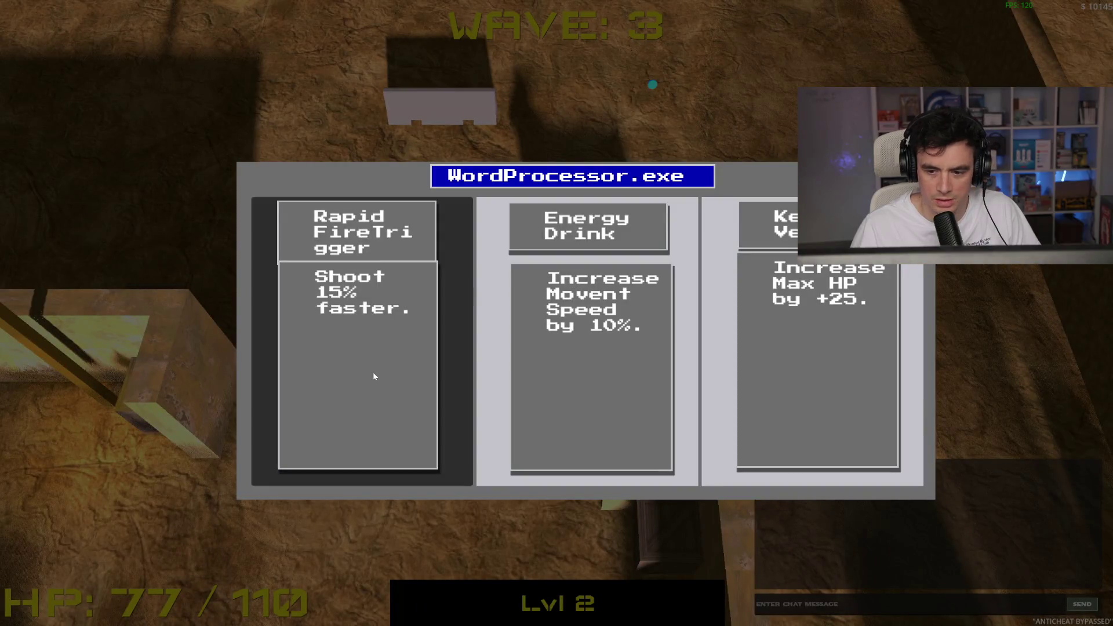
Take the Rapid FireTrigger upgrade and shoot the enemies at the top
{"action": "left_click", "coordinate": [373, 376]}
{"action": "key", "text": "s"}
{"action": "key", "text": "s"}
{"action": "key", "text": "w"}
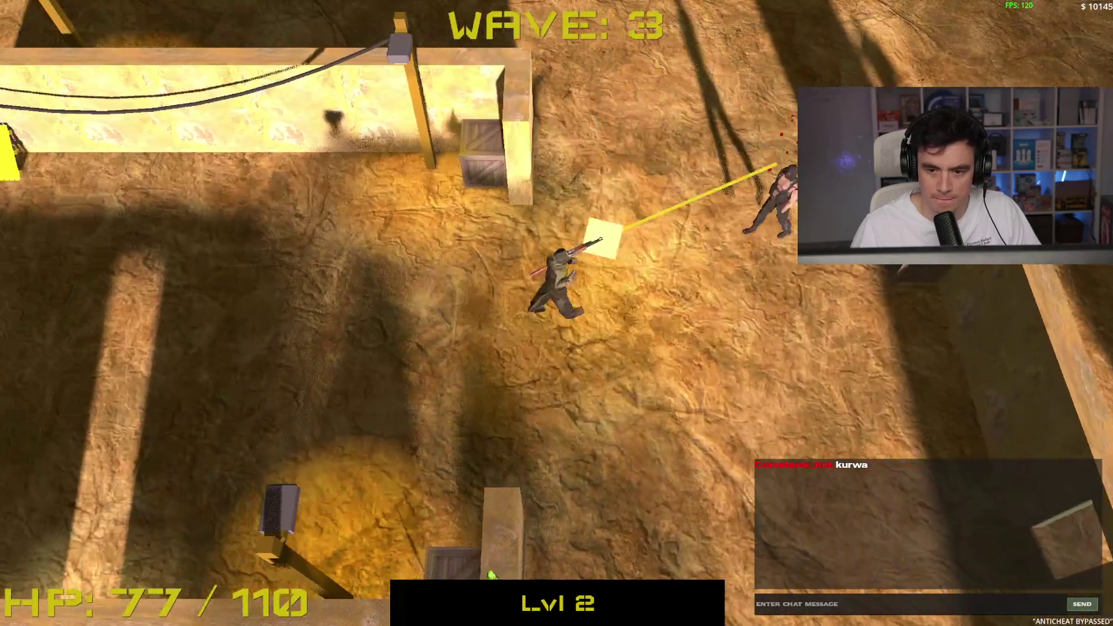
{"action": "key", "text": "w"}
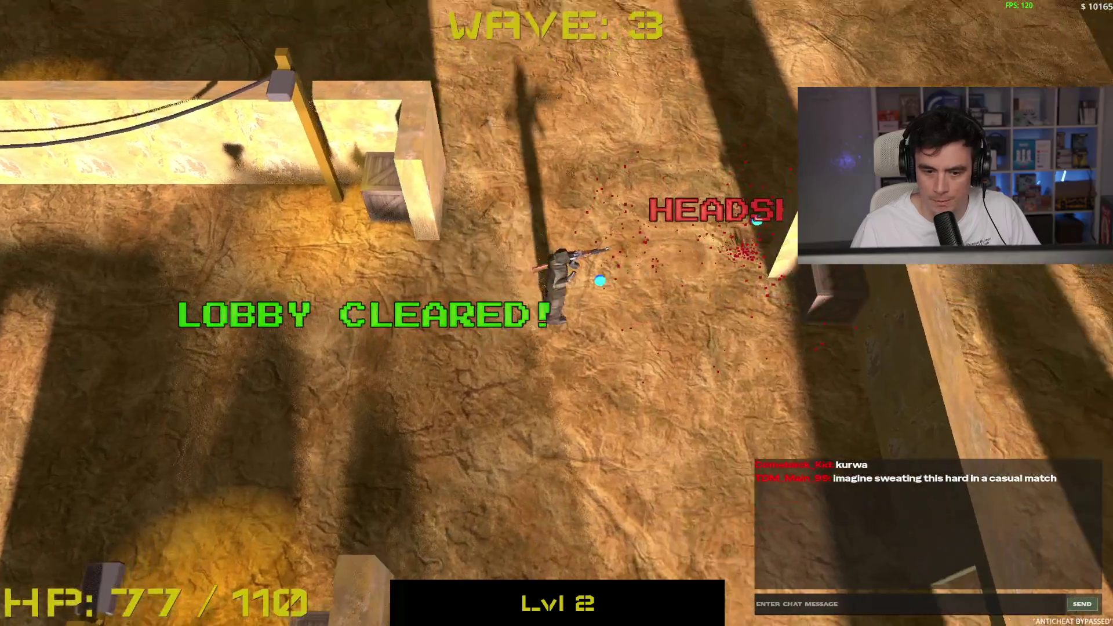
{"action": "key", "text": "w"}
{"action": "key", "text": "d"}
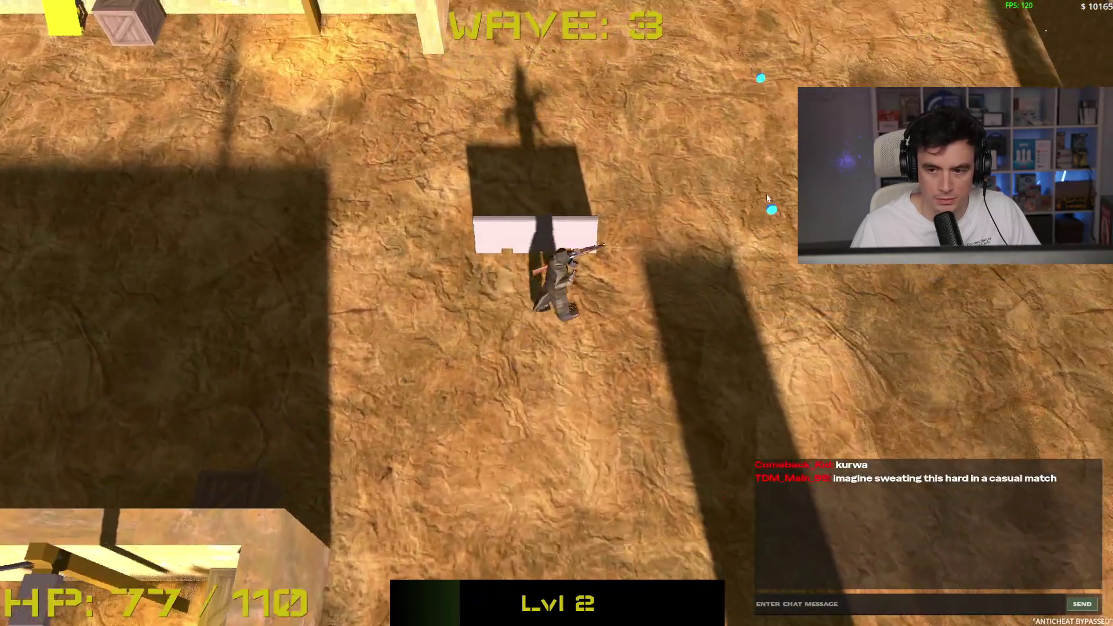
{"action": "key", "text": "s"}
{"action": "left_click", "coordinate": [560, 164]}
{"action": "key", "text": "s"}
{"action": "left_click", "coordinate": [556, 145]}
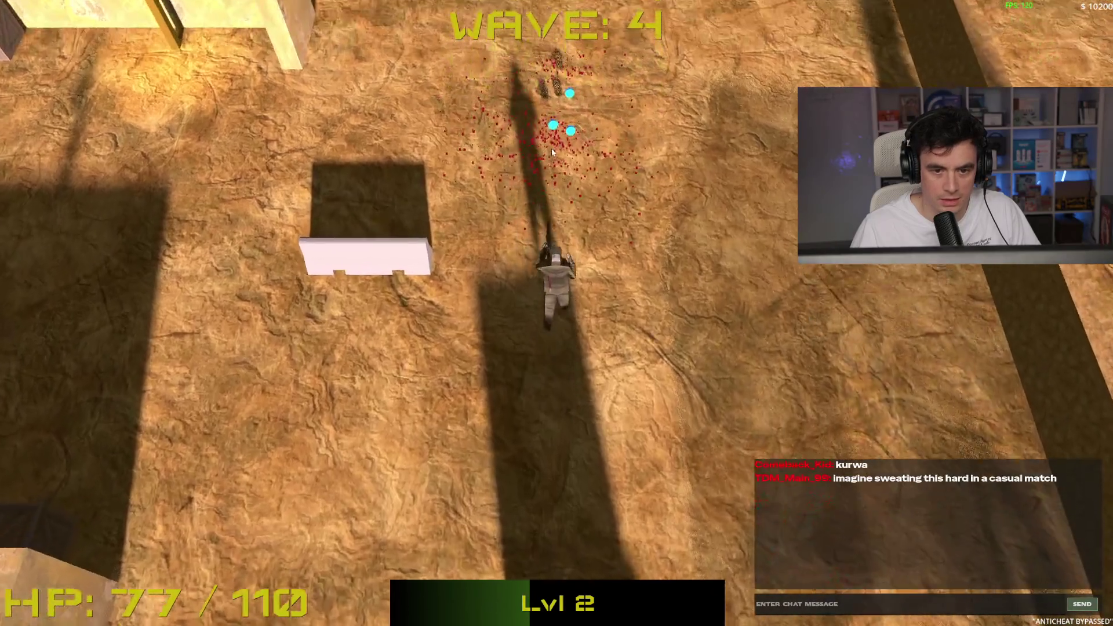
Push north and kill the wave 4 enemies to the left and right
{"action": "key", "text": "w"}
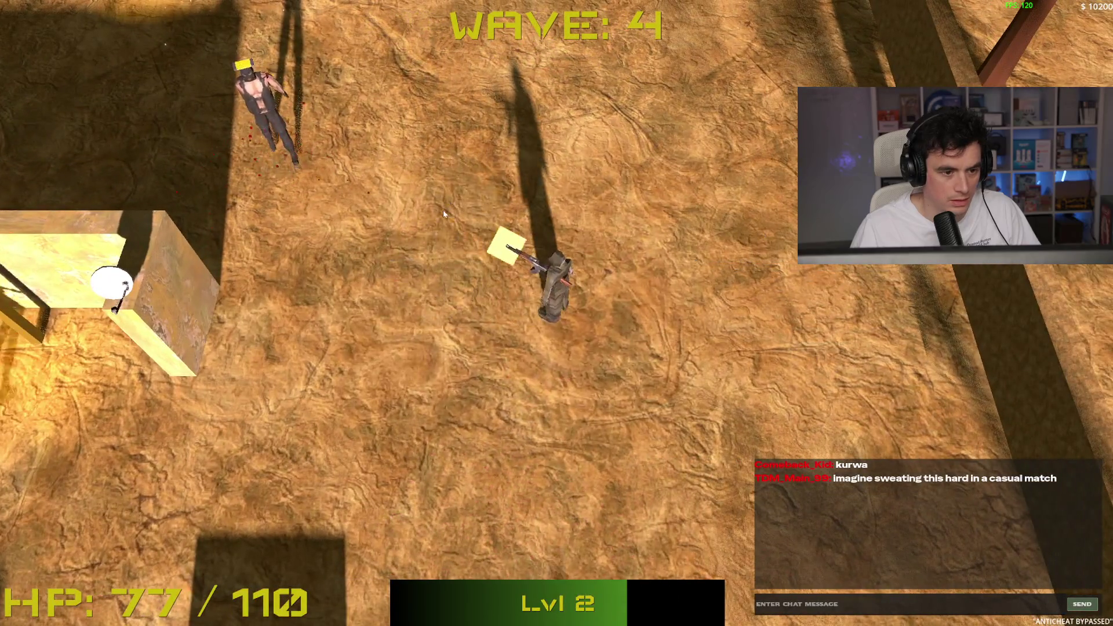
{"action": "left_click", "coordinate": [442, 214]}
{"action": "key", "text": "w"}
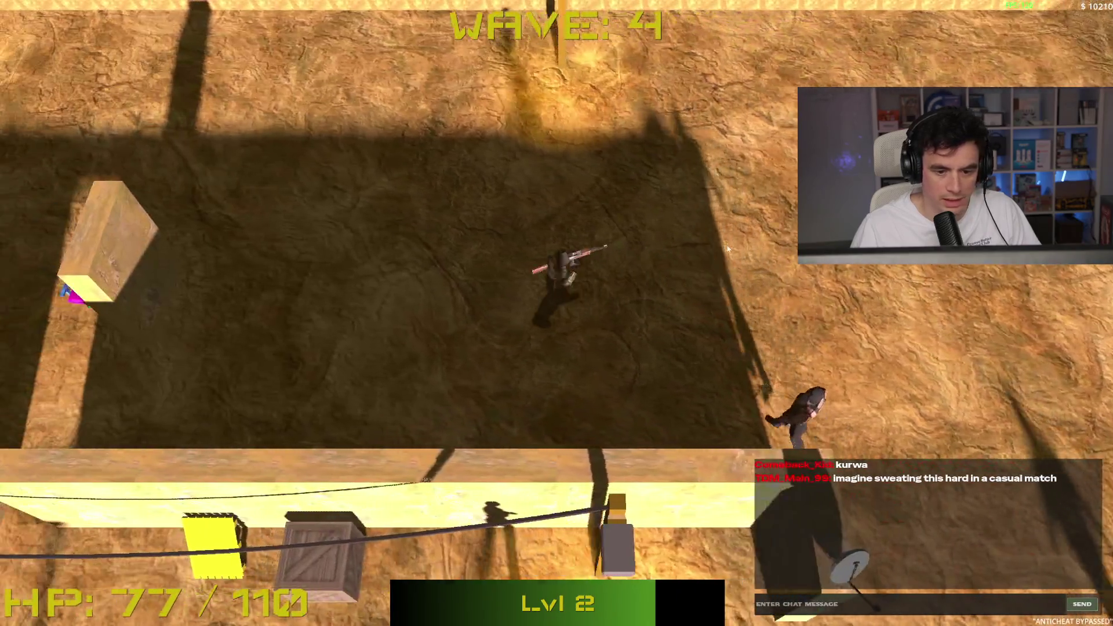
{"action": "key", "text": "a"}
{"action": "left_click", "coordinate": [829, 336]}
{"action": "key", "text": "d"}
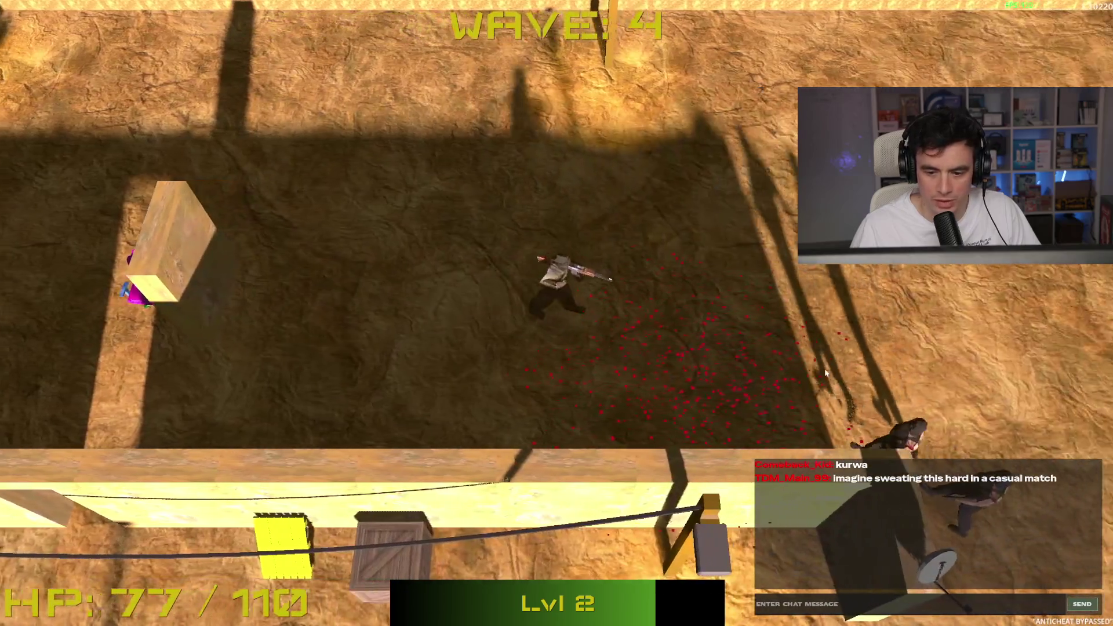
{"action": "key", "text": "a"}
{"action": "left_click", "coordinate": [921, 396]}
{"action": "left_click", "coordinate": [921, 396]}
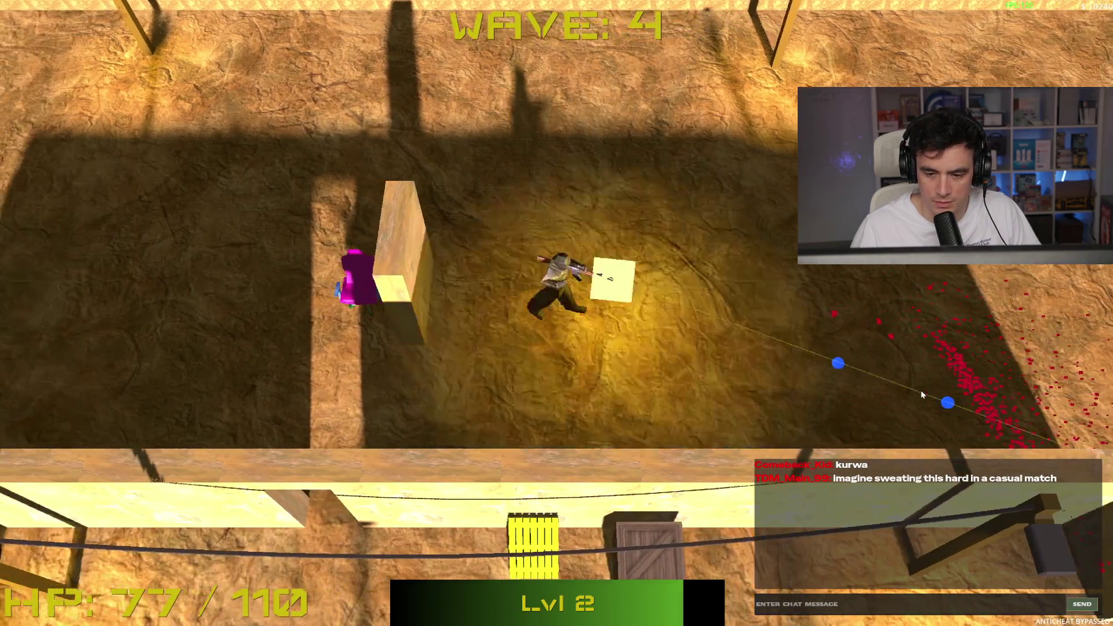
{"action": "key", "text": "d"}
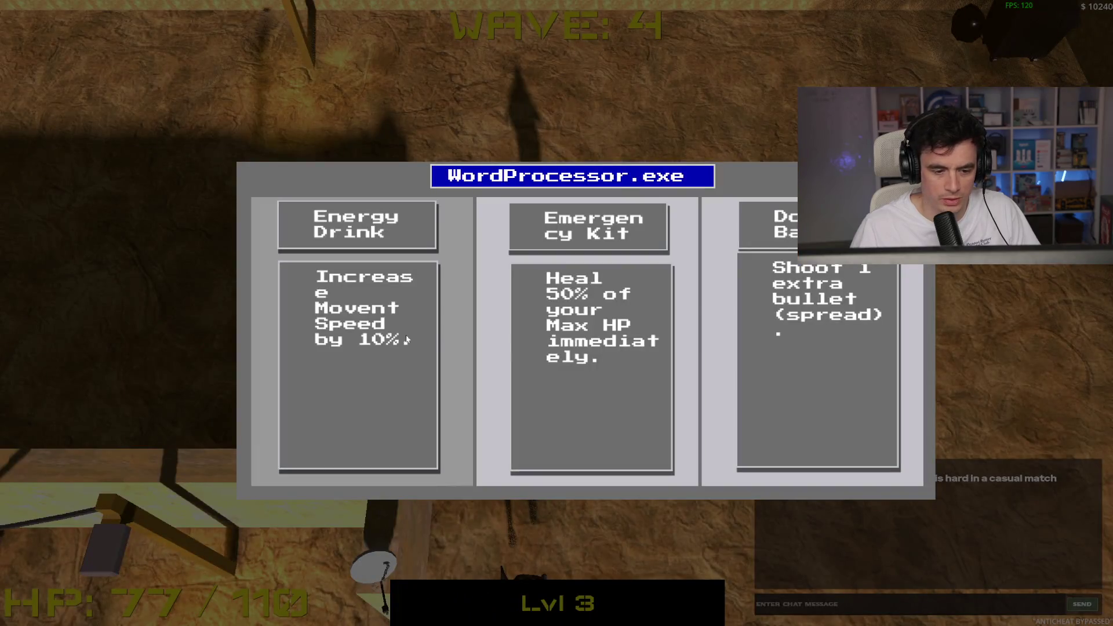
Pick the third upgrade card and fight the enemies to the lower left
{"action": "left_click", "coordinate": [830, 352]}
{"action": "left_click", "coordinate": [261, 376]}
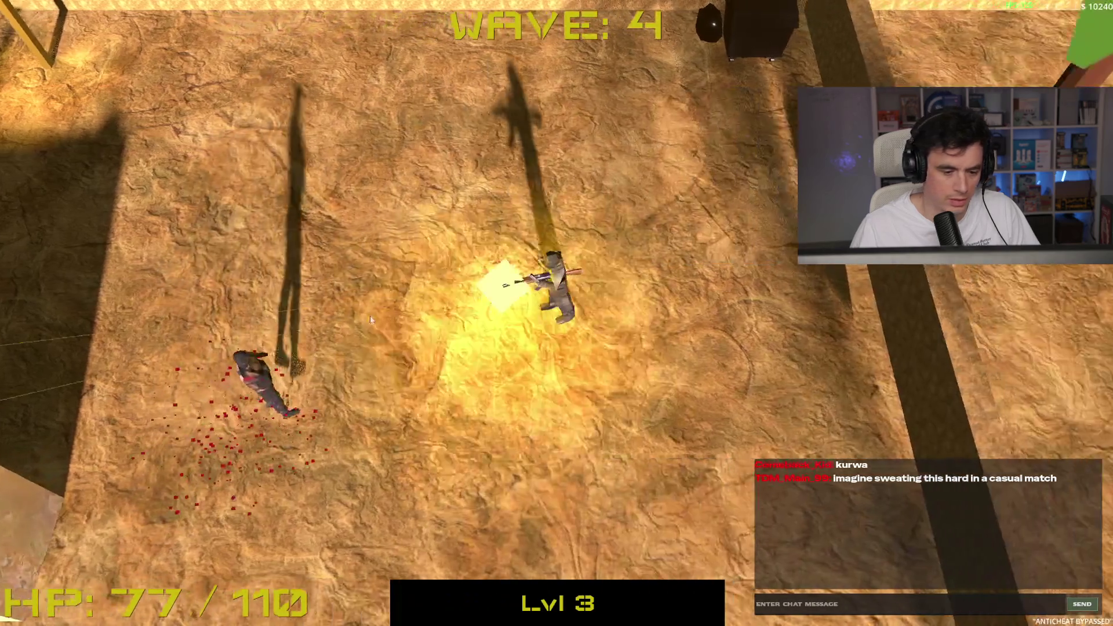
{"action": "key", "text": "s"}
{"action": "key", "text": "a"}
{"action": "key", "text": "w"}
{"action": "key", "text": "s"}
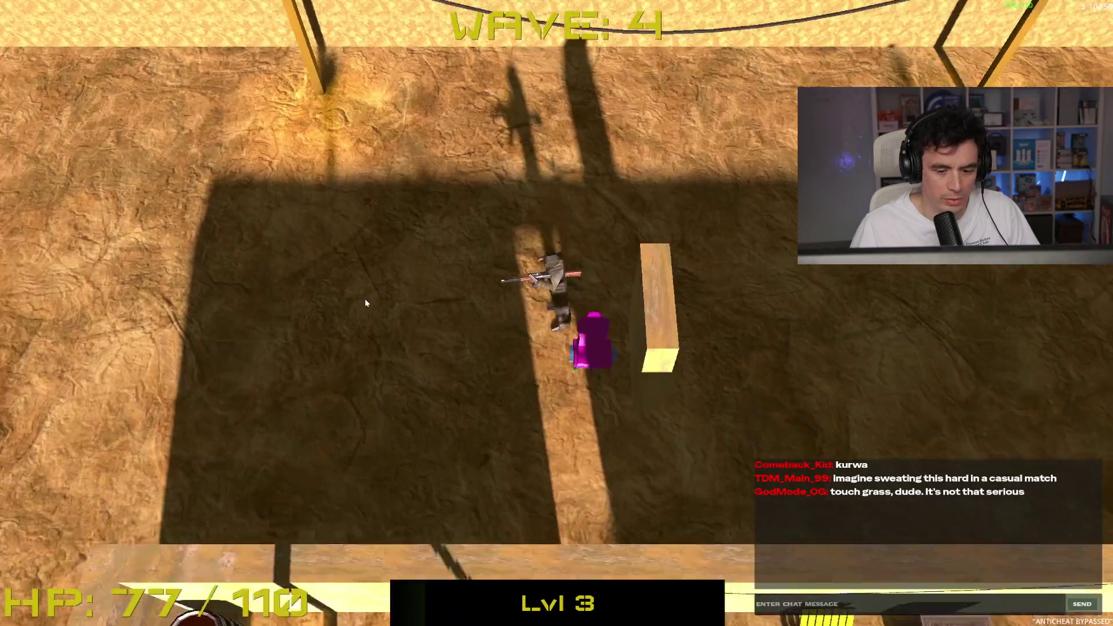
{"action": "key", "text": "a"}
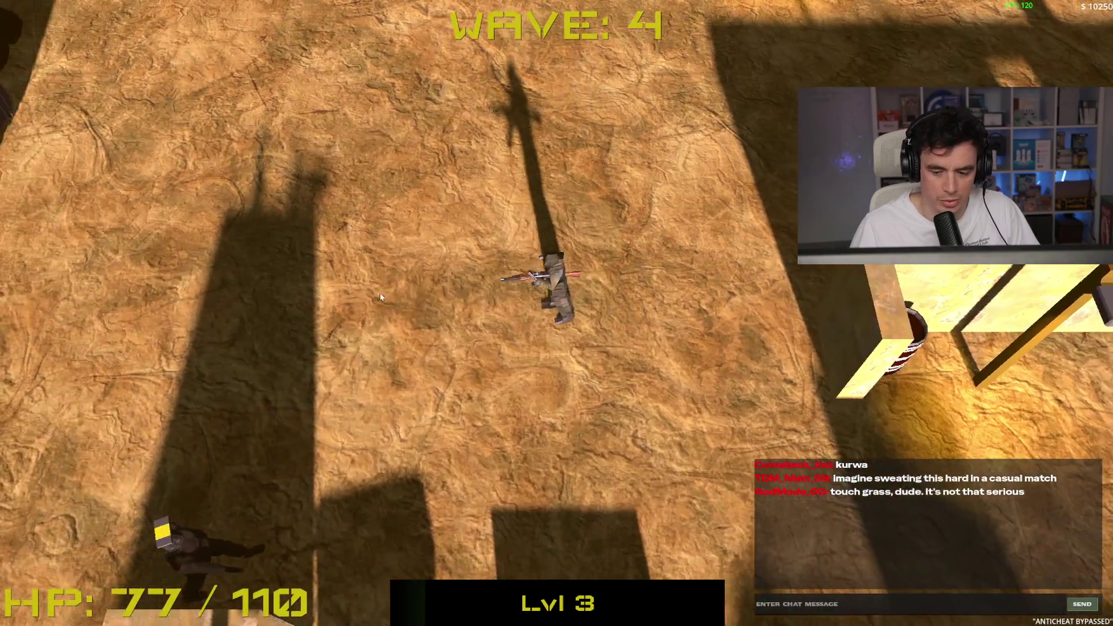
{"action": "left_click", "coordinate": [424, 418]}
Circle down and back up, killing the enemies coming from the top
{"action": "key", "text": "s"}
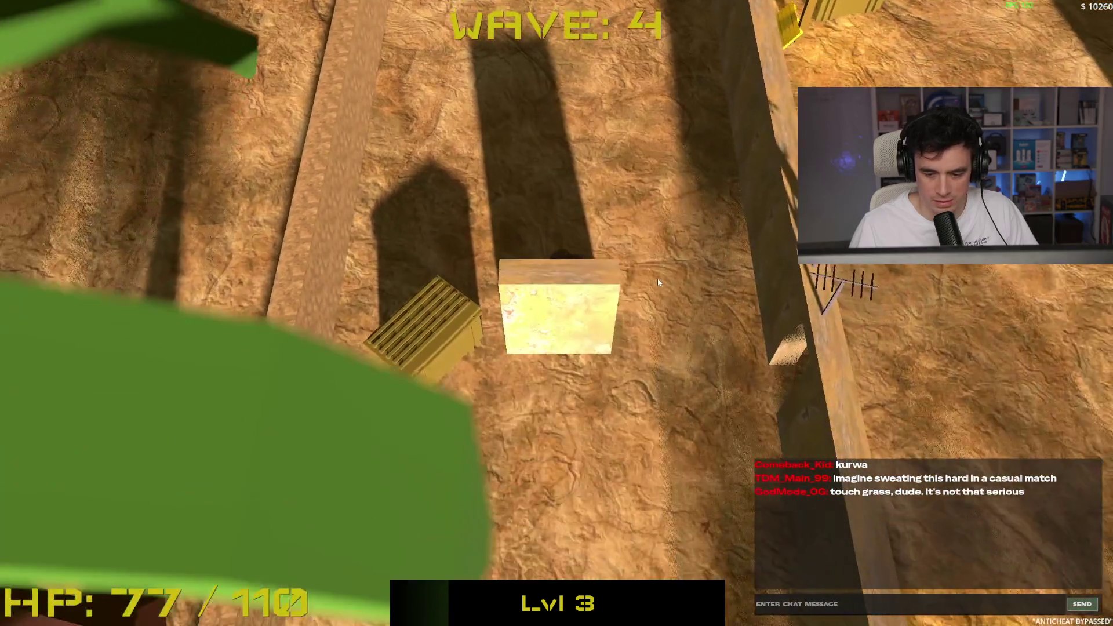
{"action": "key", "text": "d"}
{"action": "left_click", "coordinate": [551, 144]}
{"action": "left_click", "coordinate": [533, 188]}
{"action": "key", "text": "s"}
{"action": "key", "text": "a"}
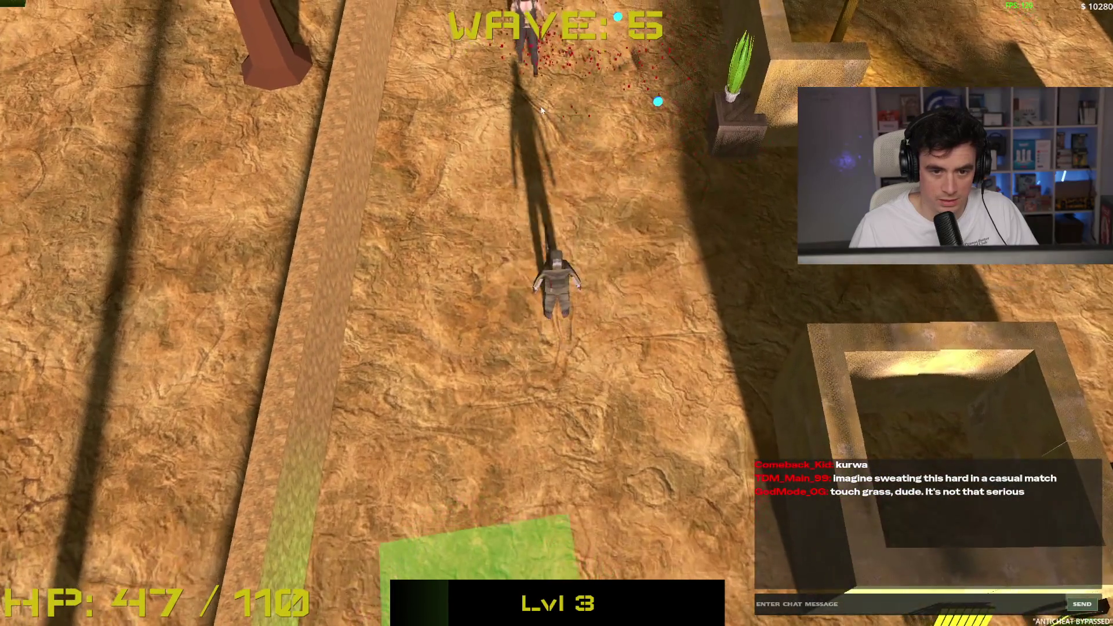
{"action": "key", "text": "w"}
{"action": "left_click", "coordinate": [587, 135]}
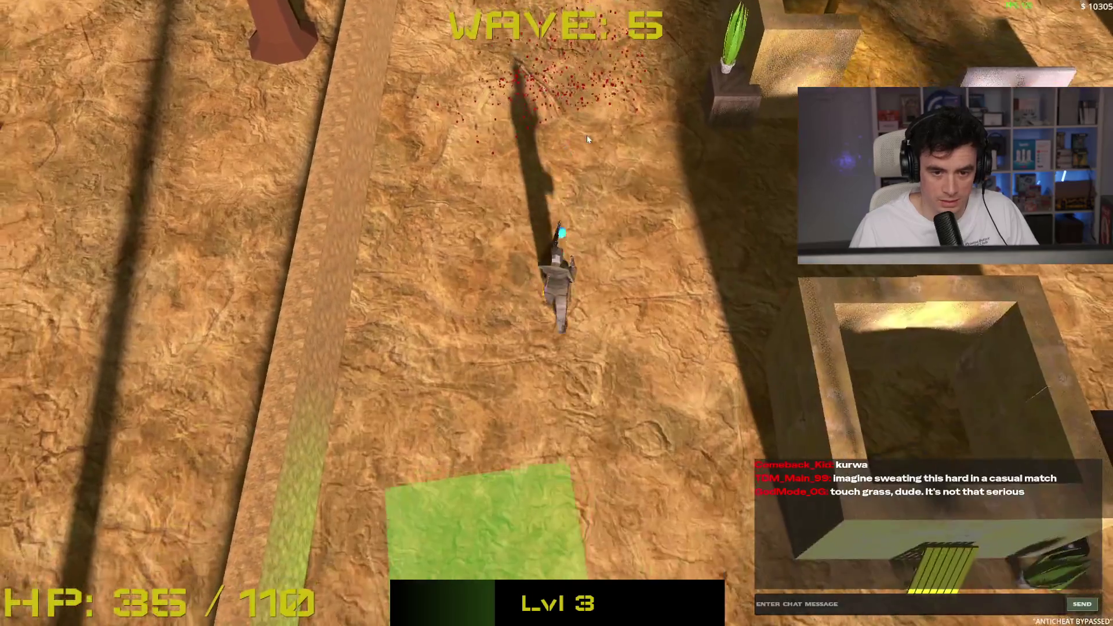
{"action": "left_click", "coordinate": [593, 139]}
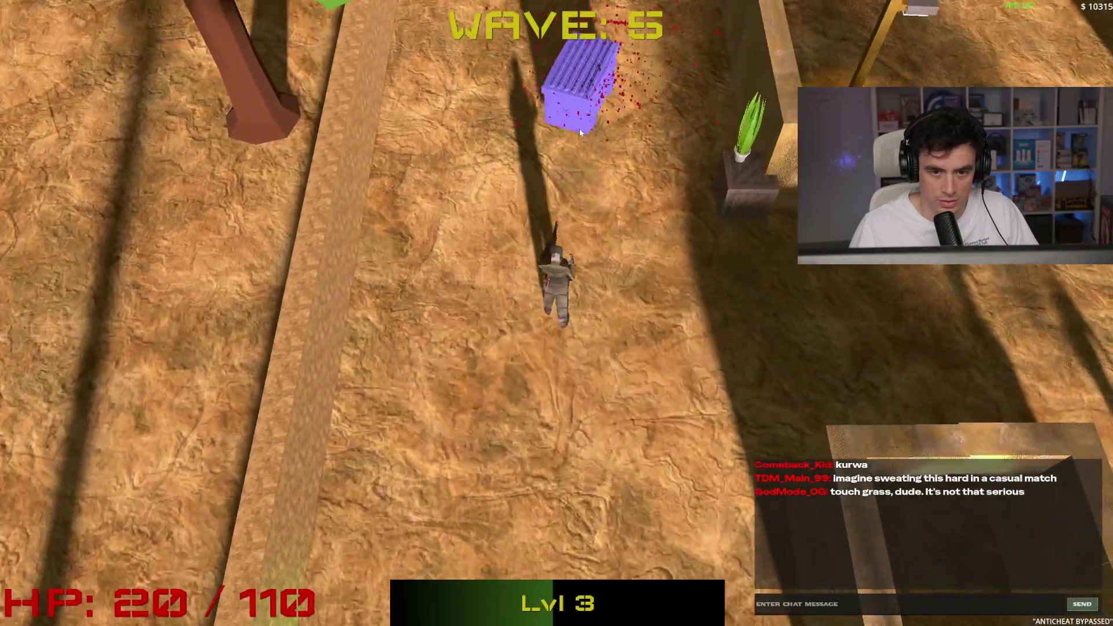
Collect the loot past the purple crate and choose the Double Barrel upgrade
{"action": "key", "text": "w"}
{"action": "key", "text": "w"}
{"action": "left_click", "coordinate": [588, 162]}
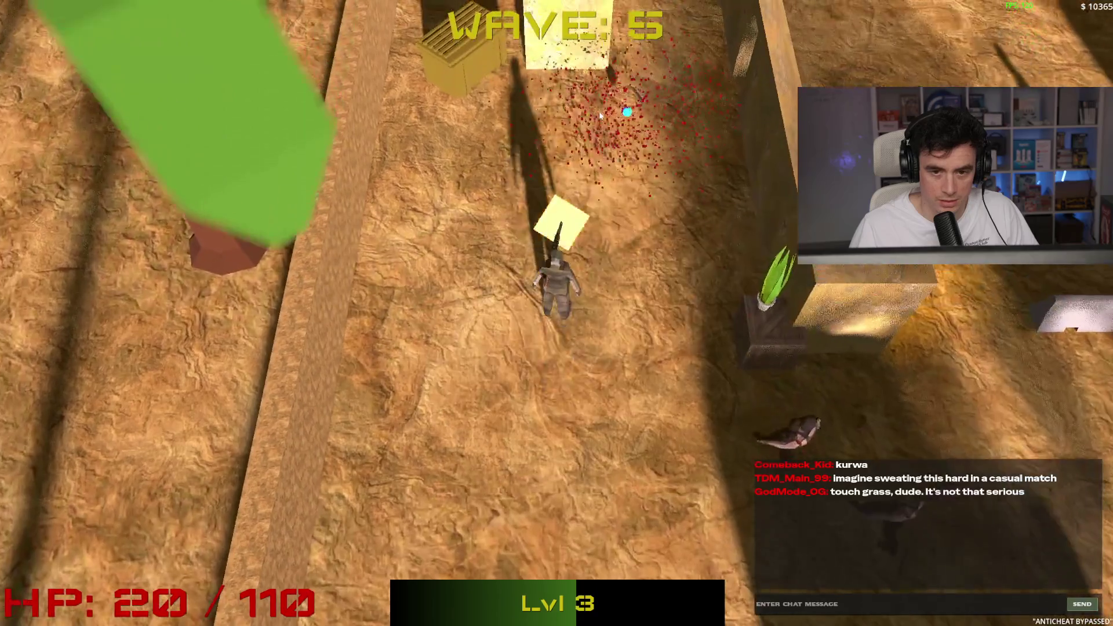
{"action": "key", "text": "space"}
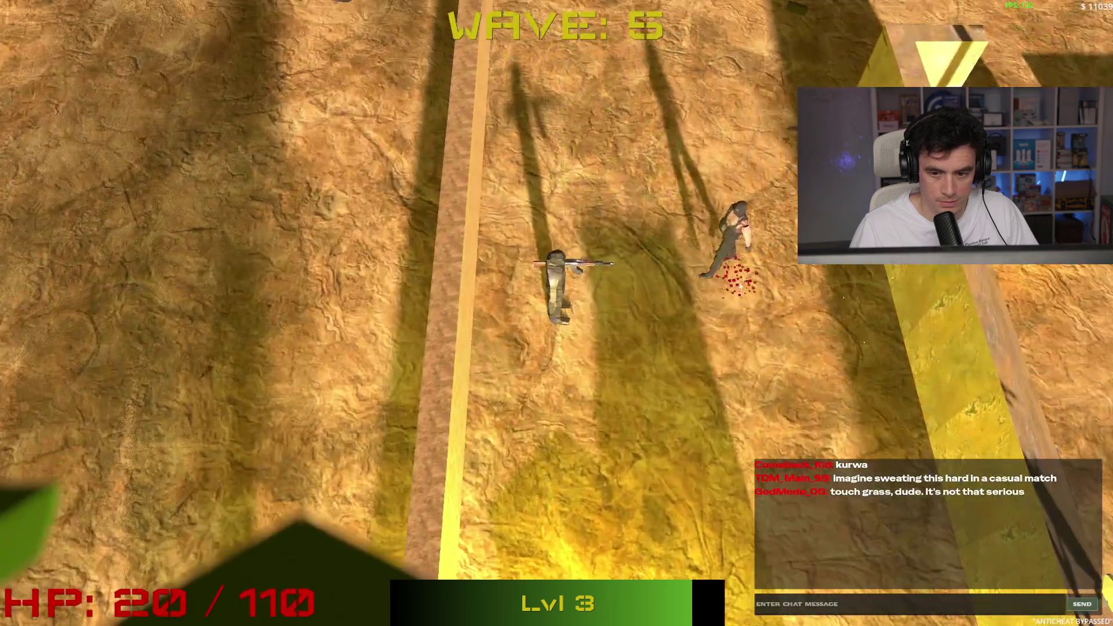
{"action": "left_click", "coordinate": [710, 253]}
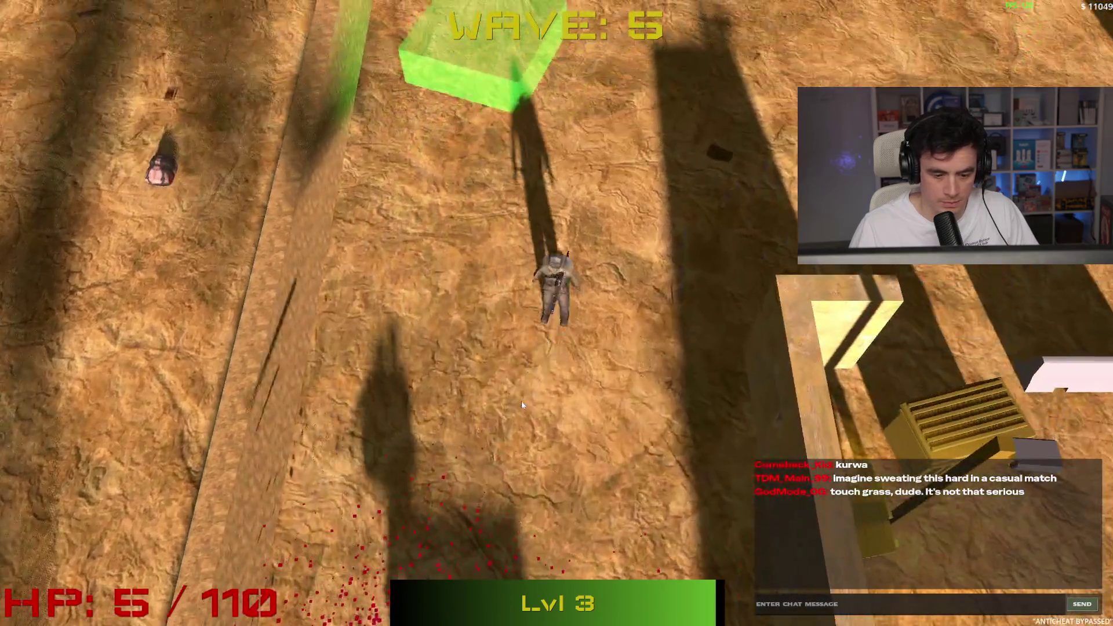
{"action": "left_click", "coordinate": [520, 400]}
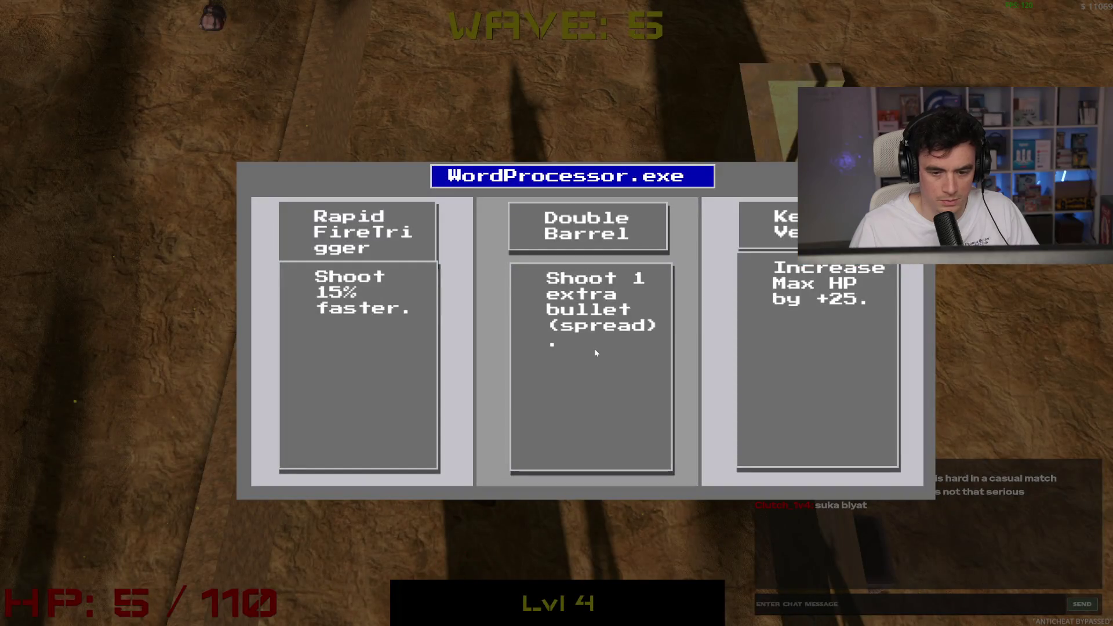
{"action": "left_click", "coordinate": [599, 342]}
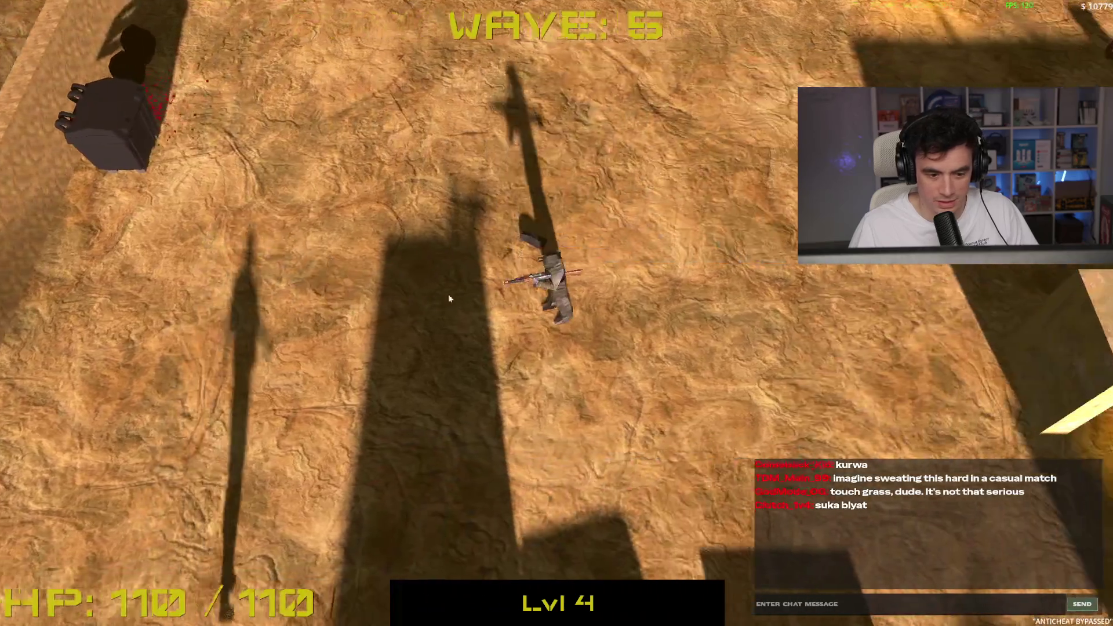
Aim and fire at the enemy to the lower left
{"action": "left_click_drag", "start_coordinate": [450, 298], "coordinate": [276, 396]}
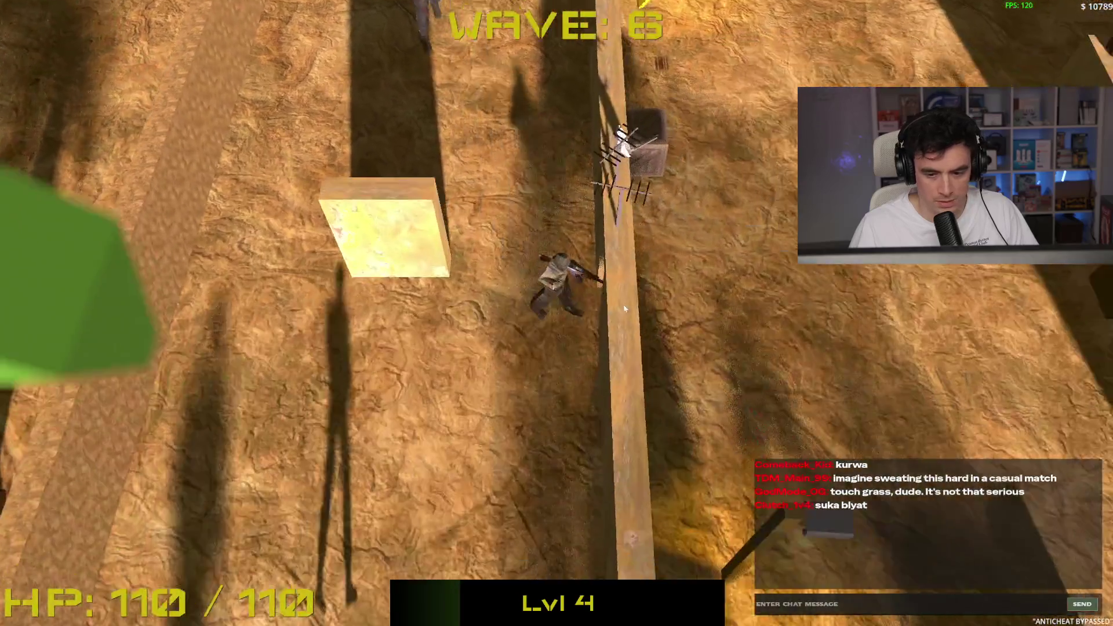
Grab the loot crates, dismissing the loot messages, then choose the HE grenade upgrade
{"action": "key", "text": "w"}
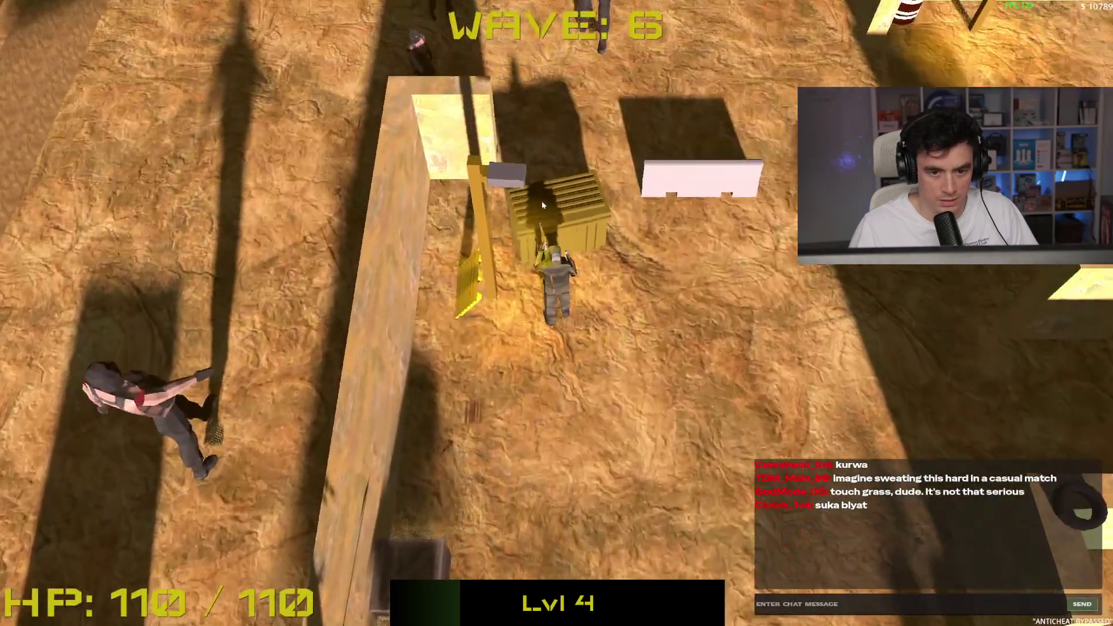
{"action": "key", "text": "space"}
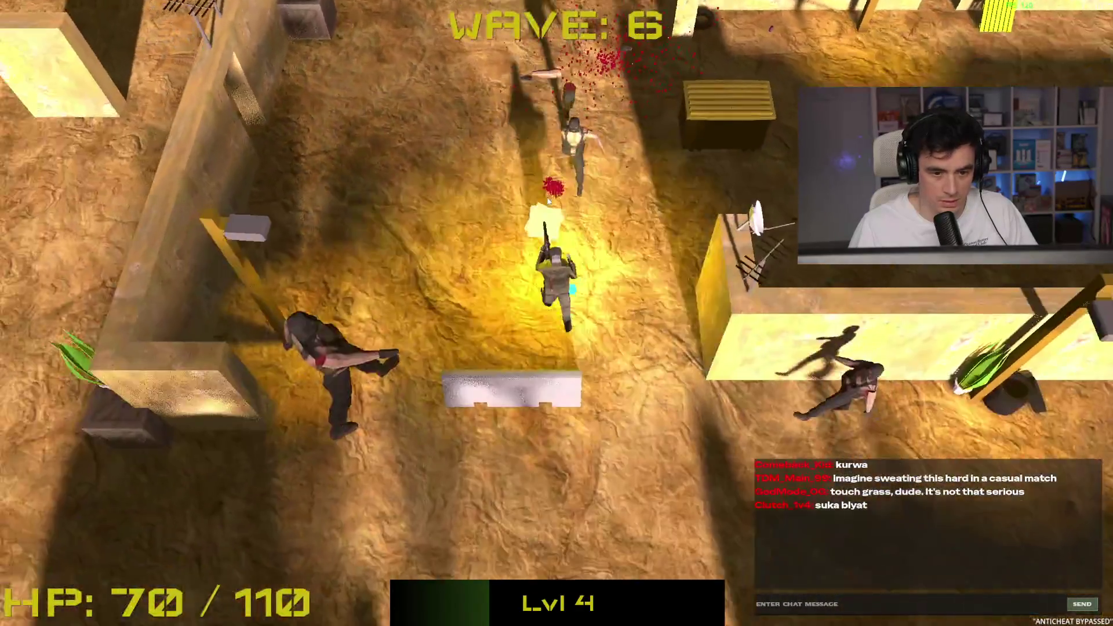
{"action": "key", "text": "space"}
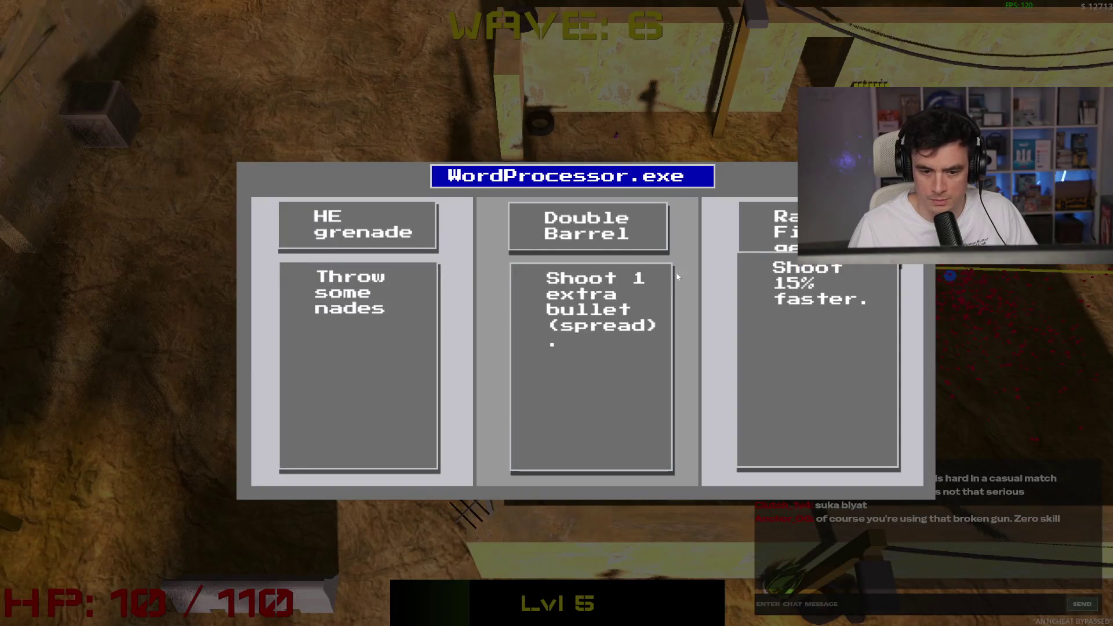
{"action": "left_click", "coordinate": [412, 348]}
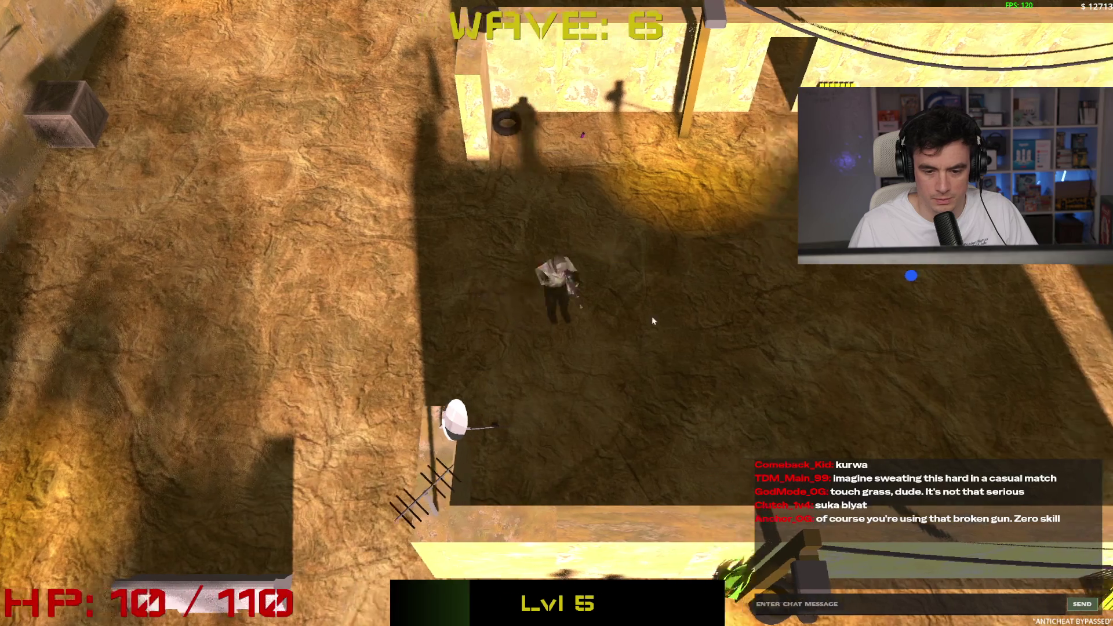
Manoeuvre the soldier north, west and south around the wave 6 lobby
{"action": "key", "text": "w"}
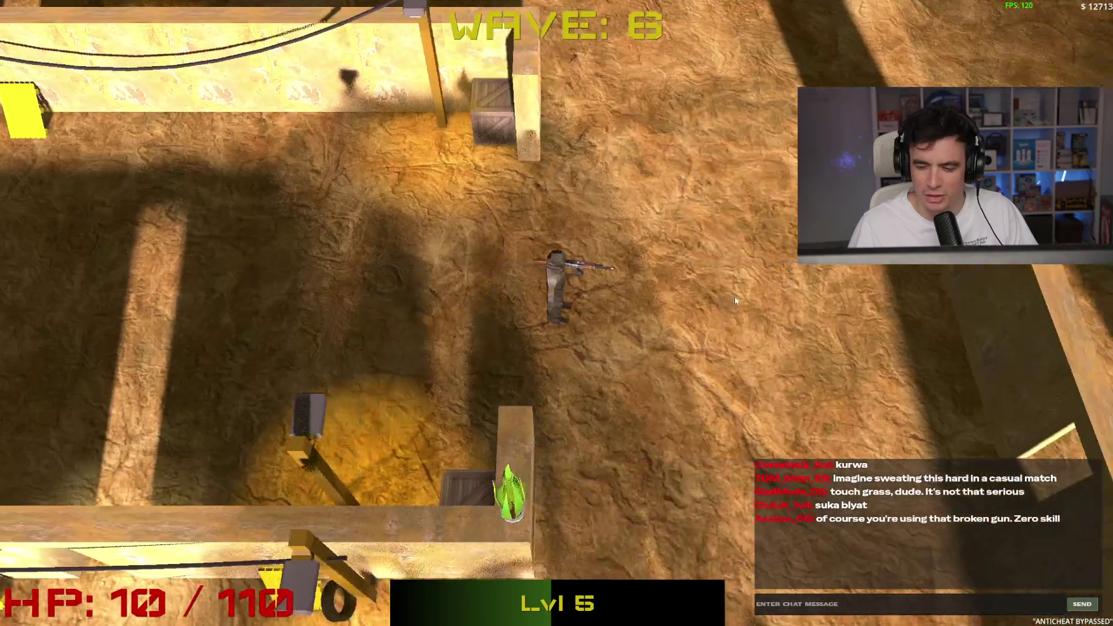
{"action": "key", "text": "w"}
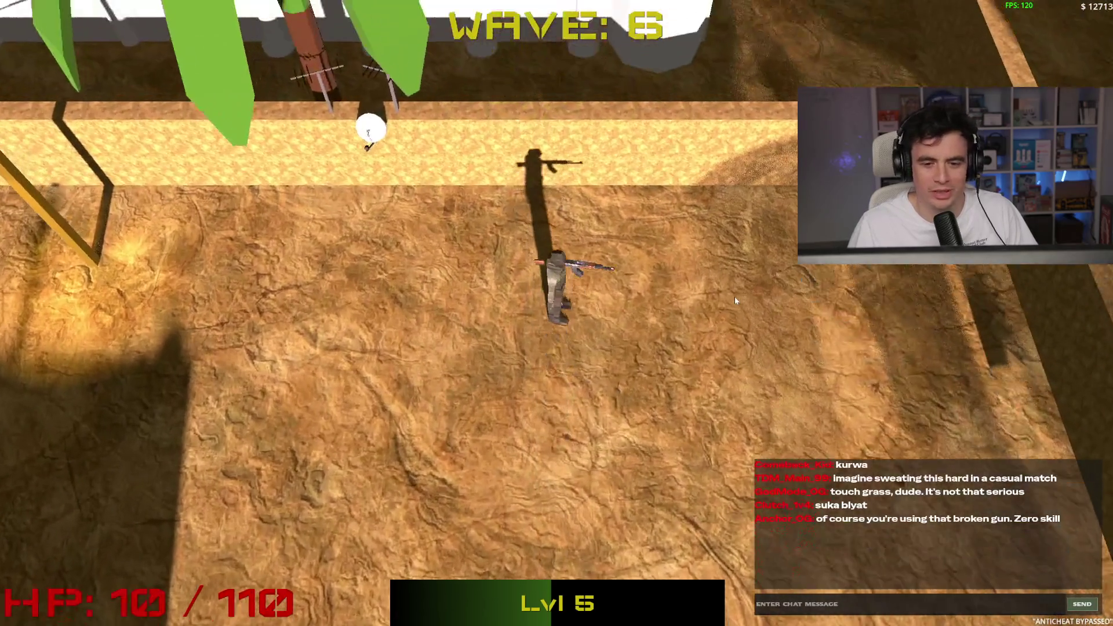
{"action": "key", "text": "s"}
{"action": "key", "text": "s"}
{"action": "key", "text": "a"}
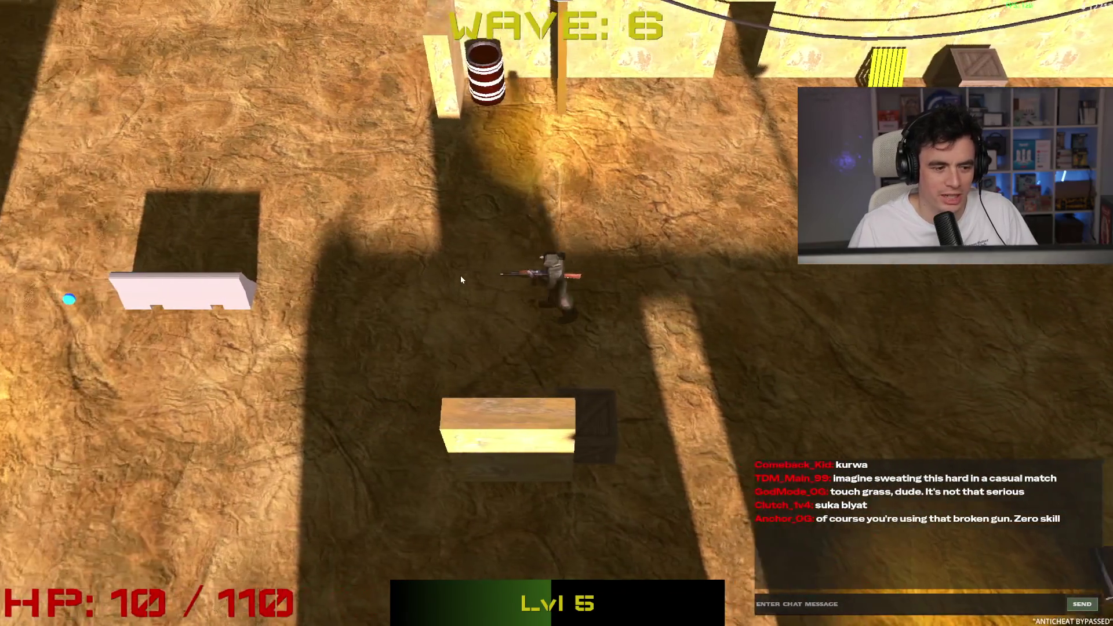
{"action": "key", "text": "w"}
{"action": "key", "text": "a"}
{"action": "key", "text": "s"}
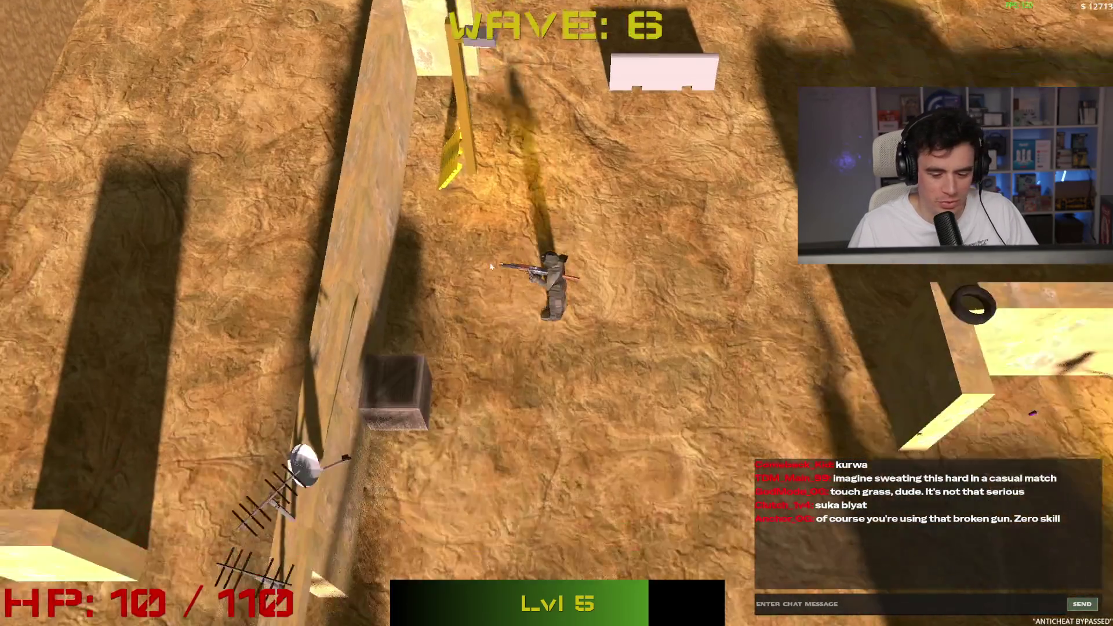
{"action": "key", "text": "s"}
Weave east and north to clear the lobby, then pick the faster-shooting upgrade
{"action": "key", "text": "d"}
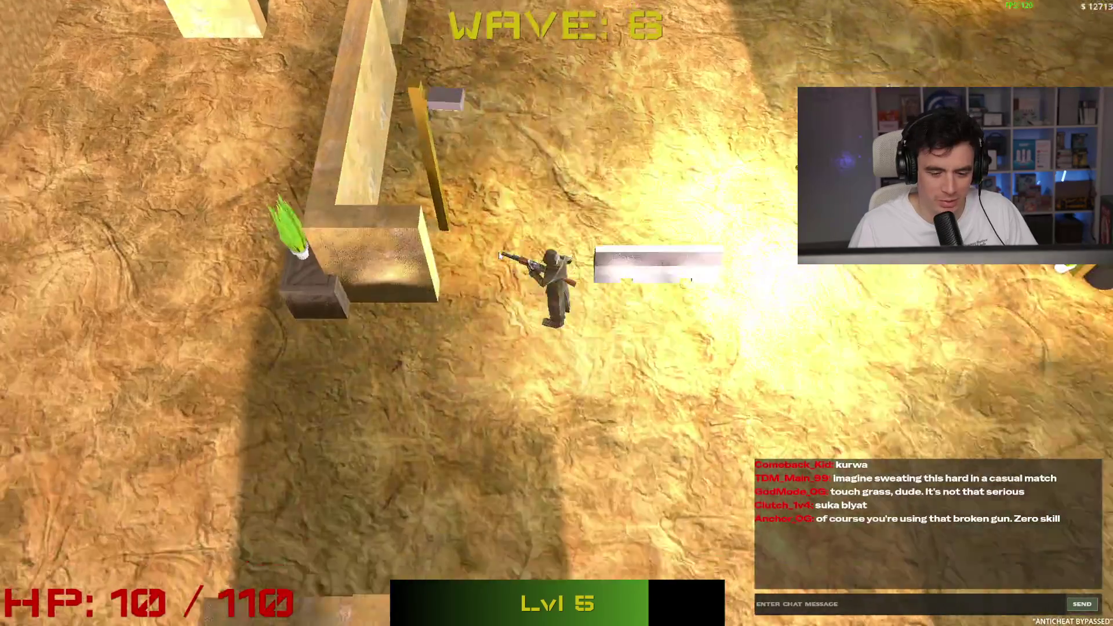
{"action": "key", "text": "a"}
{"action": "key", "text": "d"}
{"action": "key", "text": "w"}
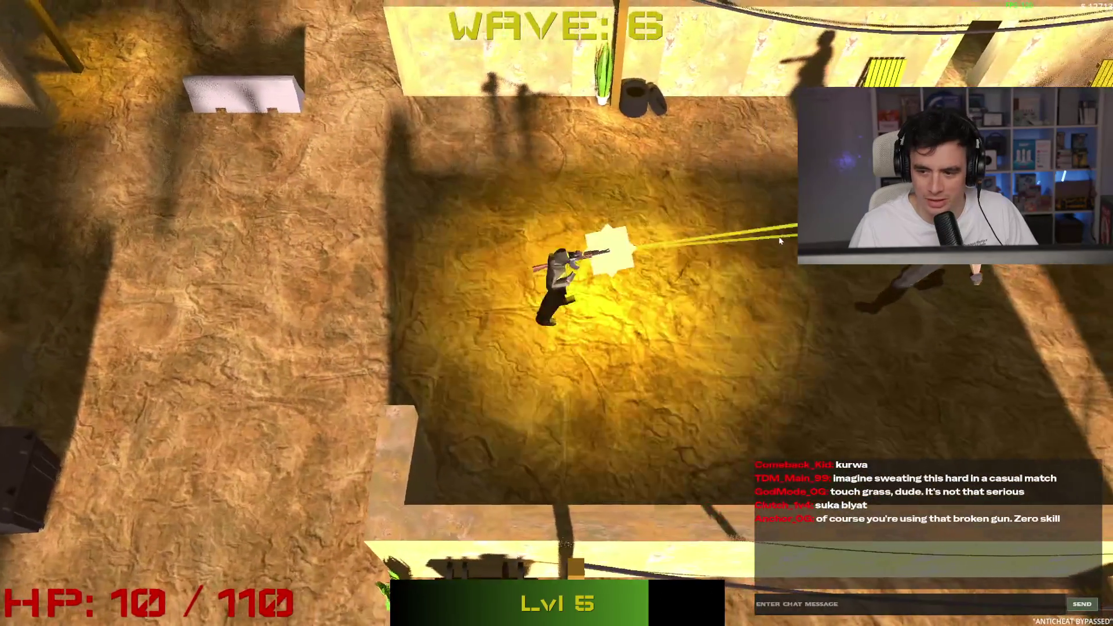
{"action": "key", "text": "a"}
{"action": "key", "text": "d"}
{"action": "key", "text": "w"}
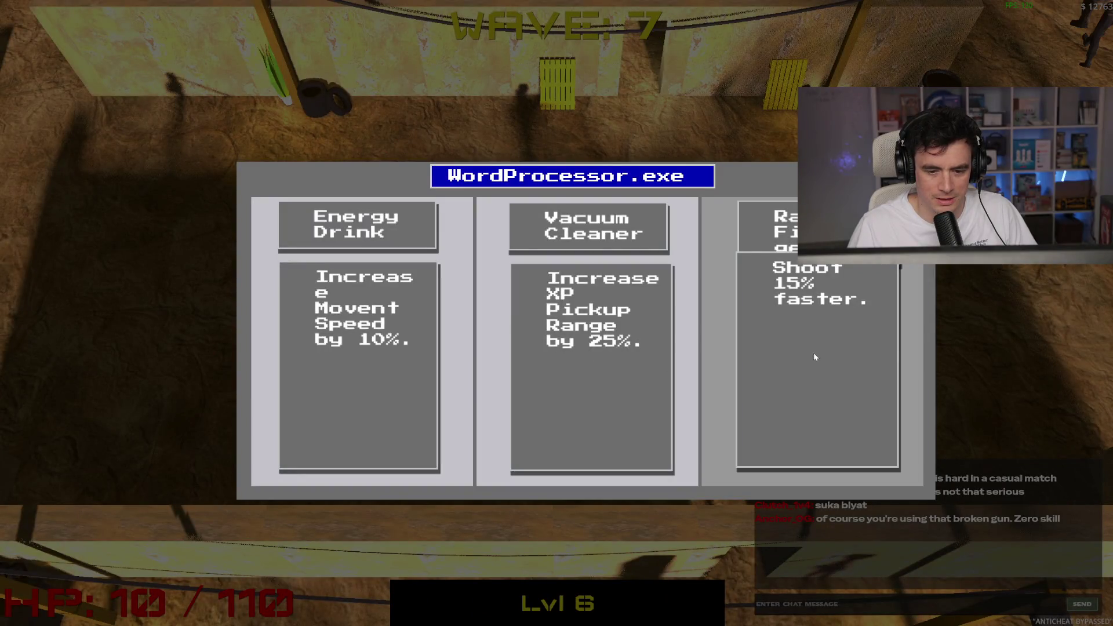
{"action": "left_click", "coordinate": [809, 336]}
Run north-west across the map to the shop, shooting an enemy on the way
{"action": "key", "text": "a"}
{"action": "key", "text": "w"}
{"action": "key", "text": "s"}
{"action": "left_click", "coordinate": [502, 168]}
{"action": "key", "text": "w"}
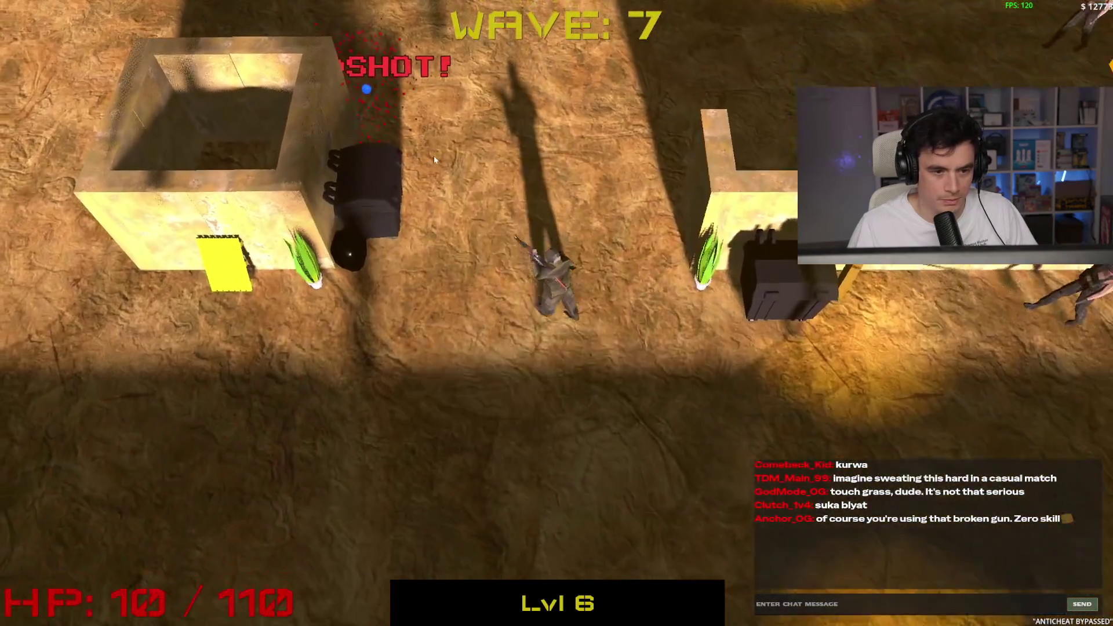
{"action": "key", "text": "a"}
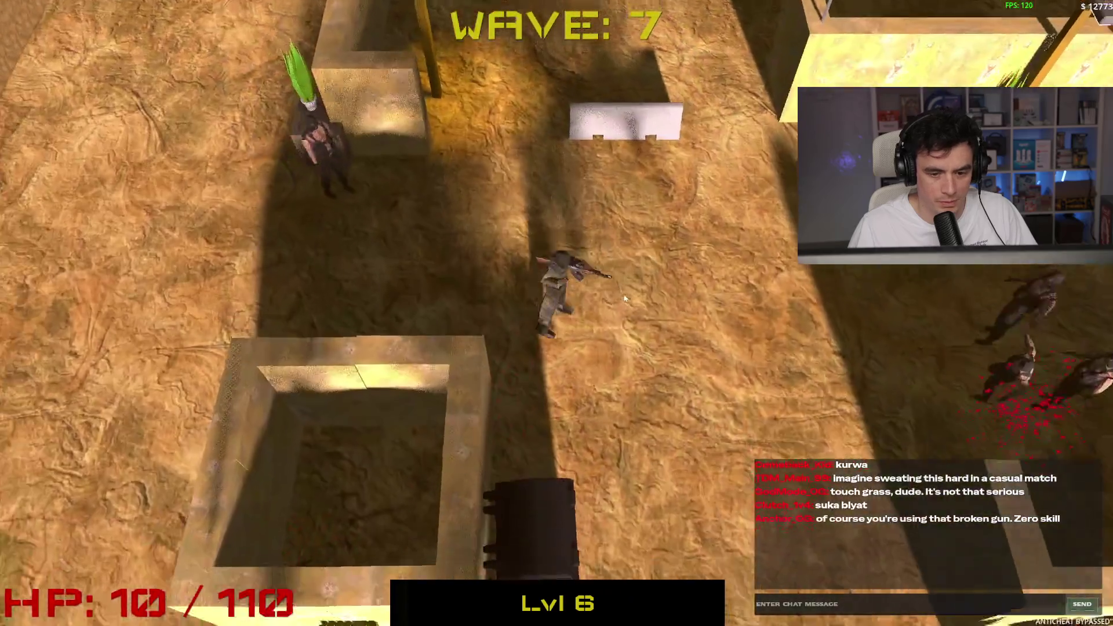
{"action": "key", "text": "s"}
{"action": "key", "text": "a"}
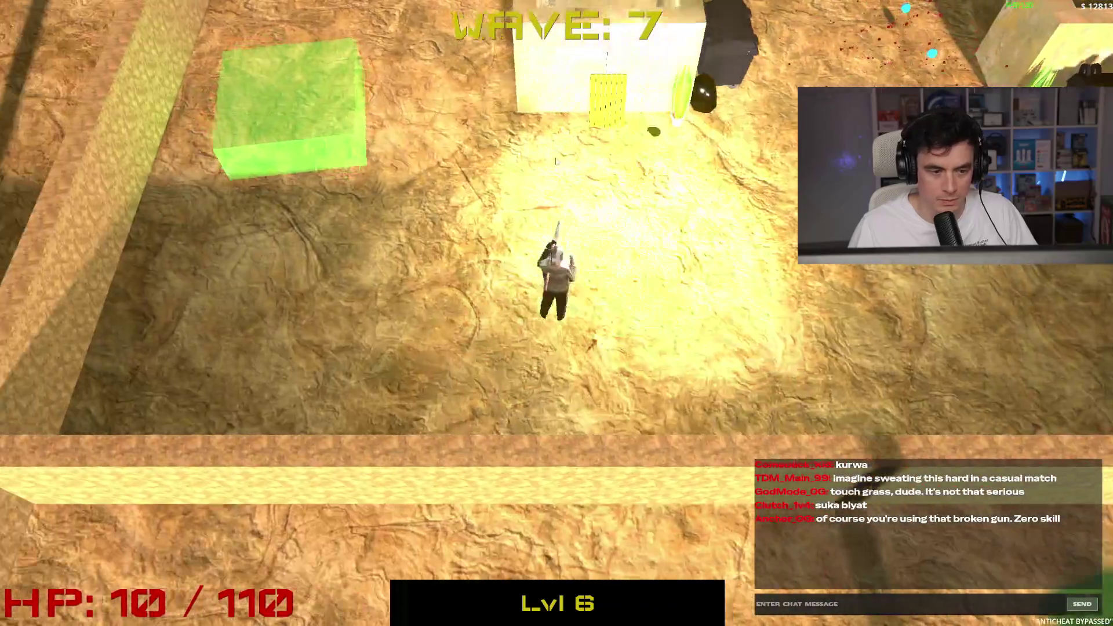
{"action": "key", "text": "w"}
{"action": "key", "text": "b"}
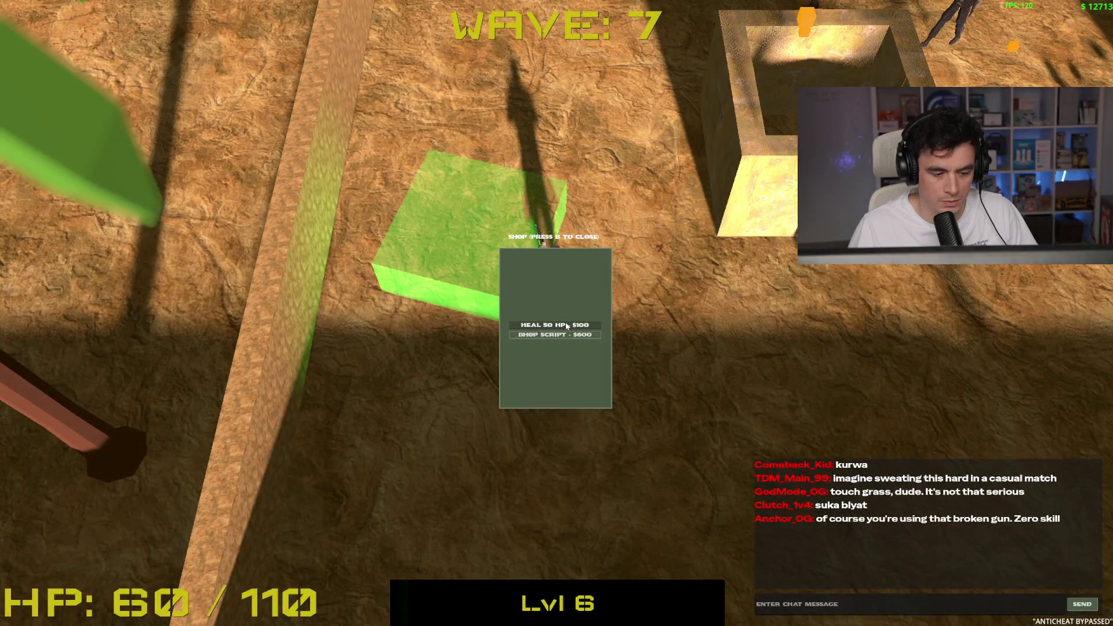
Head north and shoot the enemies to the right and left to clear wave 7
{"action": "key", "text": "w"}
{"action": "left_click", "coordinate": [753, 252]}
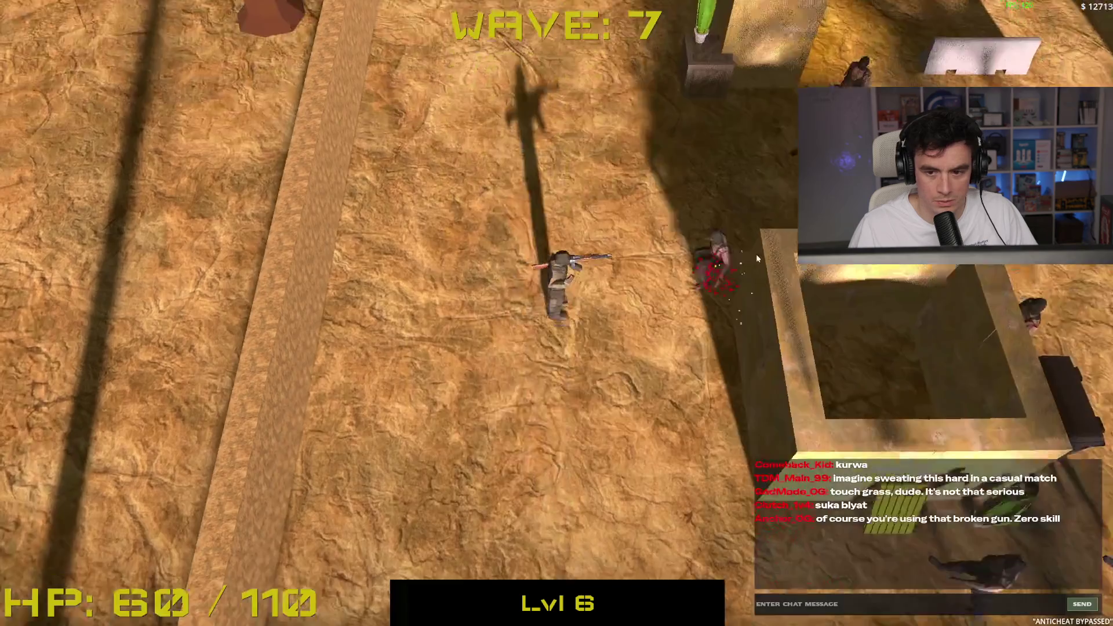
{"action": "key", "text": "d"}
{"action": "left_click", "coordinate": [762, 378]}
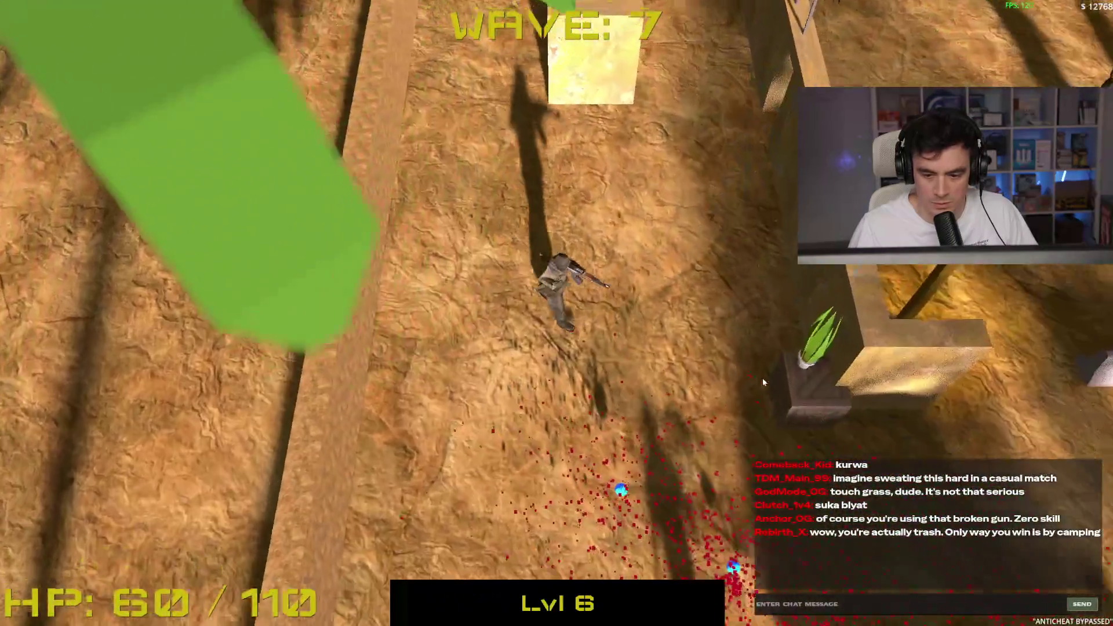
{"action": "key", "text": "w"}
{"action": "left_click", "coordinate": [703, 243]}
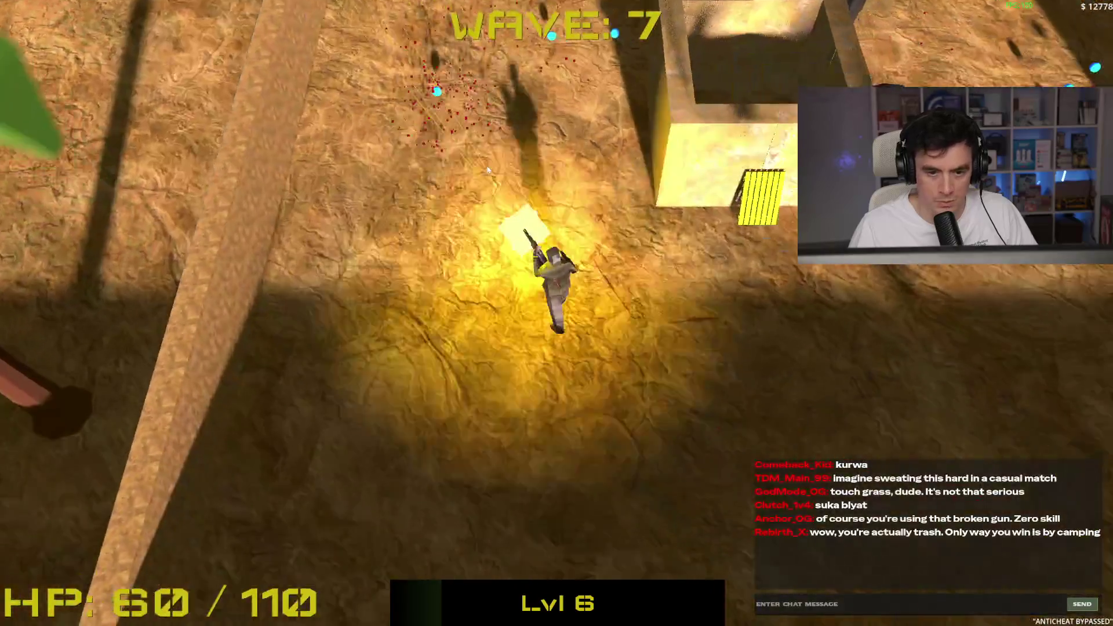
{"action": "key", "text": "w"}
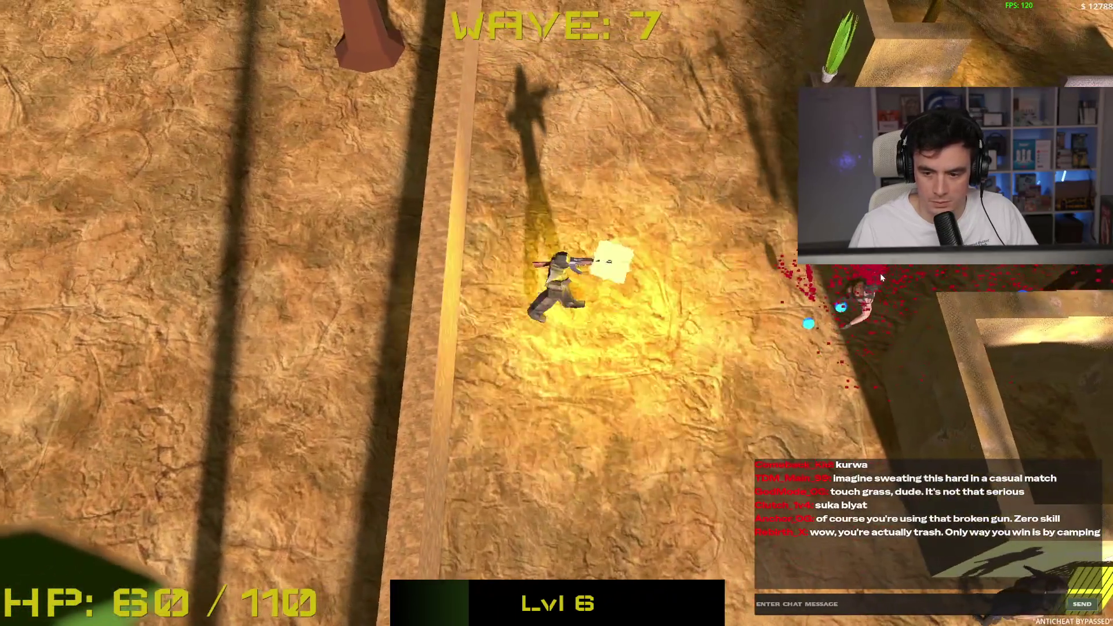
{"action": "left_click", "coordinate": [880, 272]}
{"action": "key", "text": "d"}
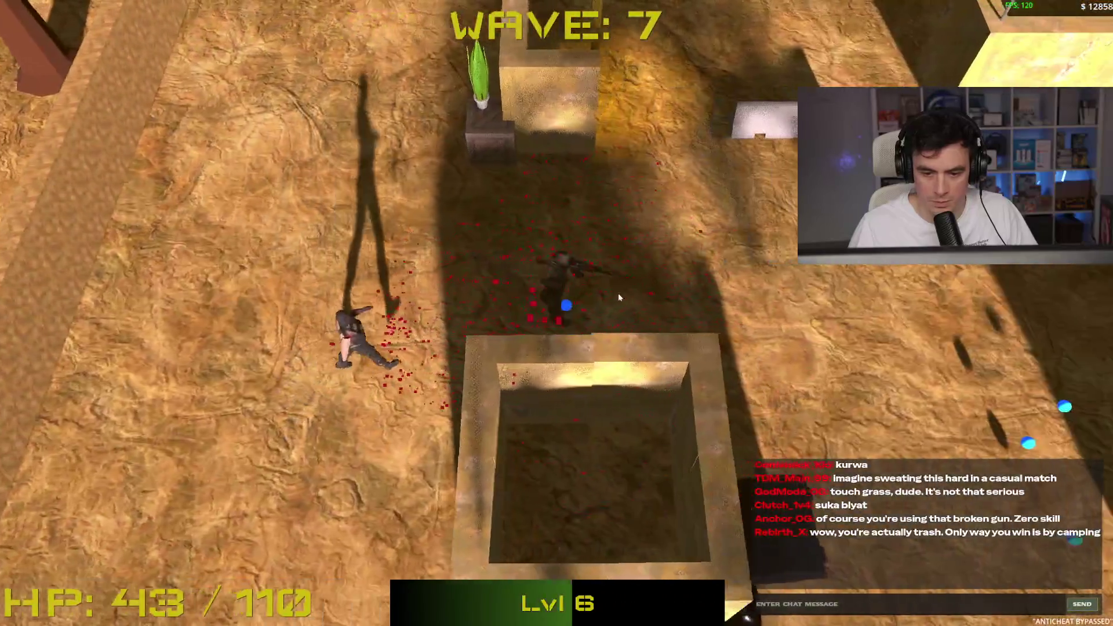
{"action": "left_click", "coordinate": [449, 296]}
Fight into wave 8, take the Rubber Bullets upgrade, and shoot on until Game Over
{"action": "key", "text": "s"}
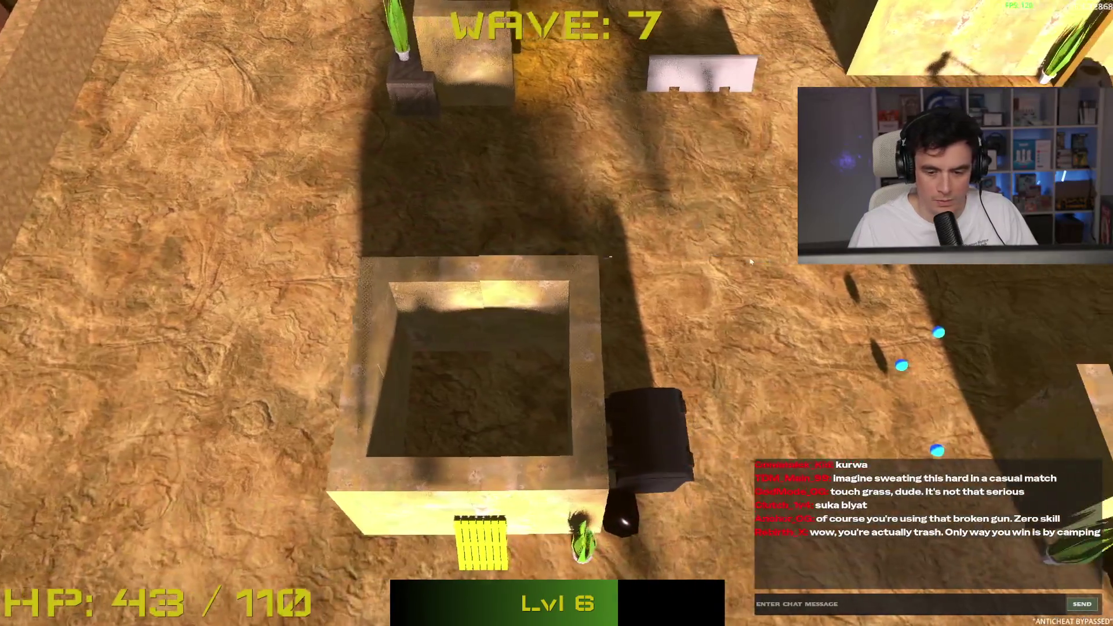
{"action": "key", "text": "s"}
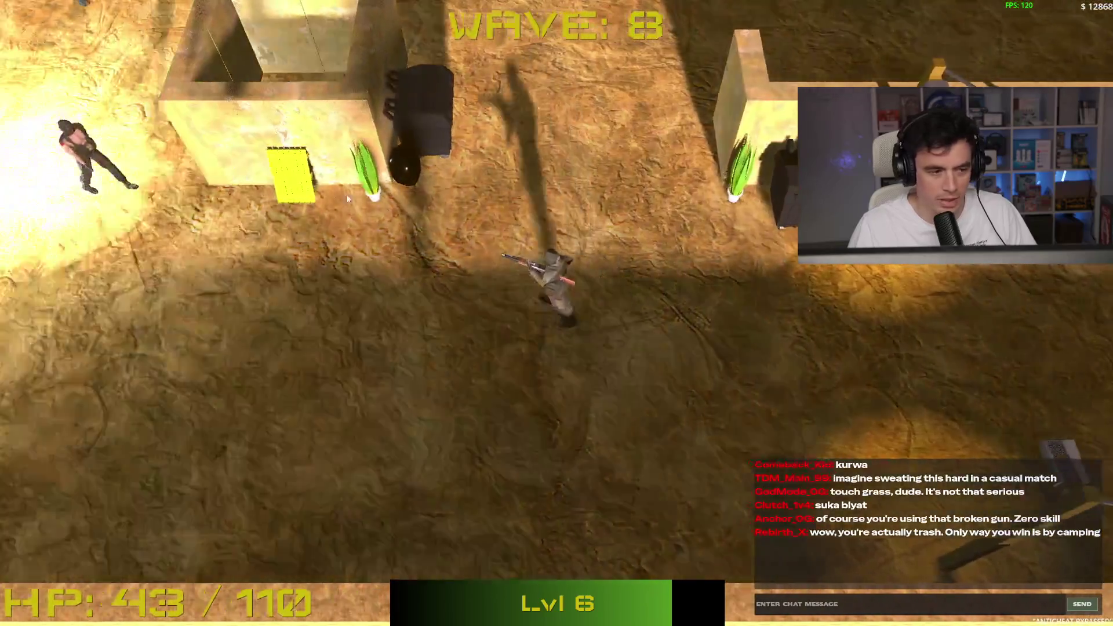
{"action": "key", "text": "a"}
{"action": "left_click", "coordinate": [347, 194]}
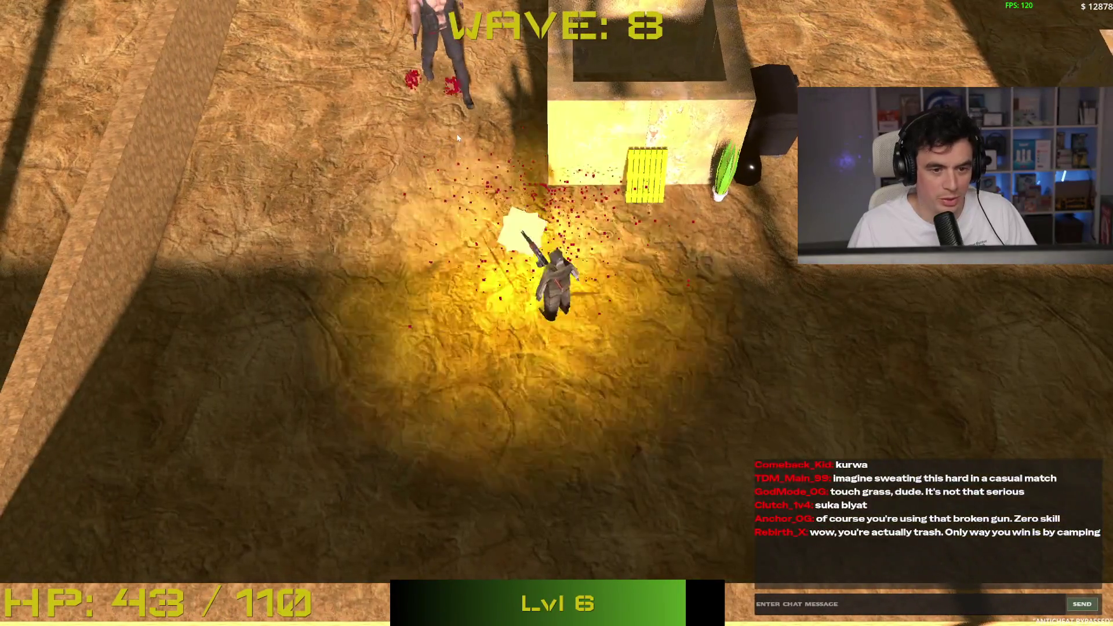
{"action": "key", "text": "s"}
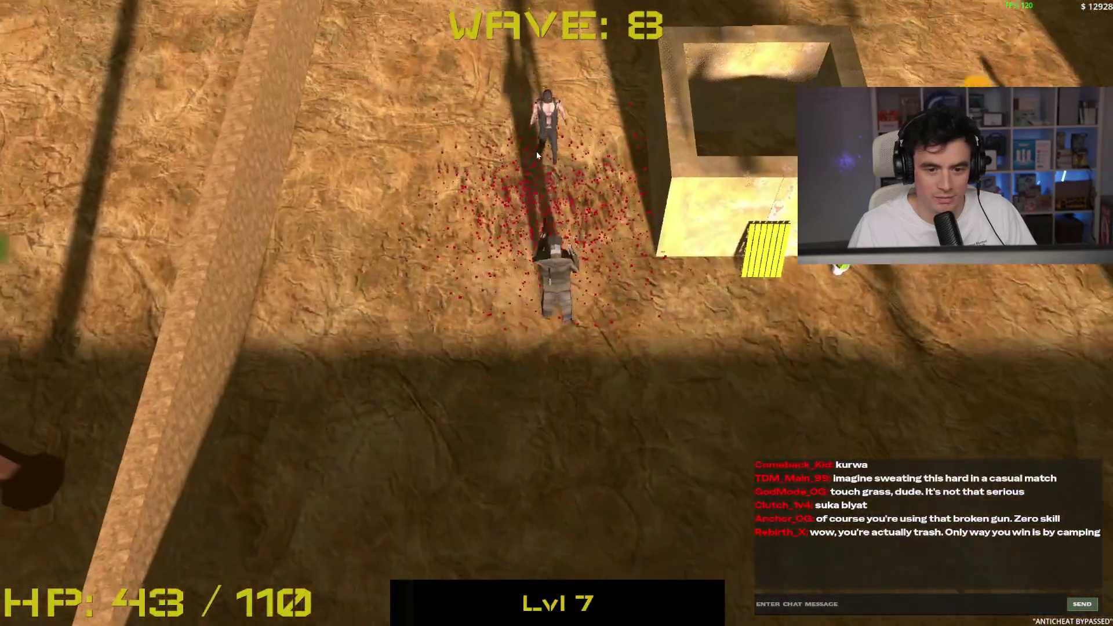
{"action": "left_click", "coordinate": [538, 133]}
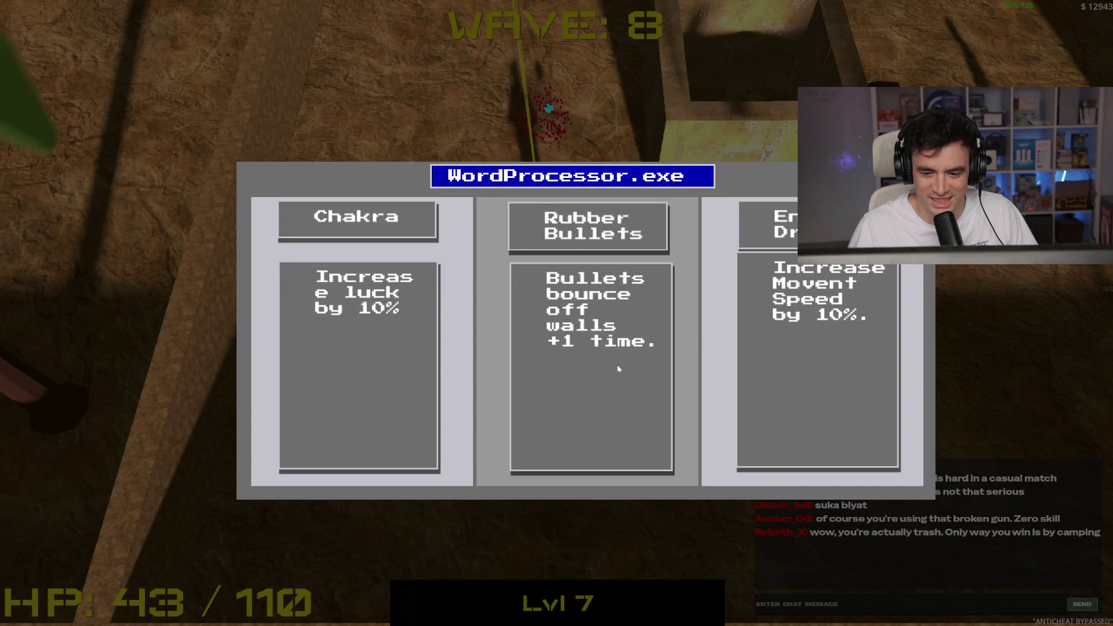
{"action": "left_click", "coordinate": [597, 374]}
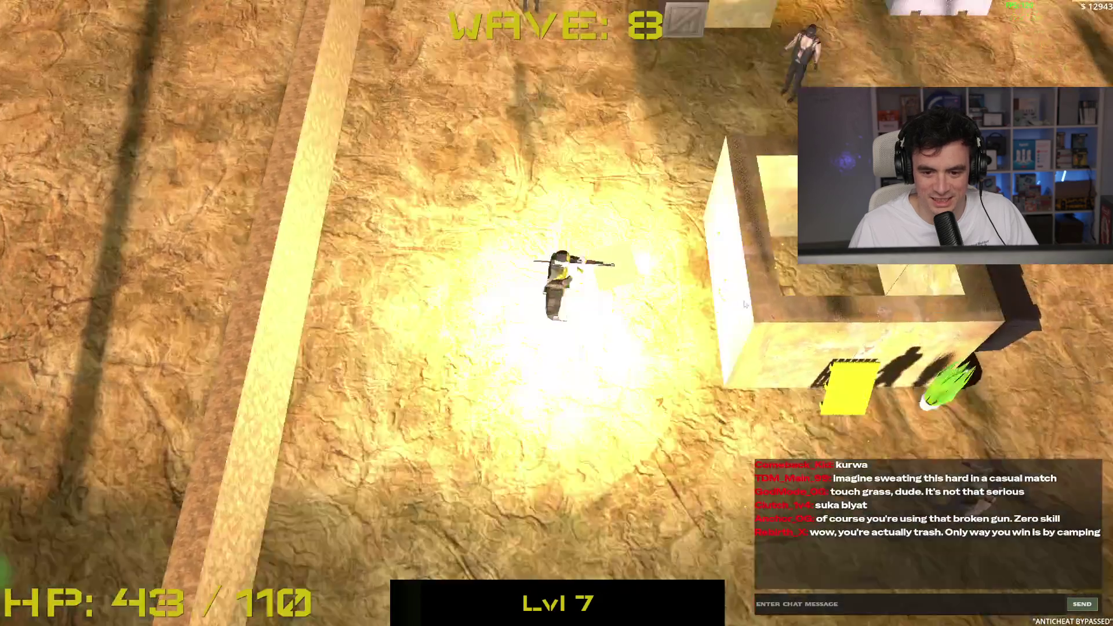
{"action": "key", "text": "w"}
{"action": "left_click", "coordinate": [770, 313]}
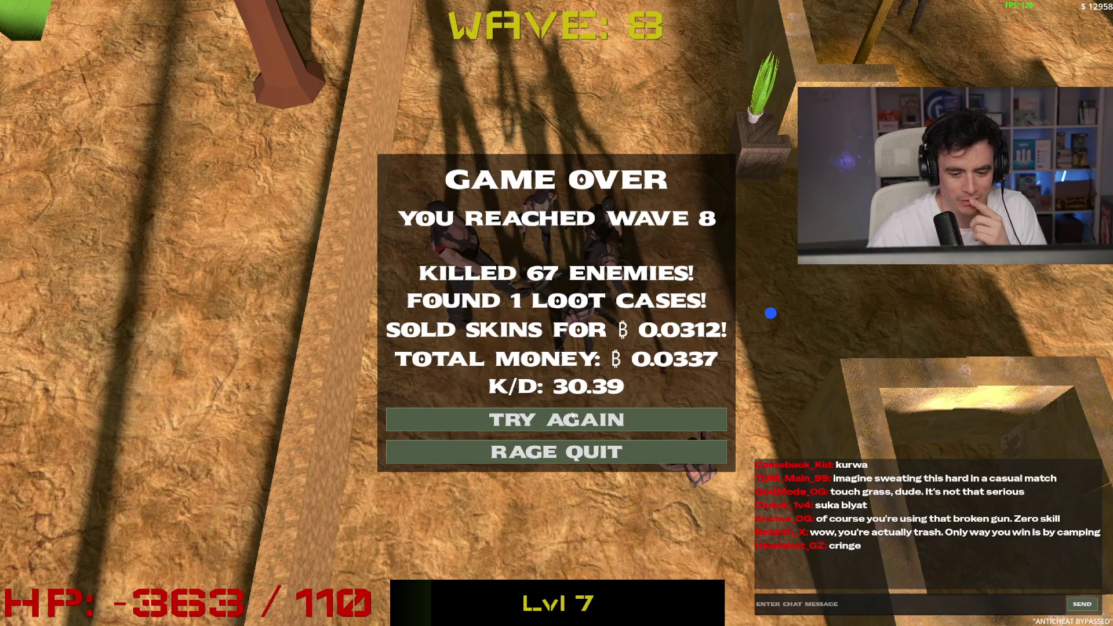
Restart from Game Over and move the soldier toward the sandstone blocks
{"action": "key", "text": "Return"}
{"action": "key", "text": "w"}
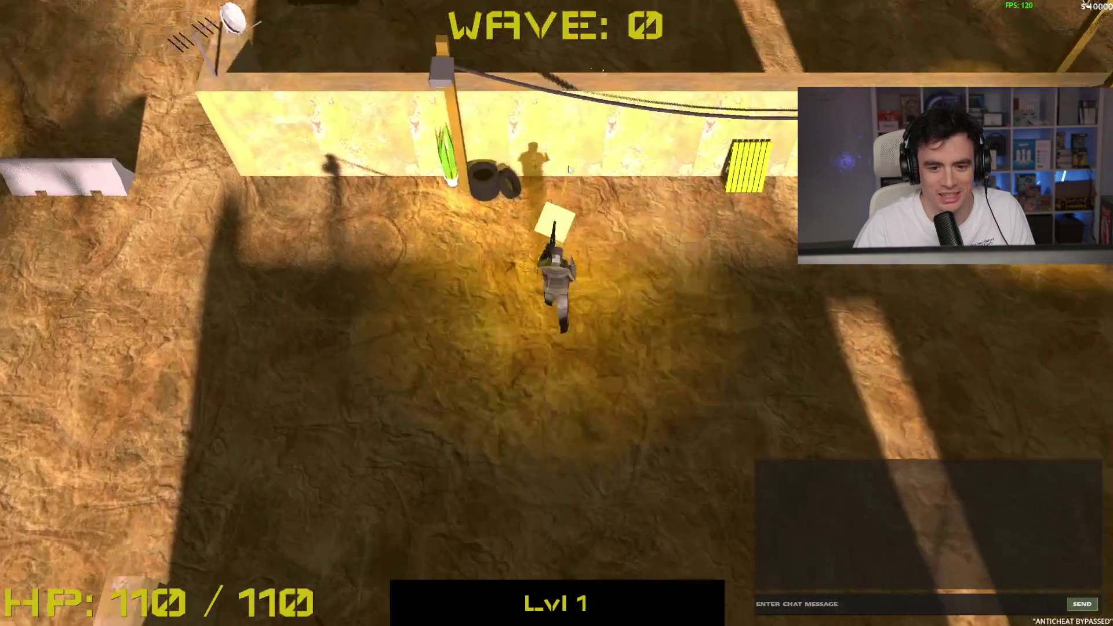
{"action": "key", "text": "a"}
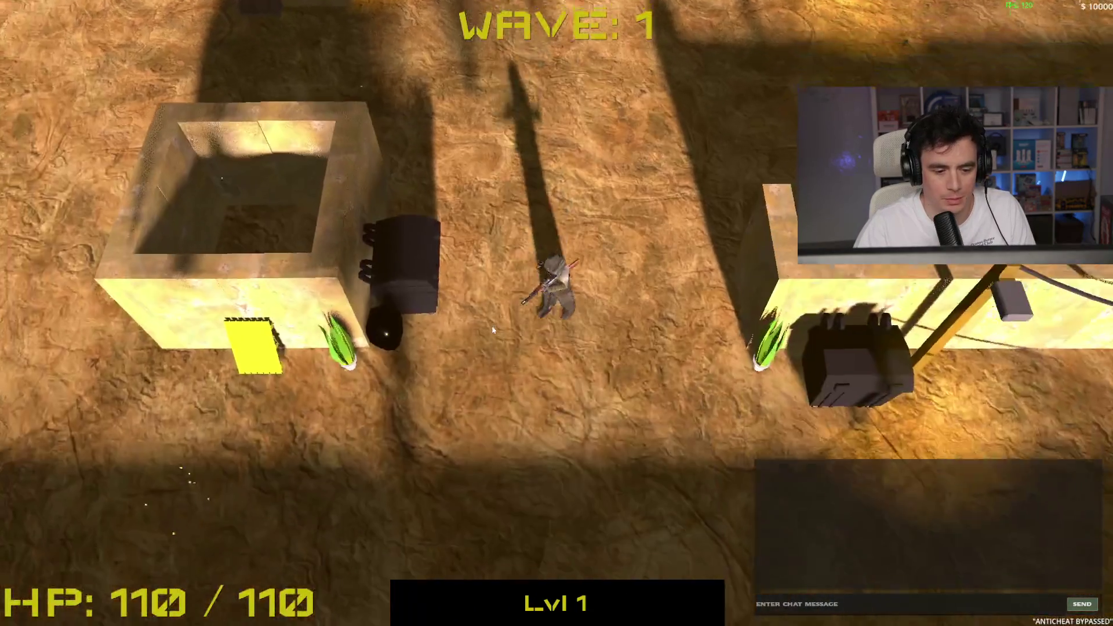
{"action": "key", "text": "w"}
{"action": "key", "text": "a"}
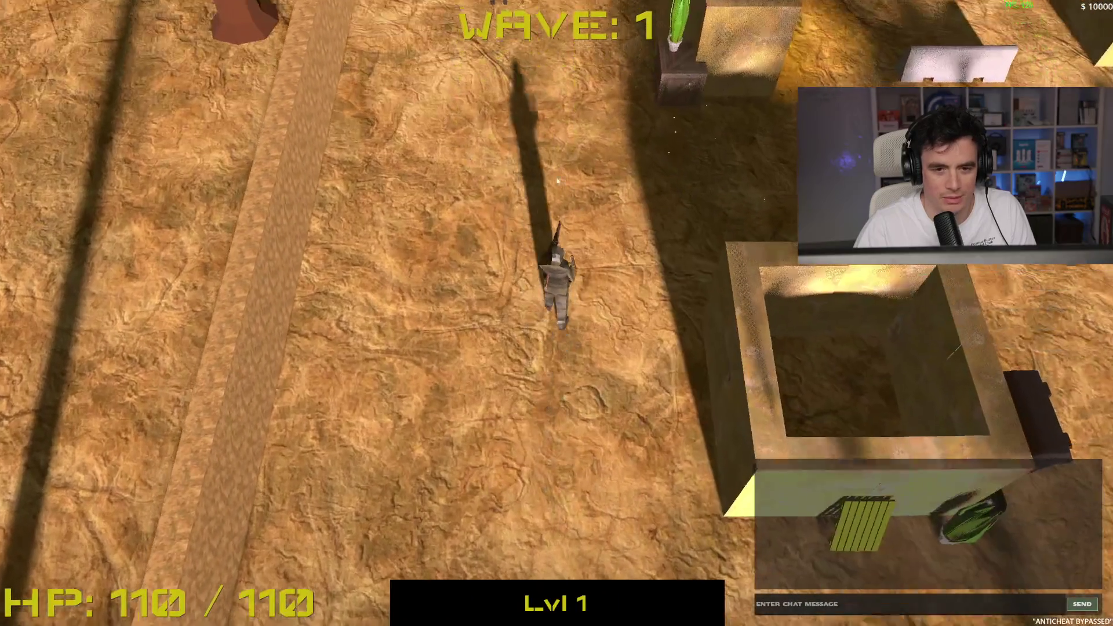
{"action": "key", "text": "s"}
{"action": "key", "text": "d"}
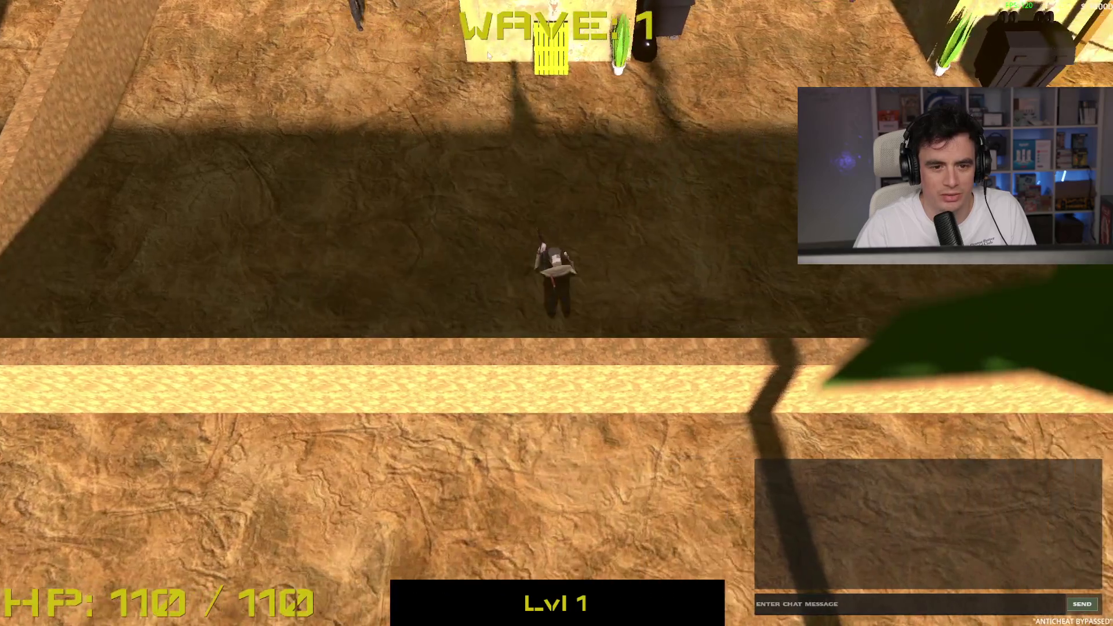
Shoot the approaching wave 1 enemies until the last one falls
{"action": "key", "text": "a"}
{"action": "left_click", "coordinate": [416, 61]}
{"action": "key", "text": "w"}
{"action": "key", "text": "a"}
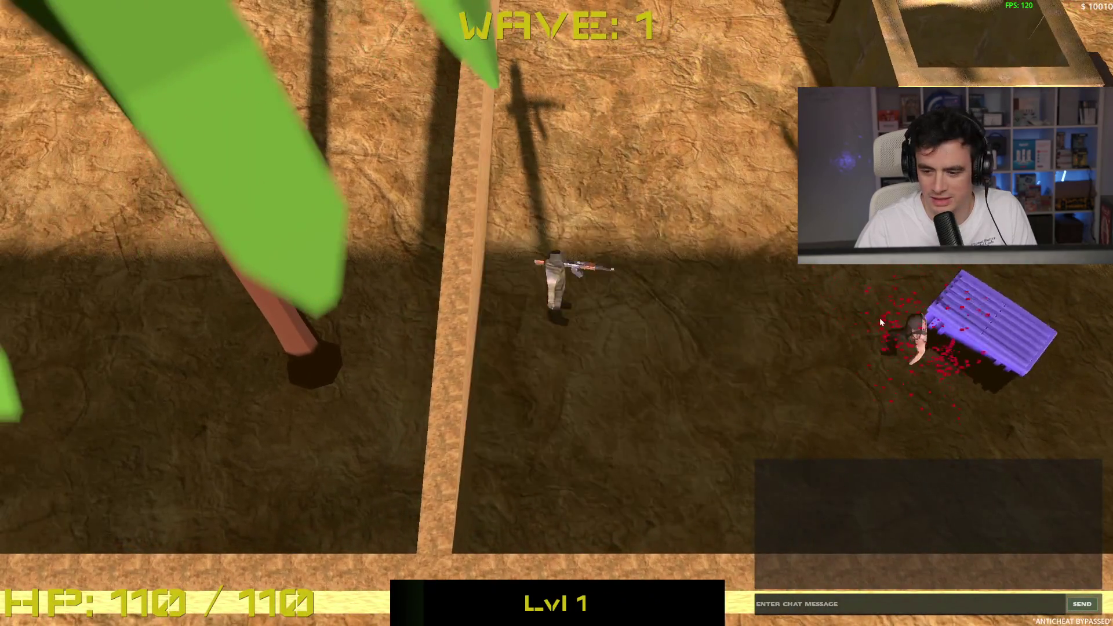
{"action": "left_click", "coordinate": [878, 317]}
{"action": "key", "text": "d"}
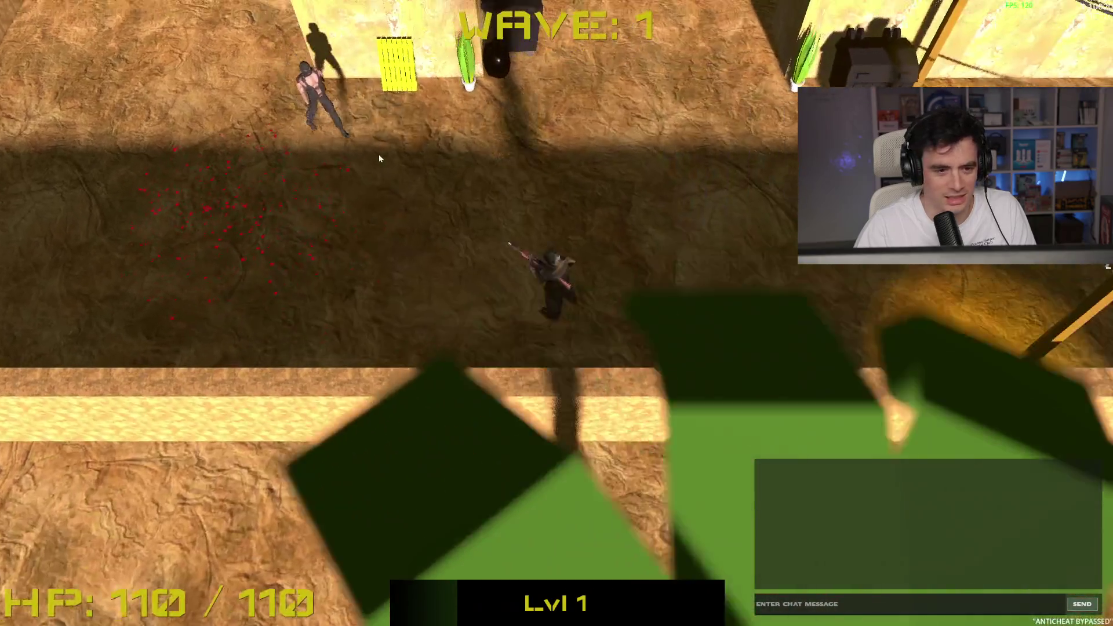
{"action": "left_click", "coordinate": [371, 223]}
{"action": "left_click", "coordinate": [371, 223]}
Move the soldier up toward the building and shoot the enemy on the left
{"action": "key", "text": "w"}
{"action": "key", "text": "a"}
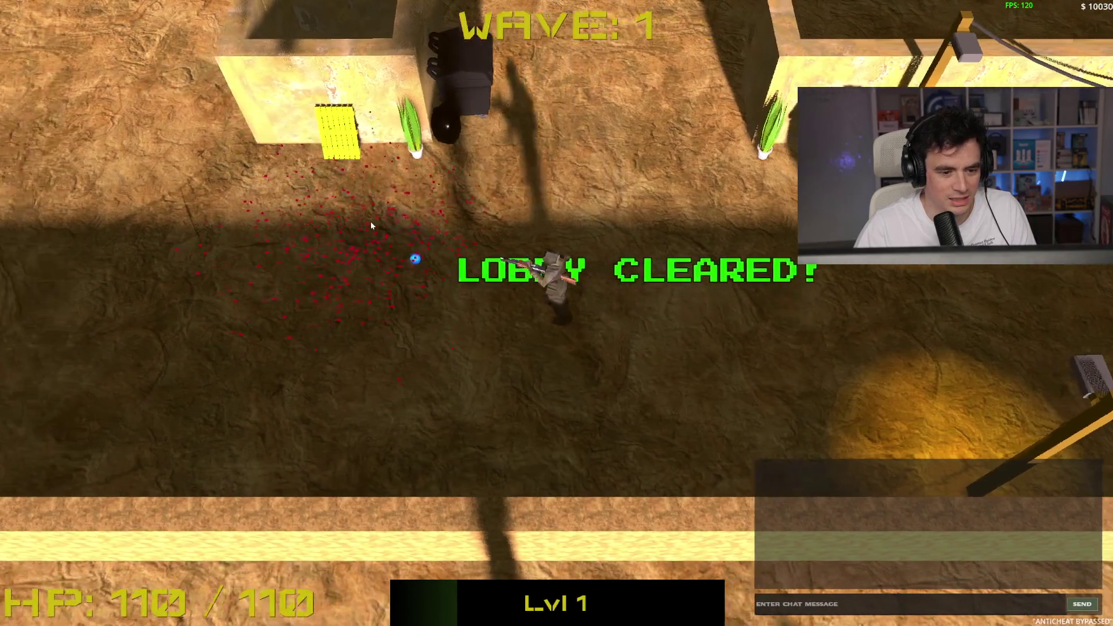
{"action": "key", "text": "d"}
{"action": "key", "text": "w"}
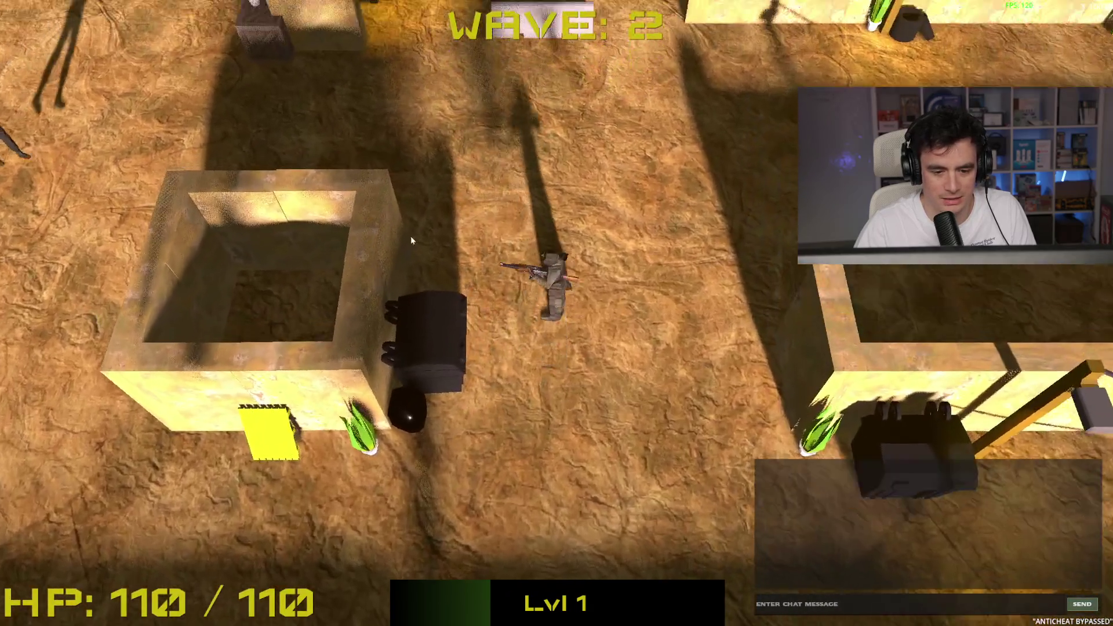
{"action": "key", "text": "w"}
{"action": "key", "text": "d"}
{"action": "left_click", "coordinate": [318, 231]}
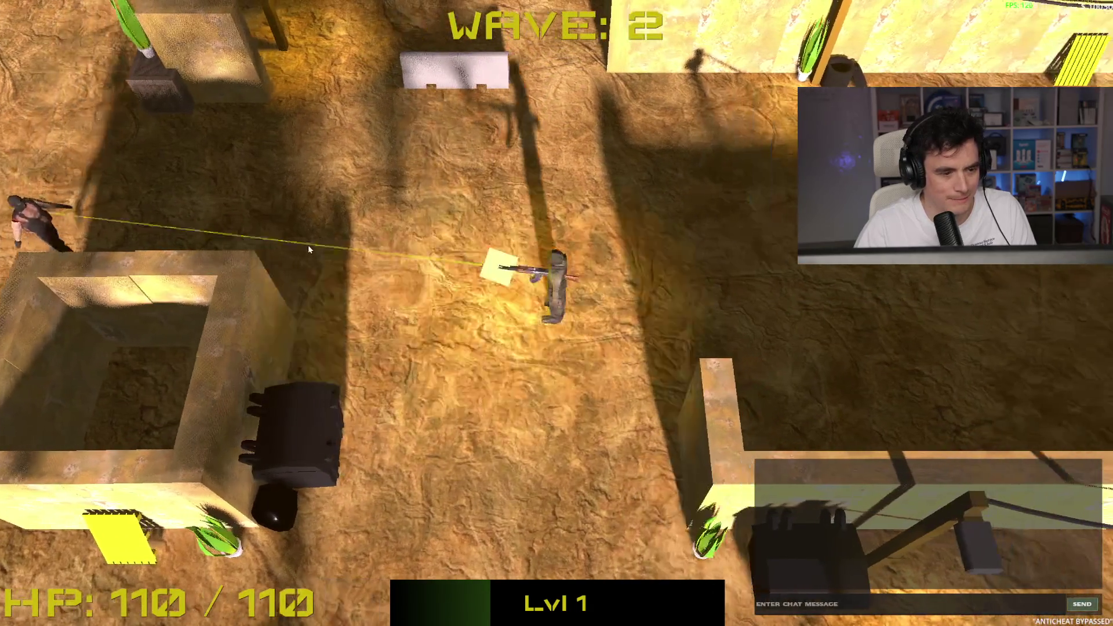
Run up the map to collect the loot crate, shooting the approaching enemies
{"action": "key", "text": "w"}
{"action": "key", "text": "a"}
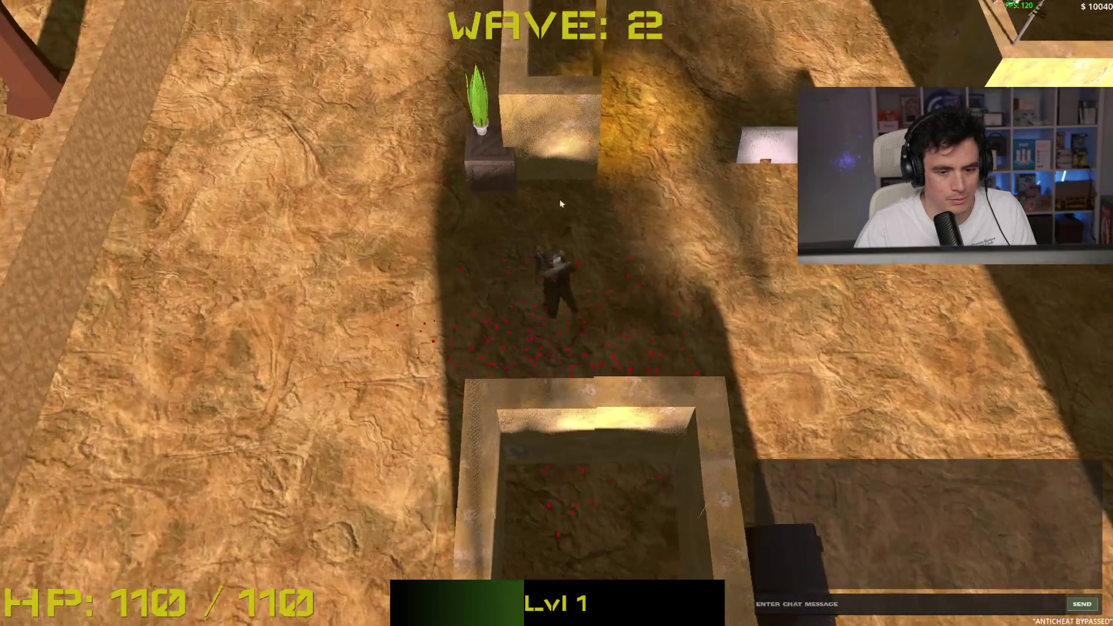
{"action": "key", "text": "w"}
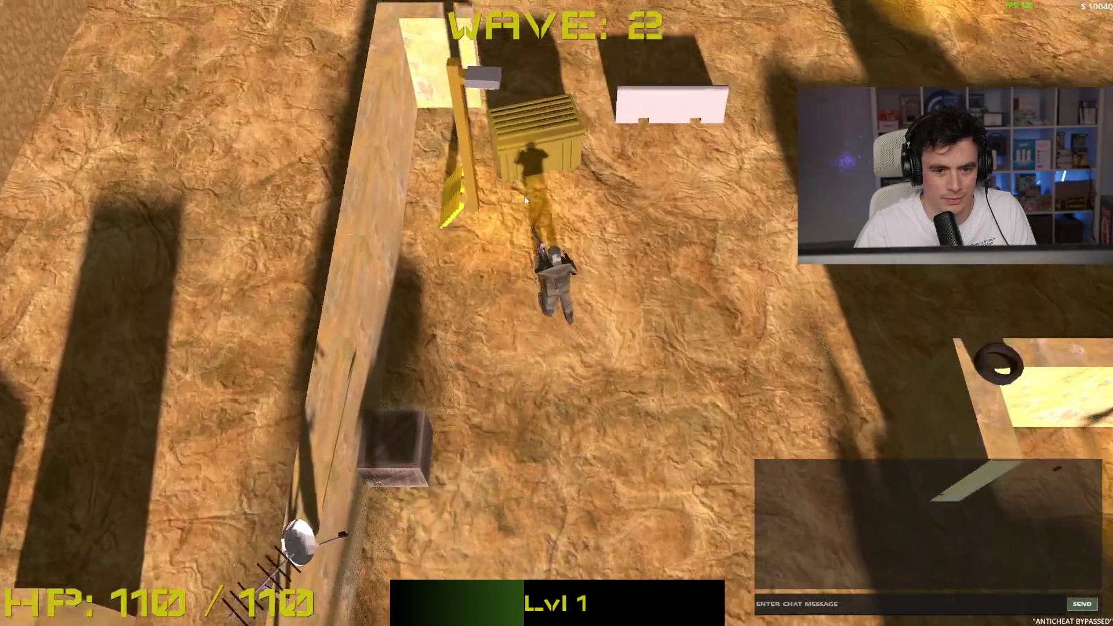
{"action": "key", "text": "space"}
{"action": "key", "text": "w"}
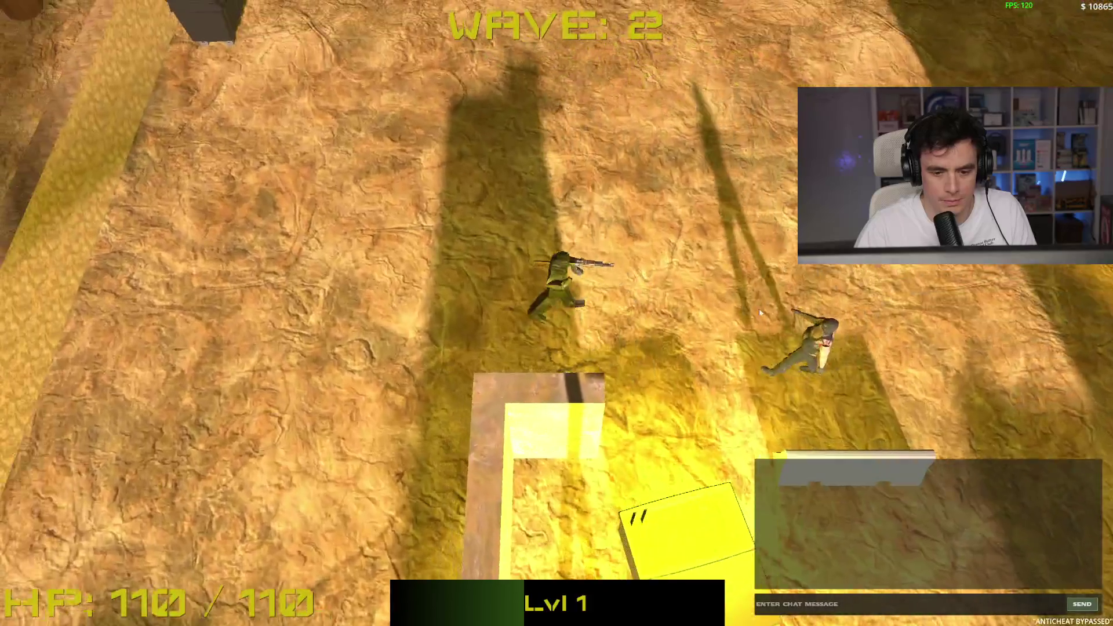
{"action": "left_click", "coordinate": [803, 354]}
{"action": "key", "text": "d"}
{"action": "left_click", "coordinate": [860, 352]}
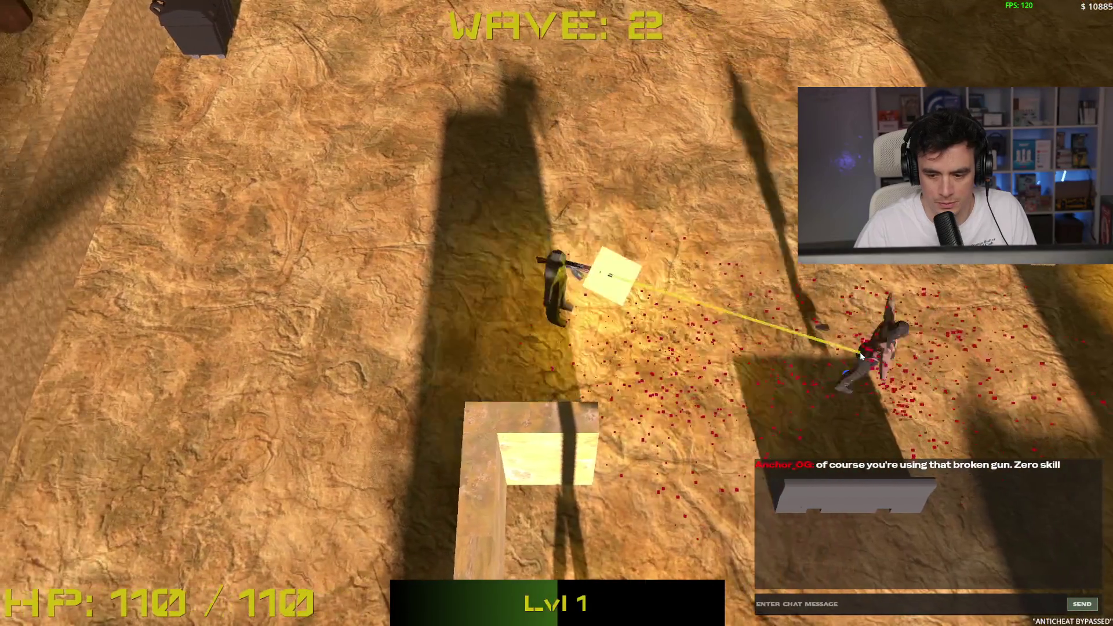
Circle past the long wall and fence and shoot the last enemy to clear the wave 2 lobby
{"action": "key", "text": "d"}
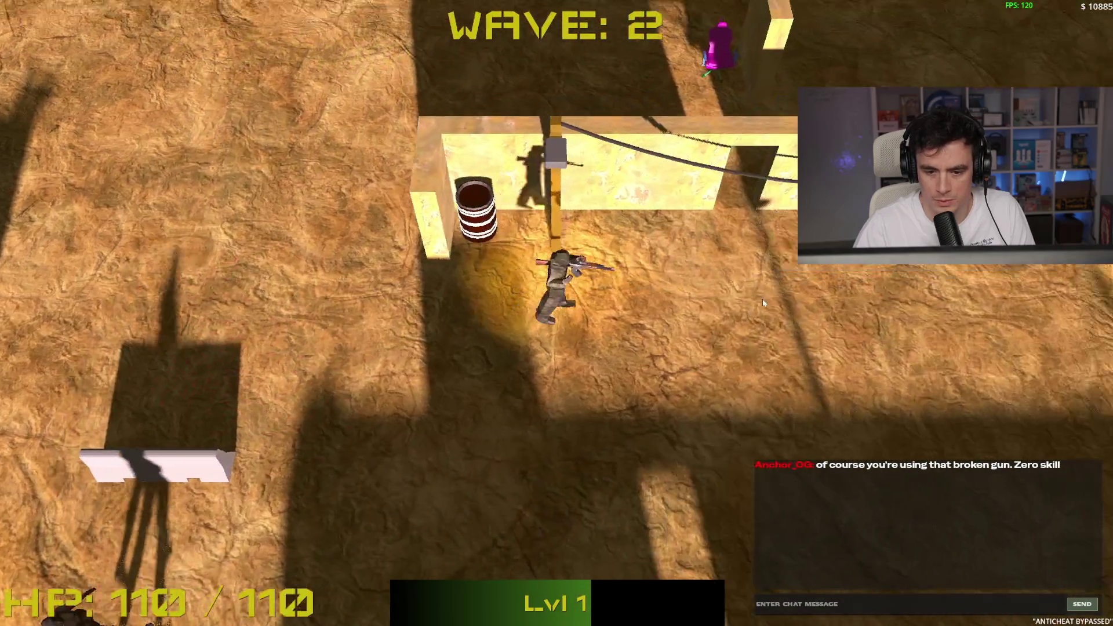
{"action": "key", "text": "w"}
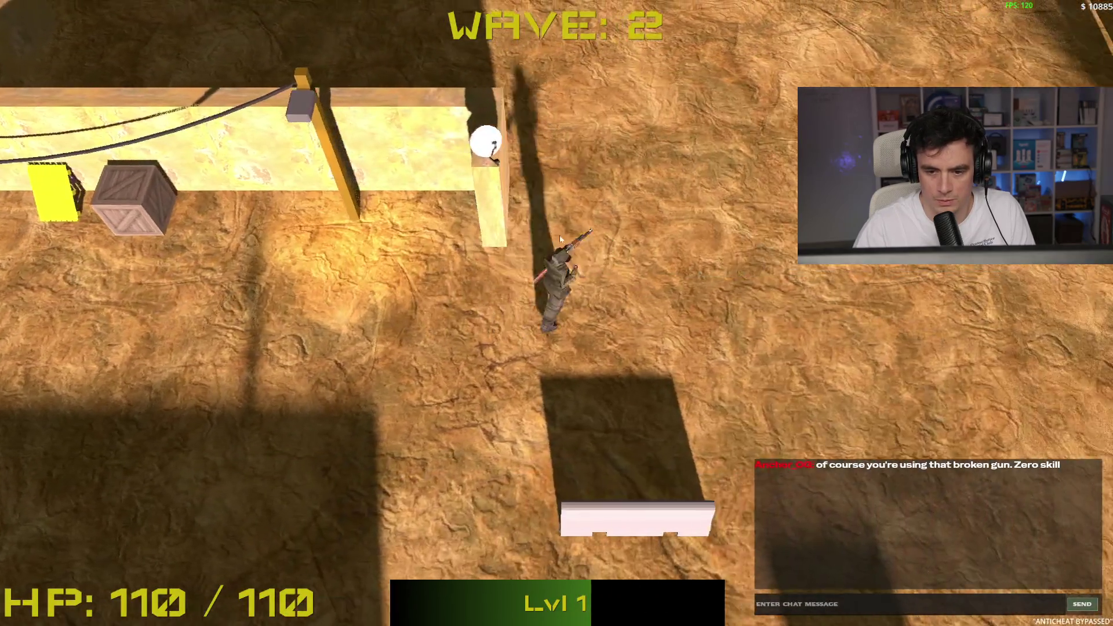
{"action": "key", "text": "w"}
{"action": "key", "text": "a"}
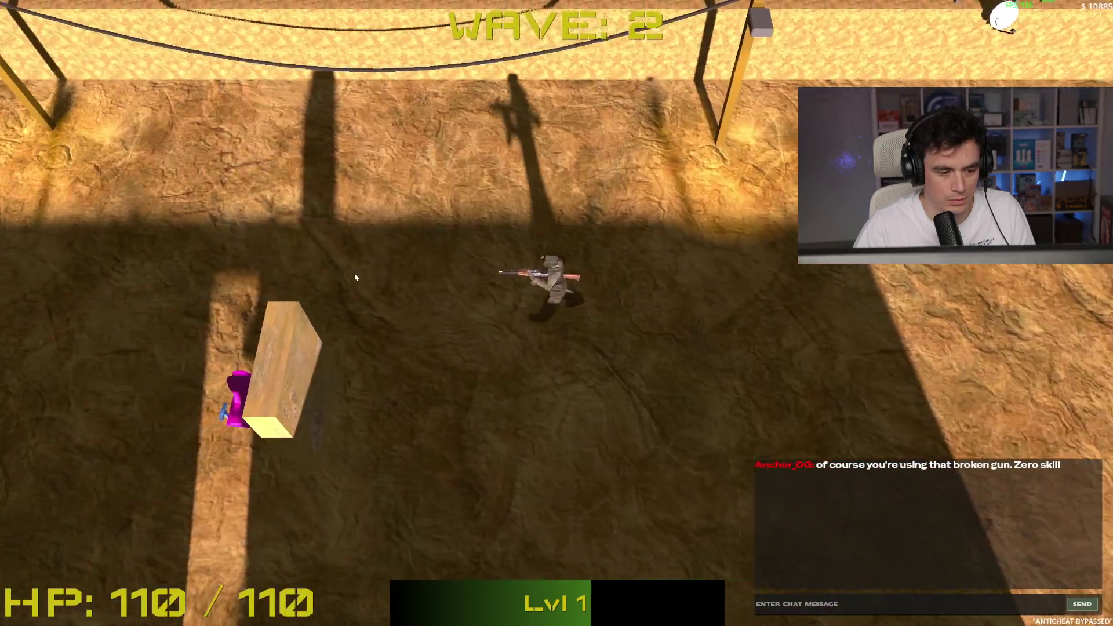
{"action": "key", "text": "s"}
{"action": "key", "text": "a"}
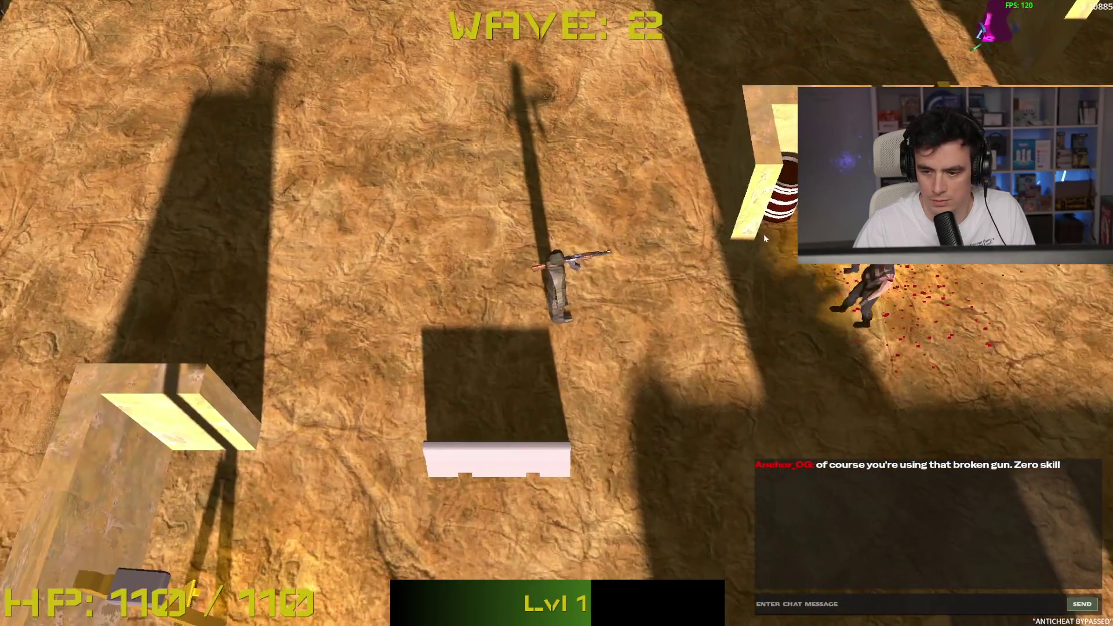
{"action": "key", "text": "d"}
{"action": "left_click", "coordinate": [830, 270]}
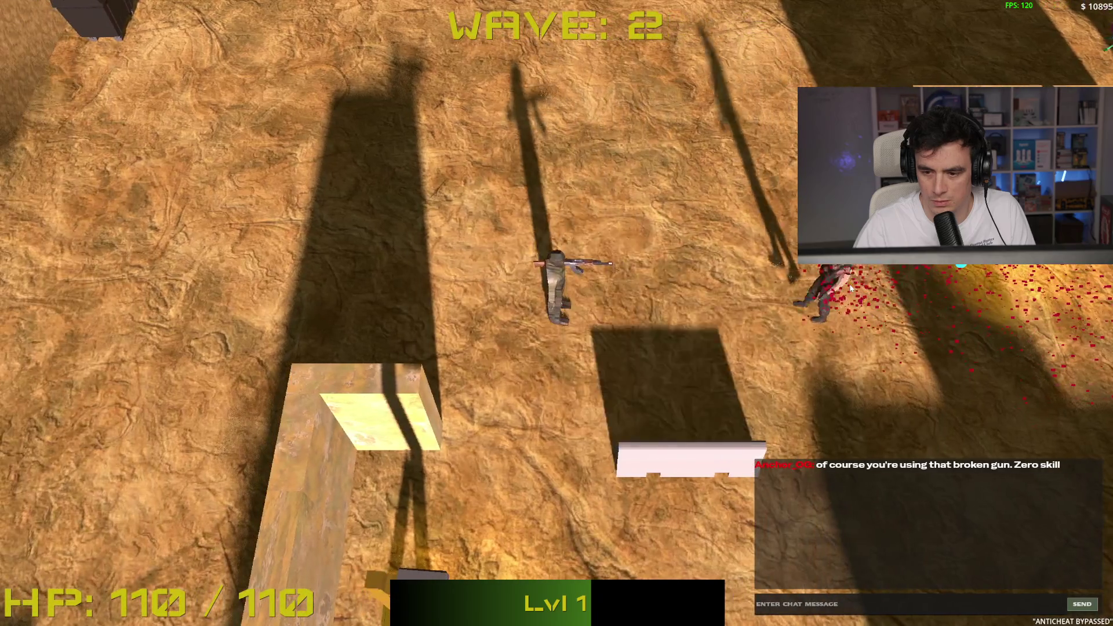
Run along the fence toward the top and fire at the wave 3 enemies
{"action": "key", "text": "d"}
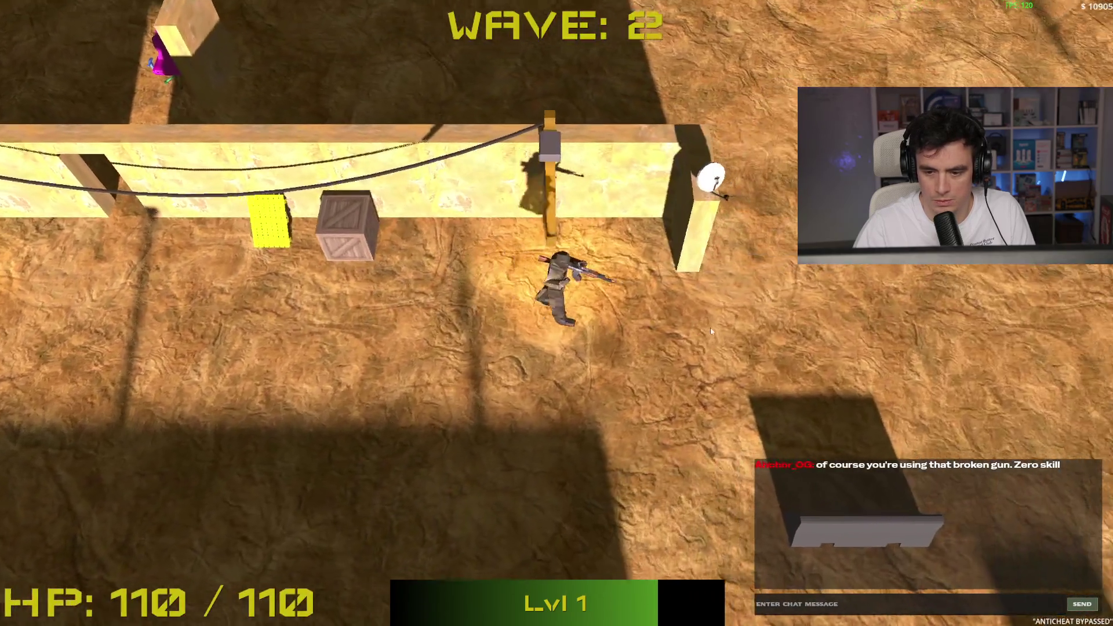
{"action": "key", "text": "w"}
{"action": "left_click", "coordinate": [477, 126]}
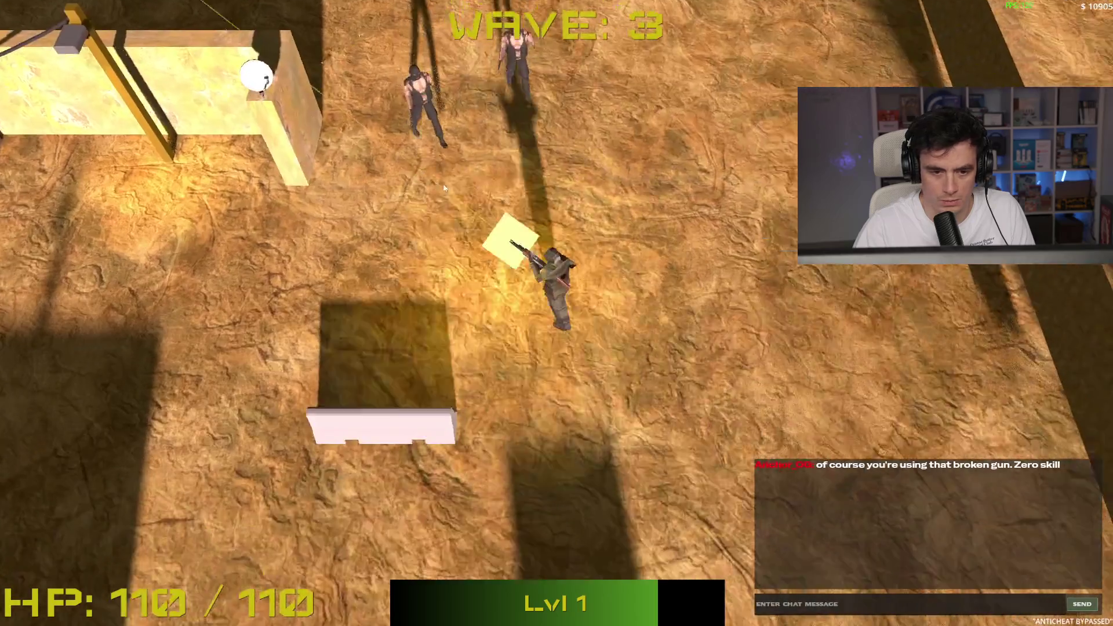
Shoot the nearby enemy and take the +20% bullet damage upgrade at level 2
{"action": "key", "text": "s"}
{"action": "key", "text": "a"}
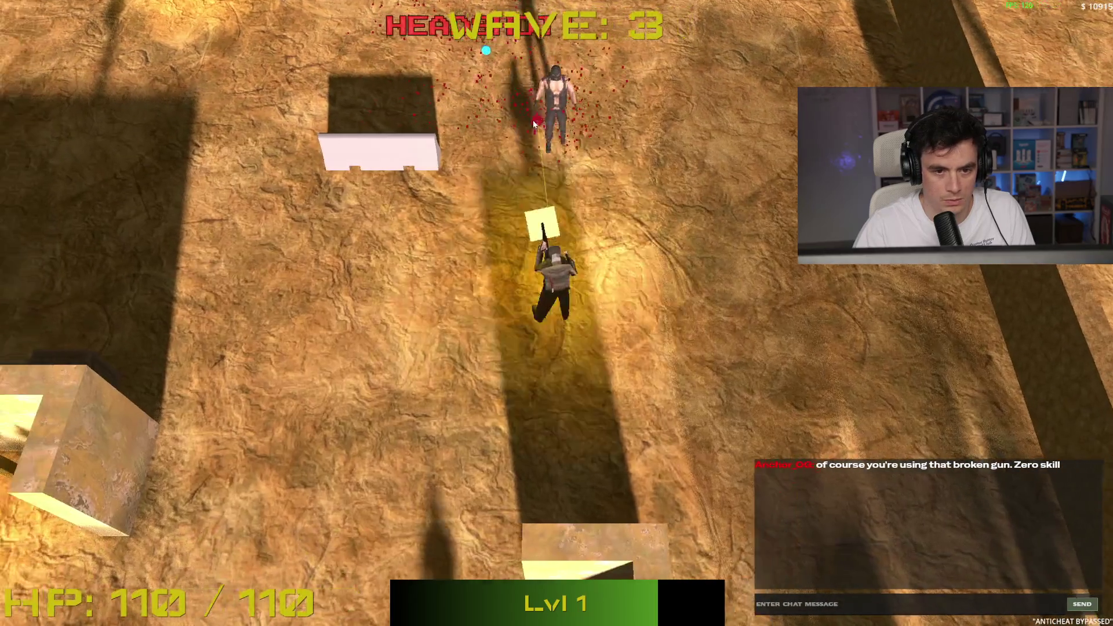
{"action": "left_click", "coordinate": [667, 173]}
{"action": "key", "text": "w"}
{"action": "key", "text": "d"}
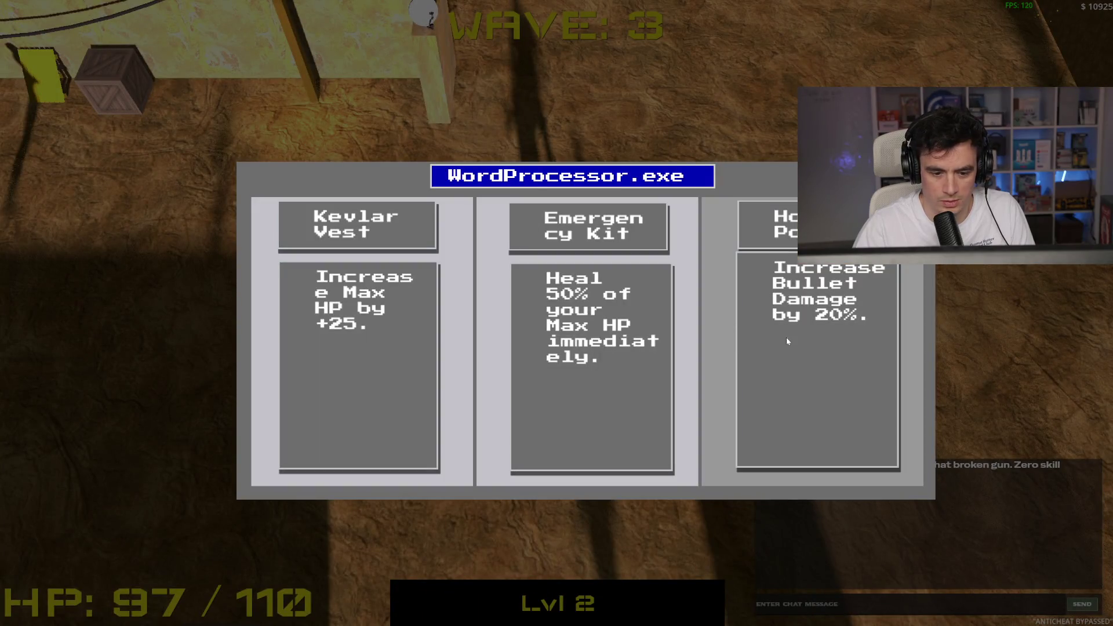
{"action": "left_click", "coordinate": [786, 341]}
Run down the map shooting the remaining enemies to clear the wave 3 lobby
{"action": "key", "text": "s"}
{"action": "left_click", "coordinate": [543, 219]}
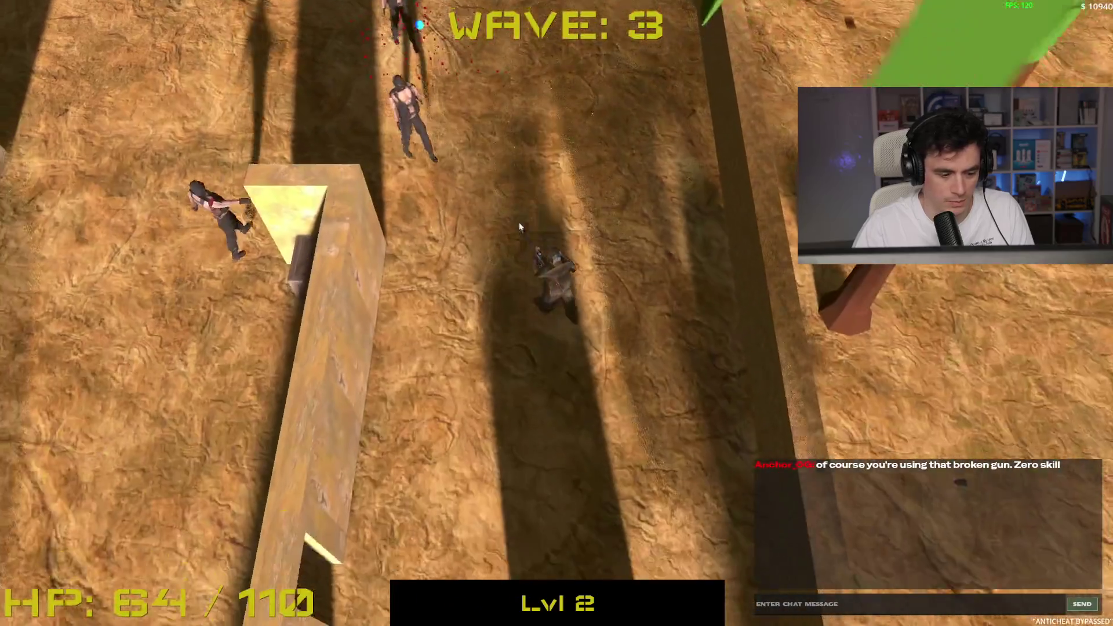
{"action": "key", "text": "a"}
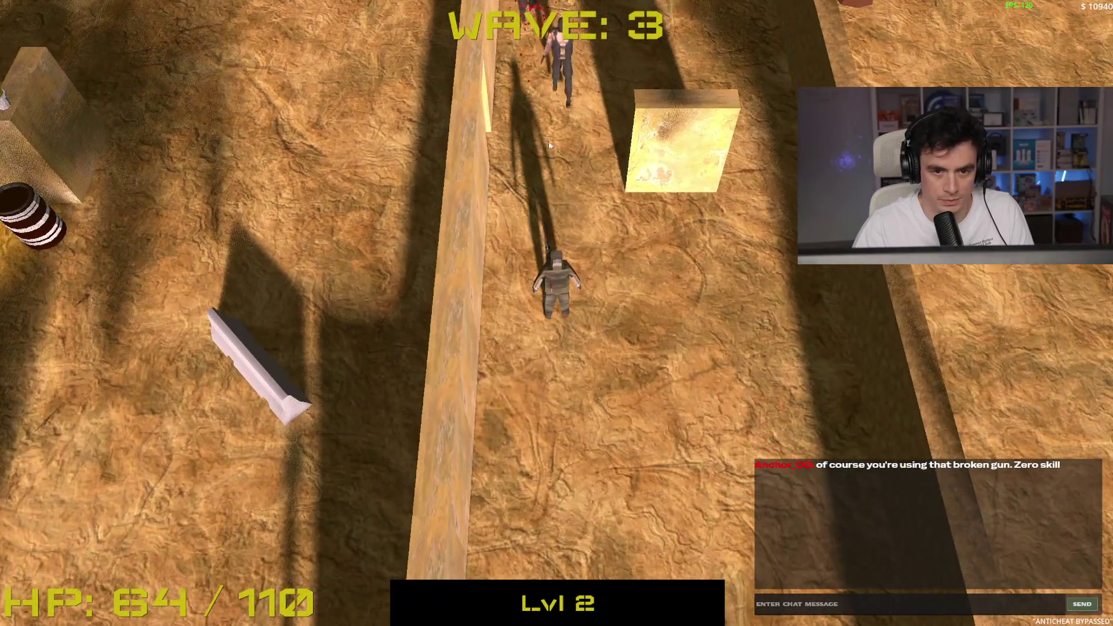
{"action": "left_click", "coordinate": [546, 145]}
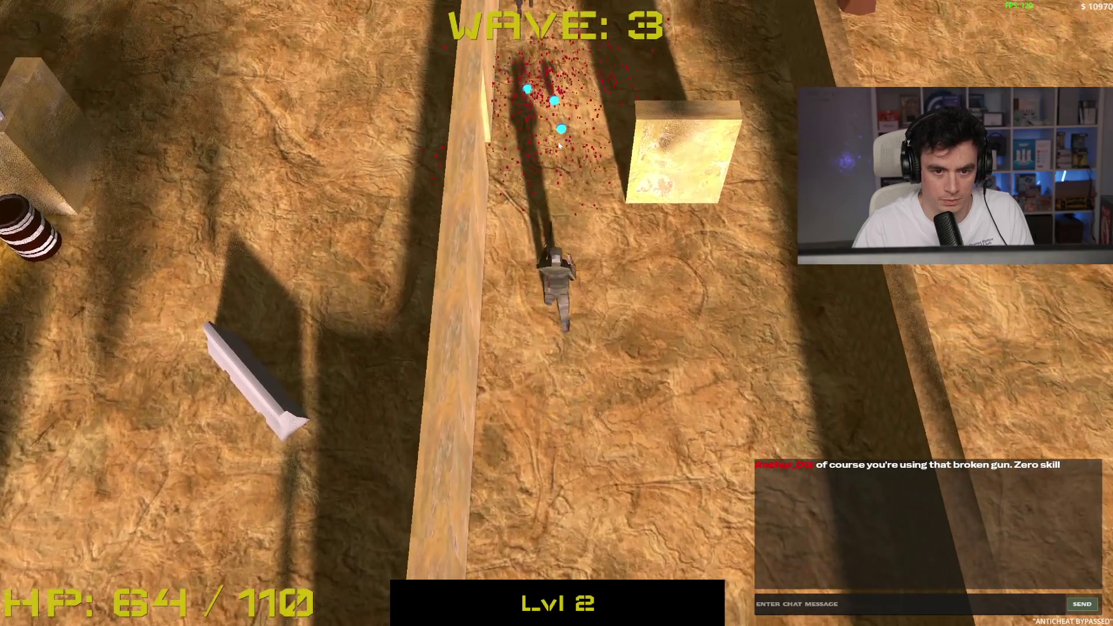
{"action": "key", "text": "s"}
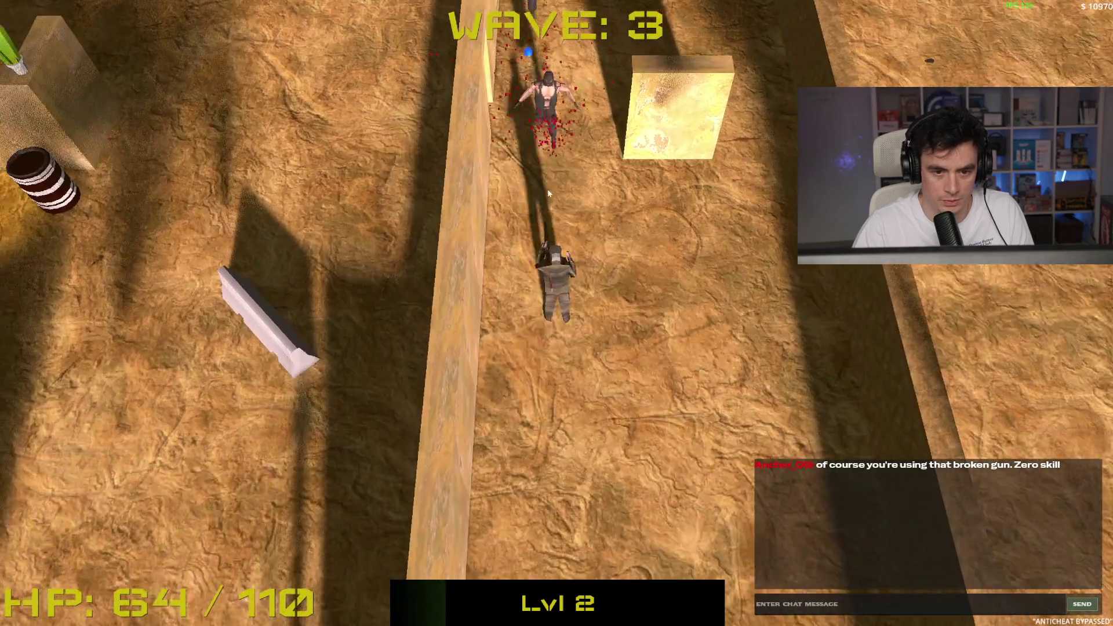
{"action": "left_click", "coordinate": [550, 188]}
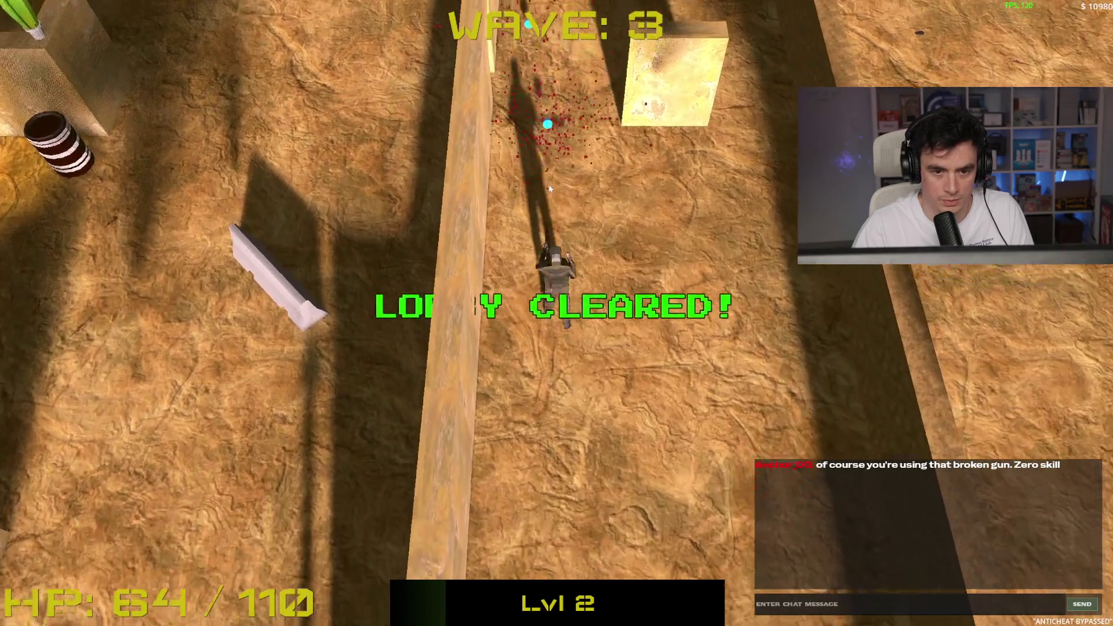
Run into the walled area and strafe left and right, shooting down the enemies on the left
{"action": "key", "text": "w"}
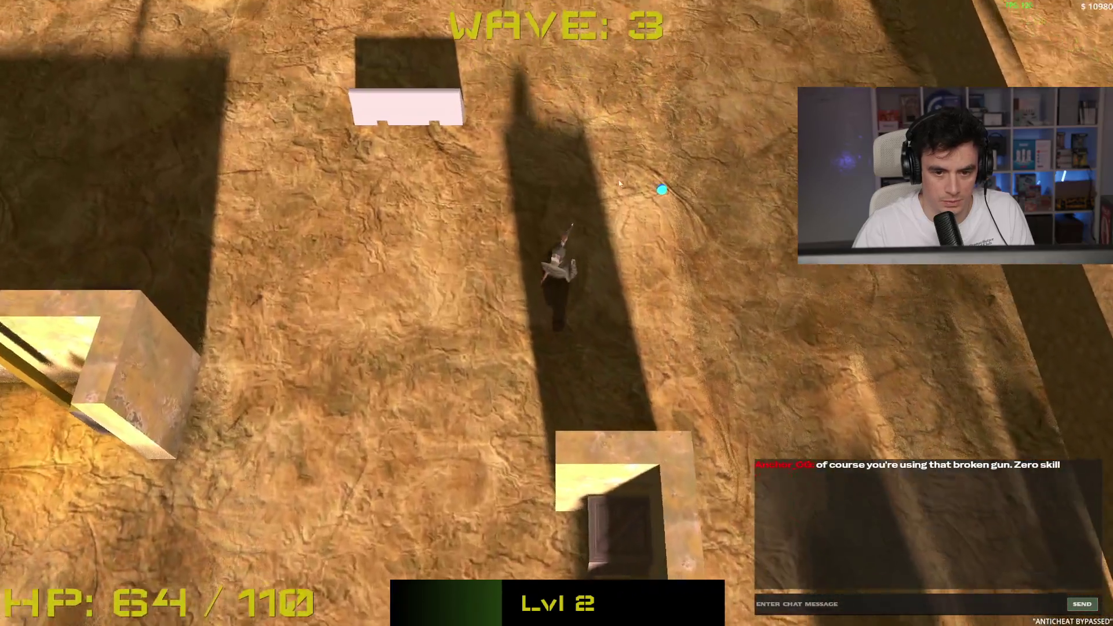
{"action": "key", "text": "w"}
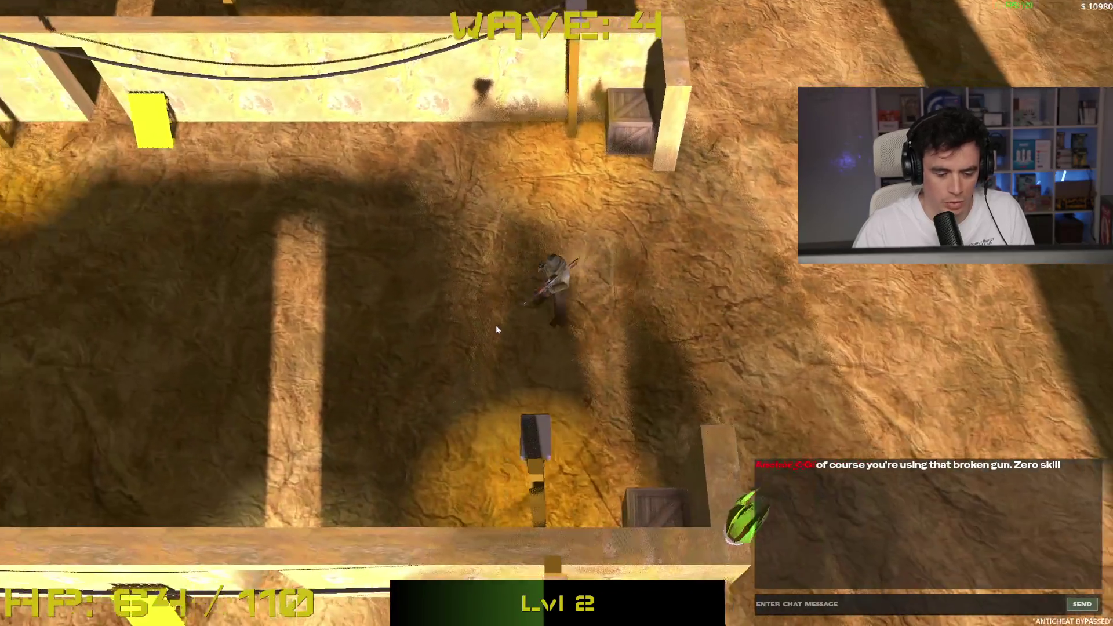
{"action": "key", "text": "a"}
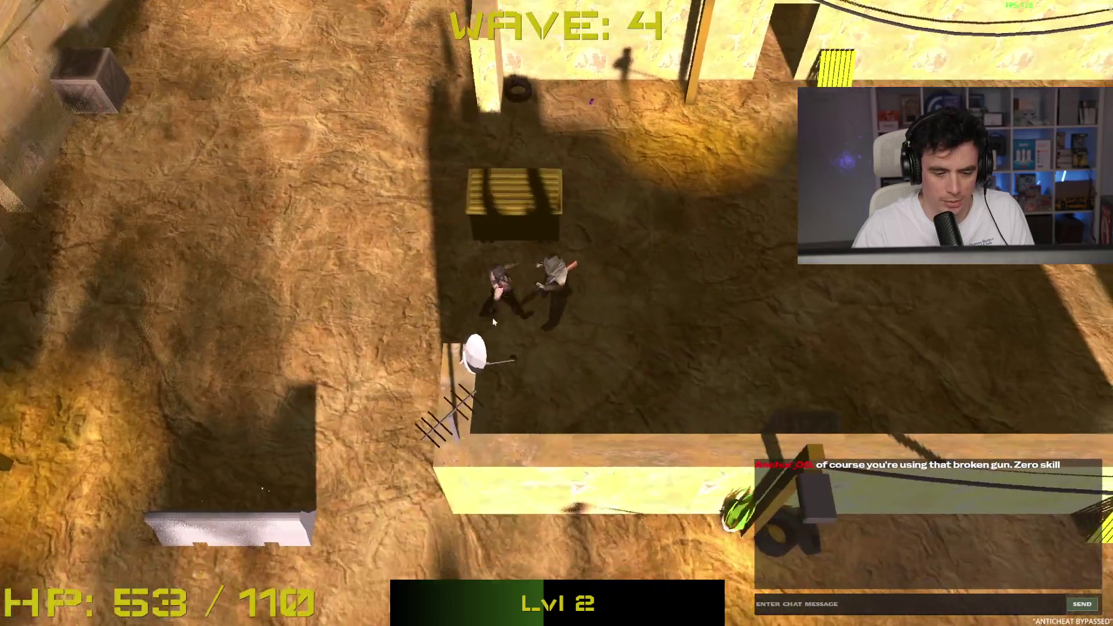
{"action": "key", "text": "d"}
{"action": "left_click", "coordinate": [478, 291]}
{"action": "key", "text": "a"}
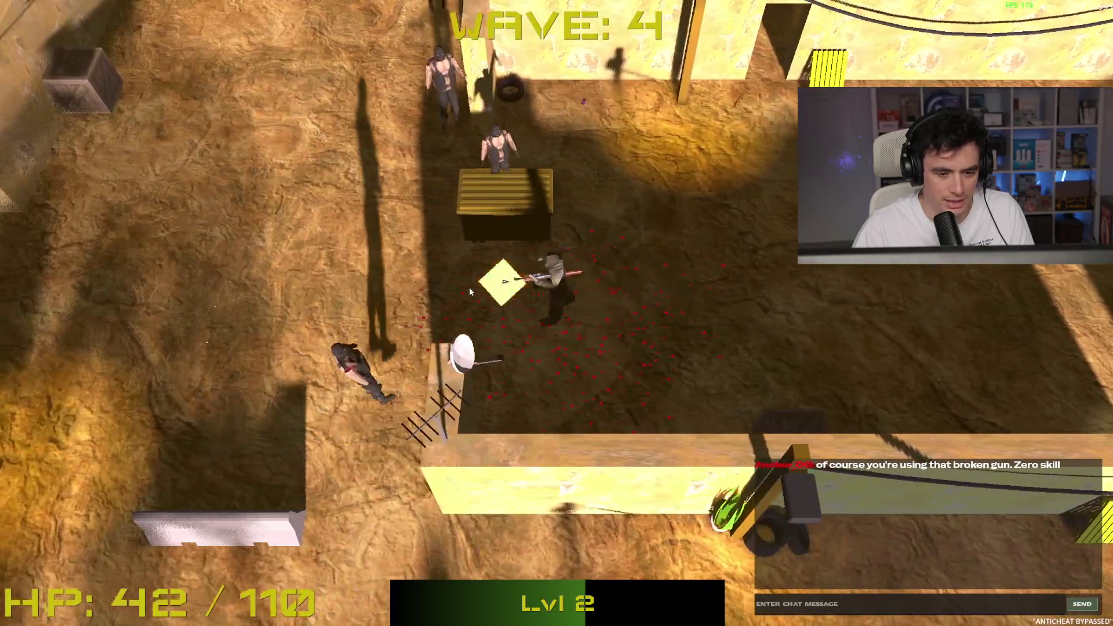
{"action": "key", "text": "d"}
{"action": "left_click", "coordinate": [429, 266]}
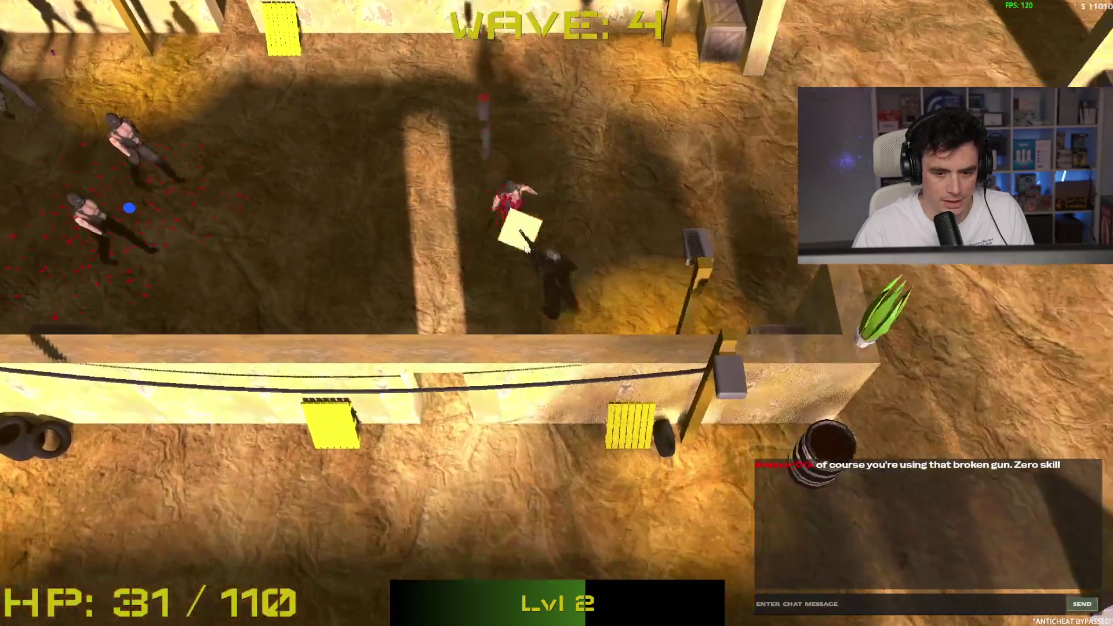
{"action": "key", "text": "d"}
{"action": "key", "text": "w"}
{"action": "left_click", "coordinate": [387, 287]}
{"action": "key", "text": "a"}
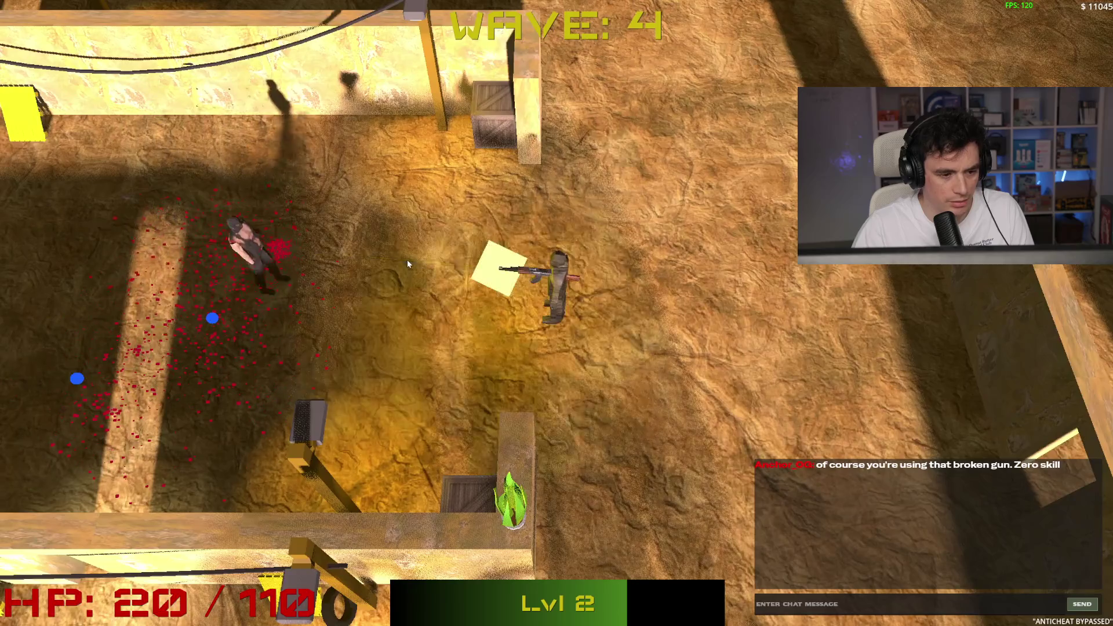
{"action": "left_click", "coordinate": [406, 259]}
{"action": "key", "text": "a"}
{"action": "key", "text": "s"}
{"action": "key", "text": "s"}
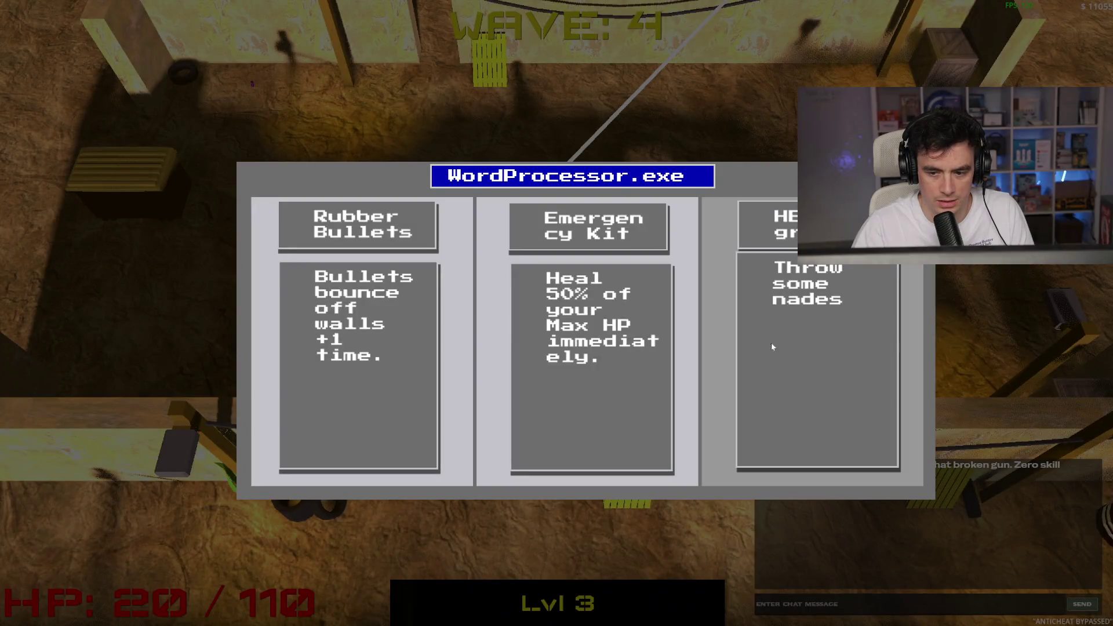
Take the HE grenade upgrade at level 3, then run up the arena shooting enemies
{"action": "left_click", "coordinate": [810, 346]}
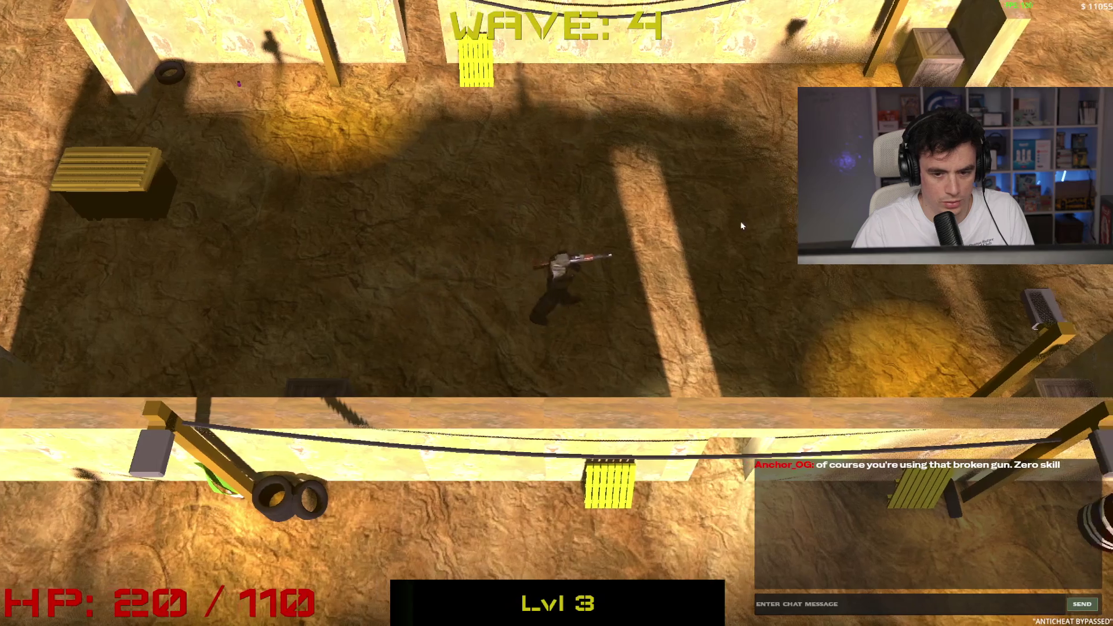
{"action": "key", "text": "w"}
{"action": "key", "text": "w"}
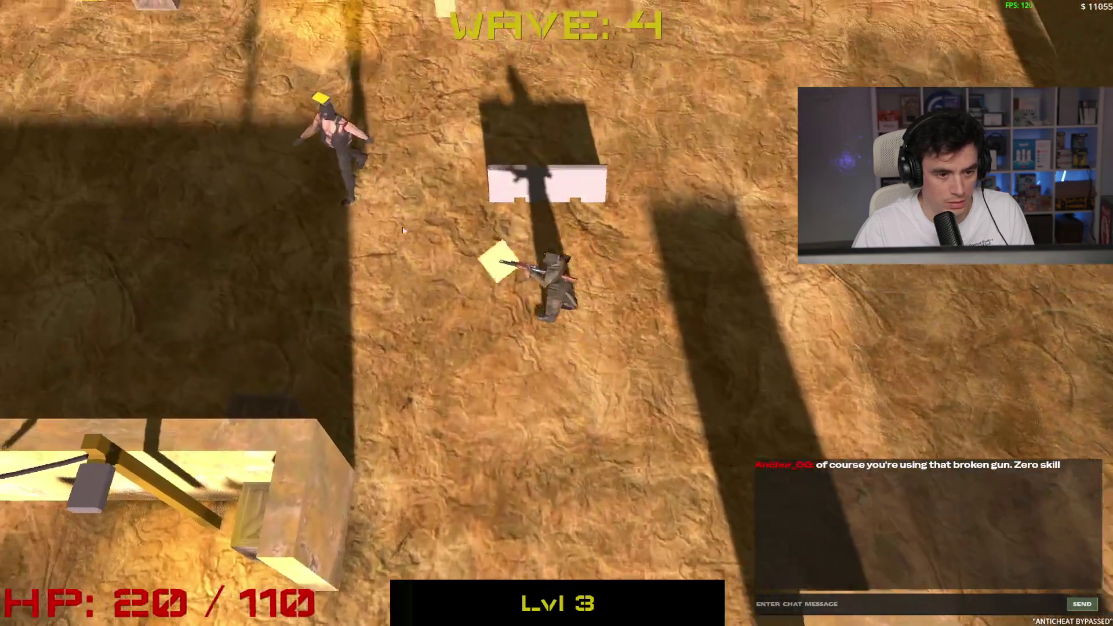
{"action": "left_click", "coordinate": [550, 192]}
{"action": "key", "text": "w"}
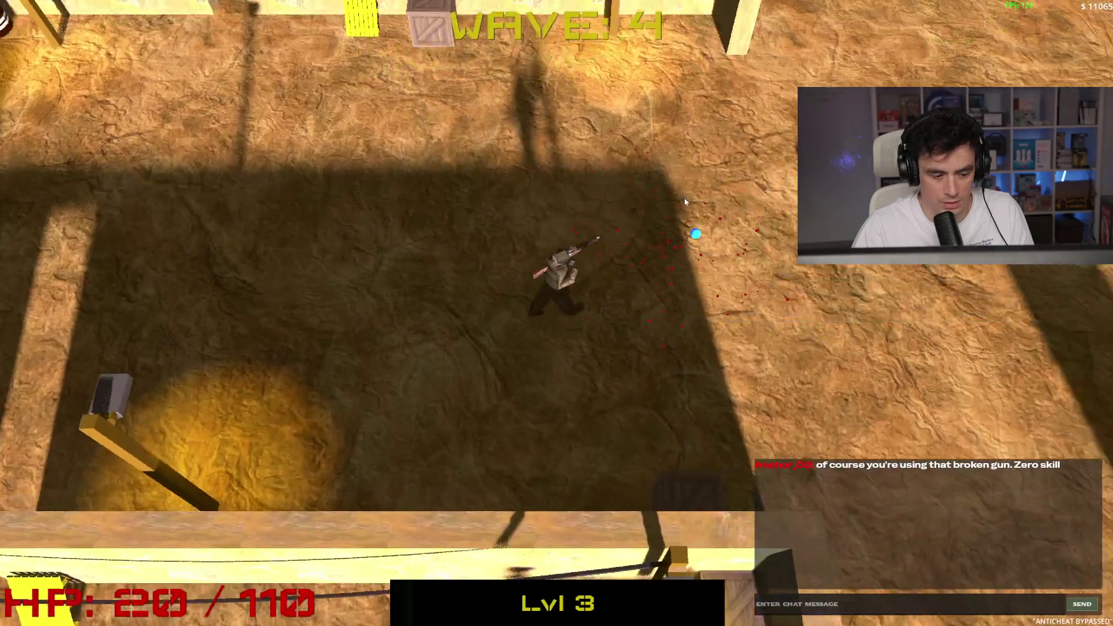
{"action": "key", "text": "a"}
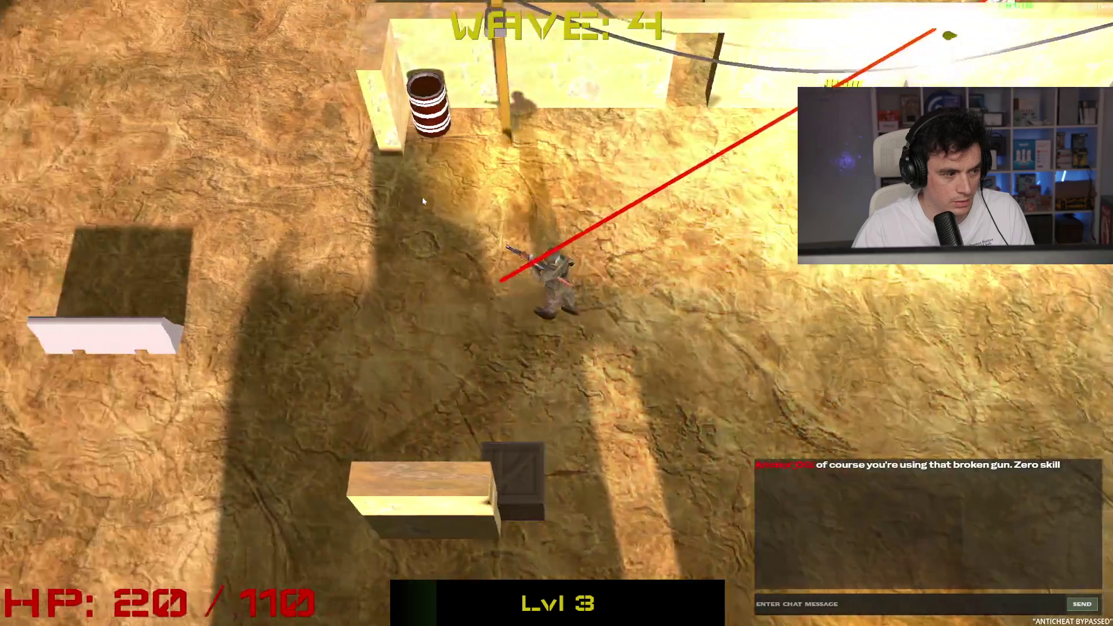
{"action": "key", "text": "w"}
{"action": "key", "text": "d"}
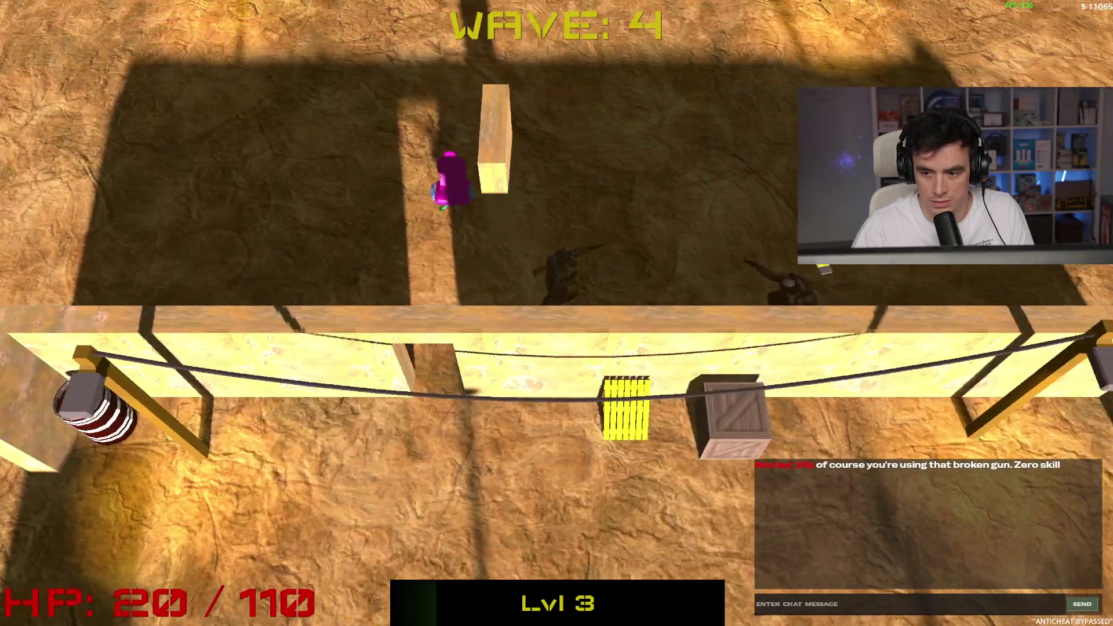
{"action": "left_click", "coordinate": [731, 365]}
Run around the walls and crates and collect the found loot with Space
{"action": "key", "text": "s"}
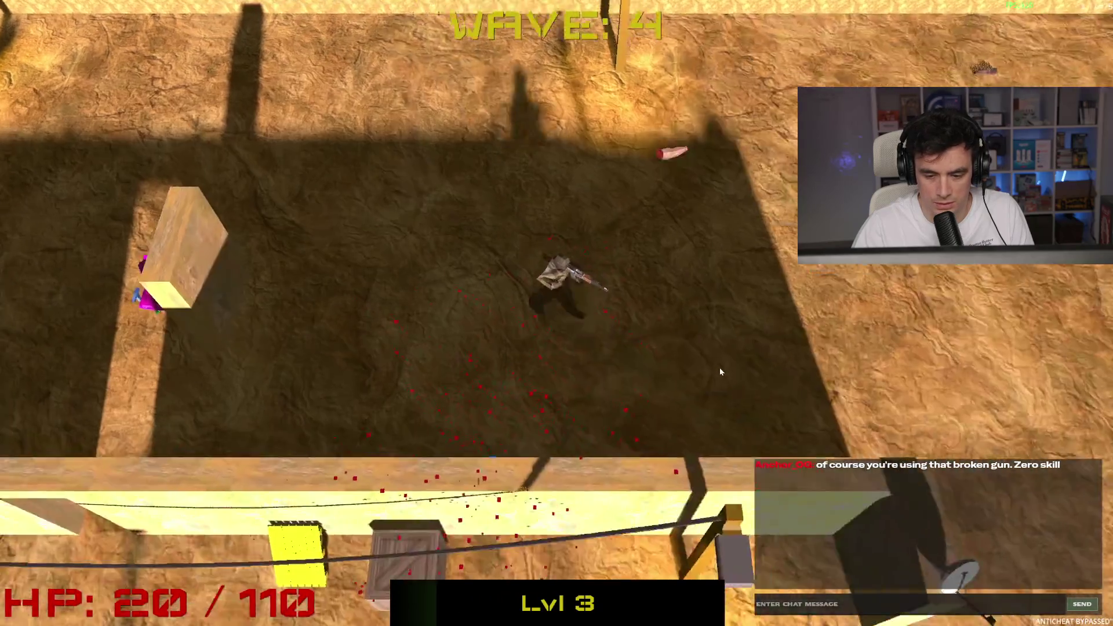
{"action": "key", "text": "a"}
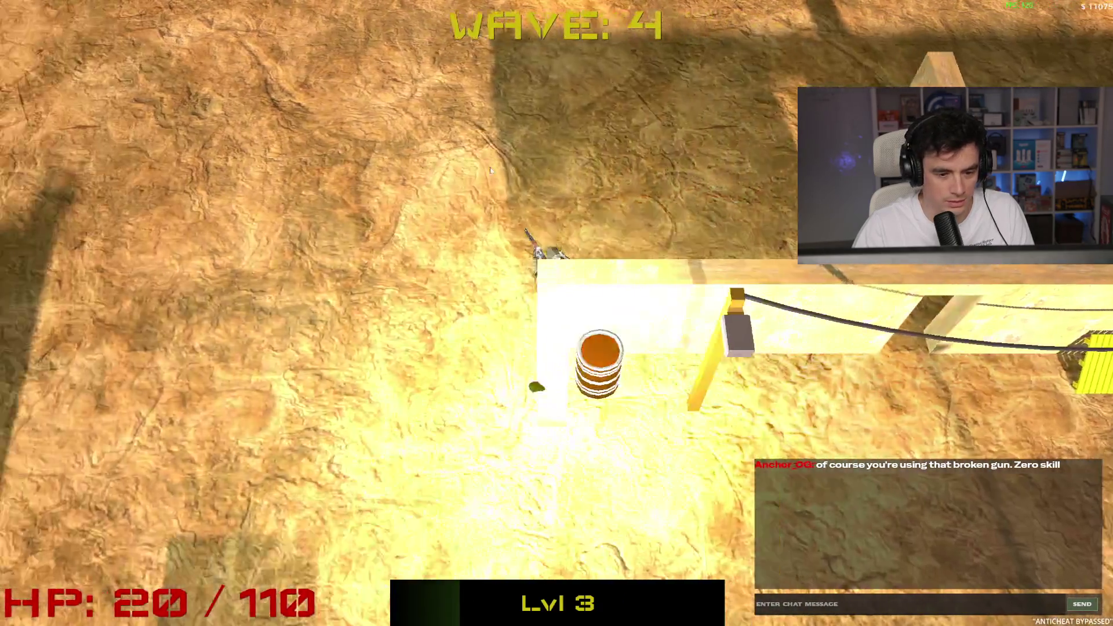
{"action": "key", "text": "s"}
{"action": "key", "text": "d"}
{"action": "key", "text": "w"}
{"action": "key", "text": "a"}
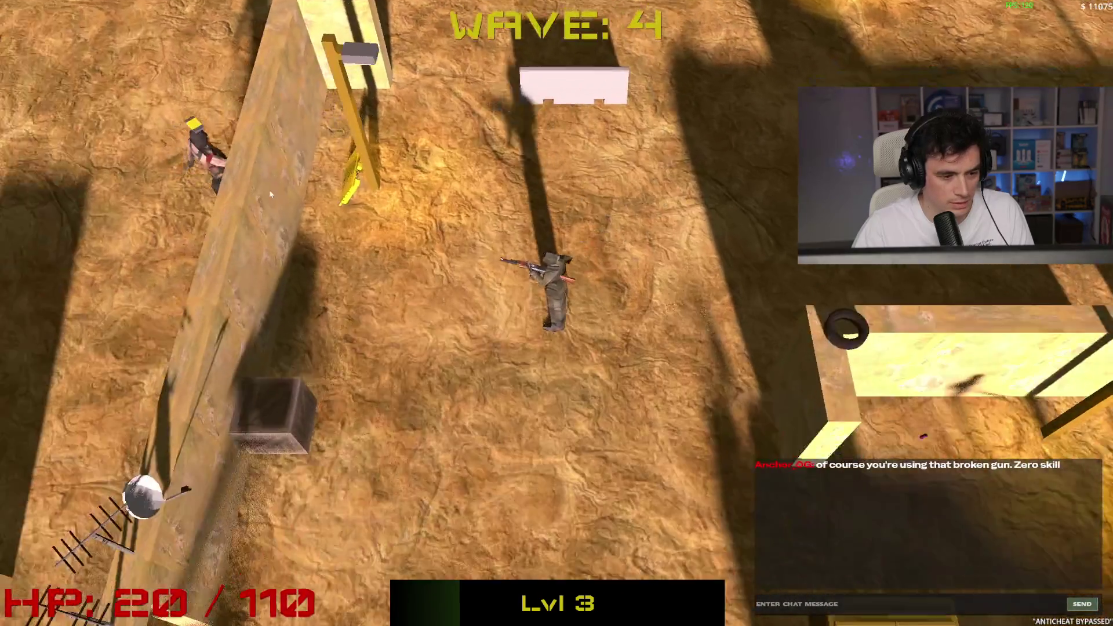
{"action": "key", "text": "w"}
{"action": "key", "text": "a"}
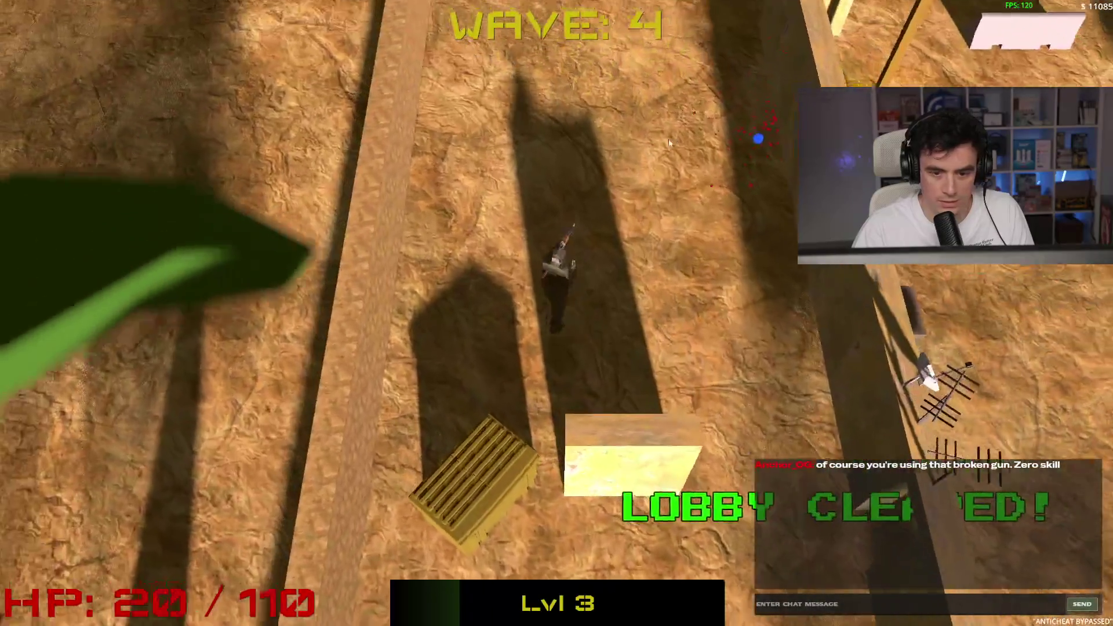
{"action": "key", "text": "s"}
{"action": "key", "text": "s"}
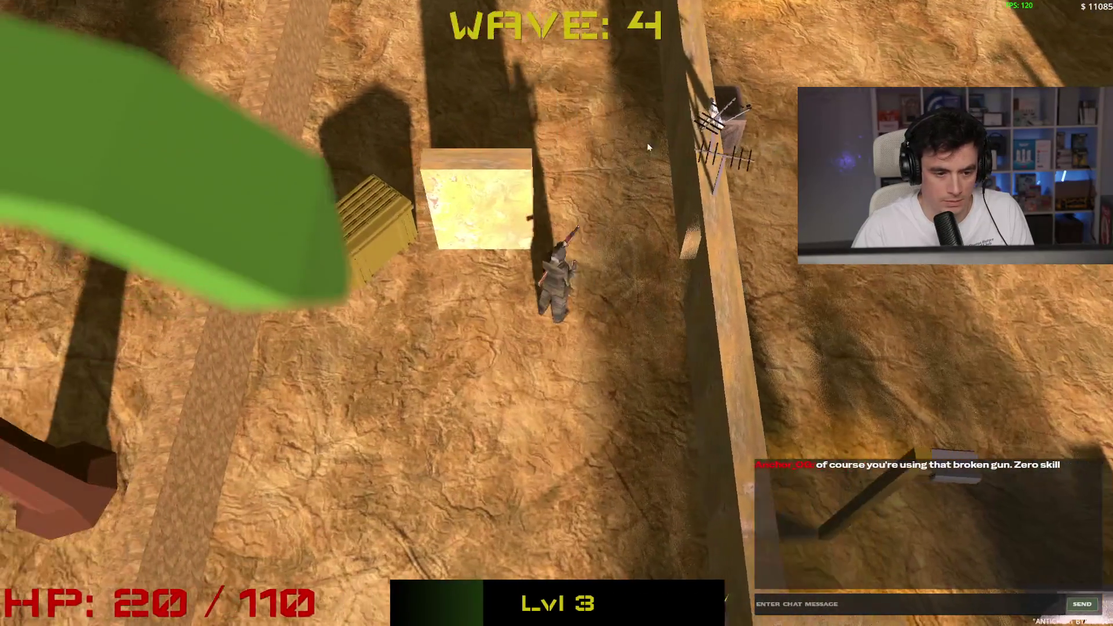
{"action": "key", "text": "space"}
{"action": "key", "text": "s"}
{"action": "key", "text": "d"}
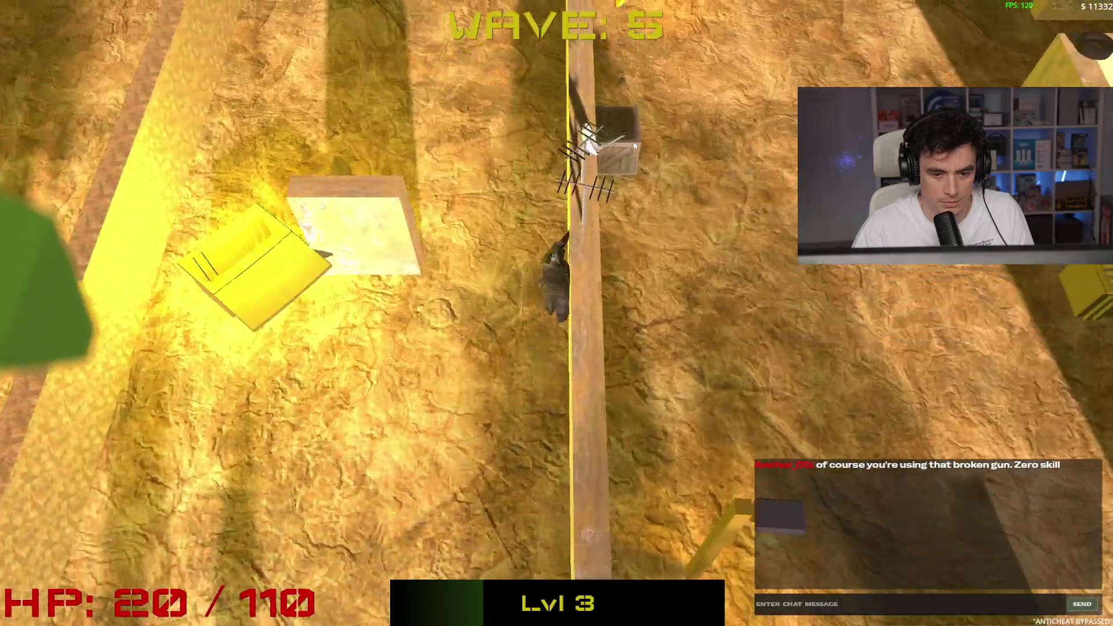
{"action": "key", "text": "s"}
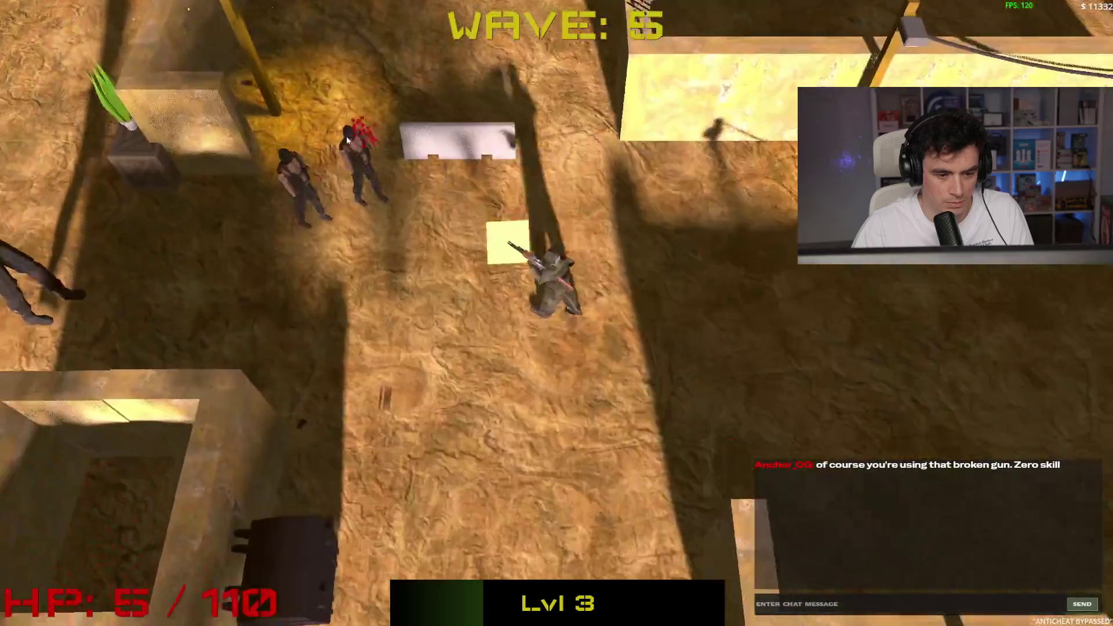
Shoot at the enemies closing in from the new area while sidestepping
{"action": "left_click", "coordinate": [318, 147]}
{"action": "key", "text": "d"}
{"action": "left_click", "coordinate": [312, 158]}
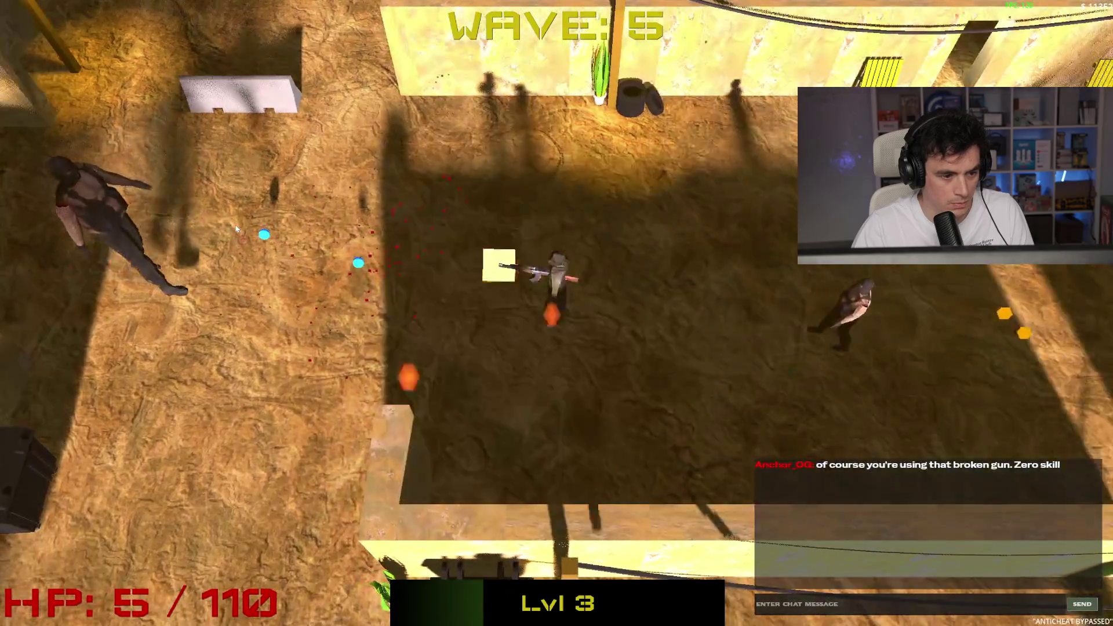
{"action": "left_click", "coordinate": [235, 229]}
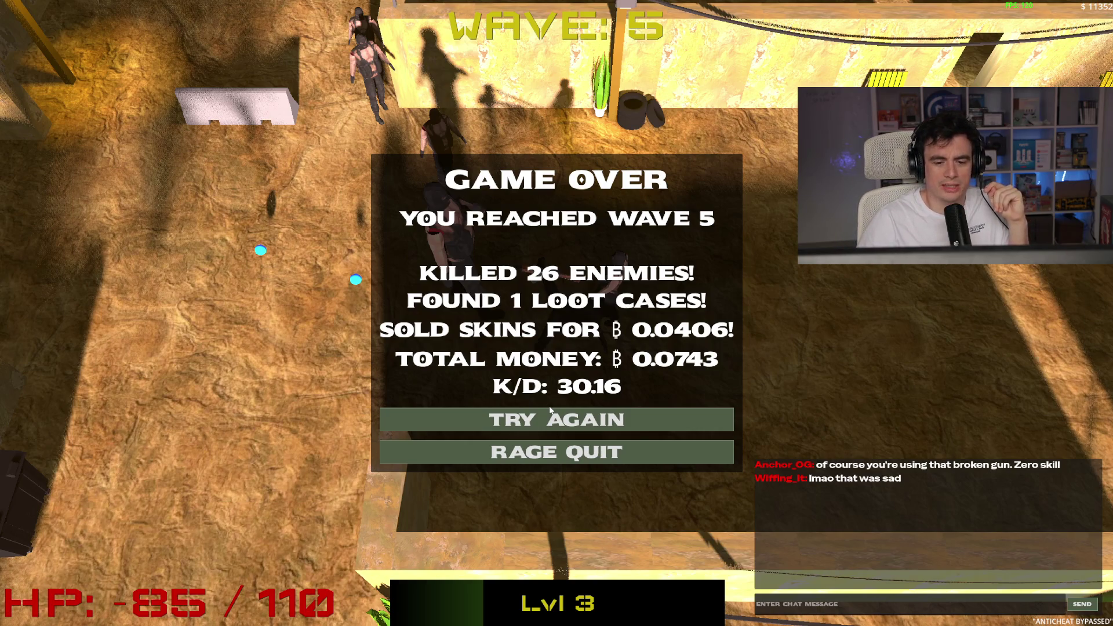
Restart the game from the Game Over screen with Try Again
{"action": "left_click", "coordinate": [563, 419]}
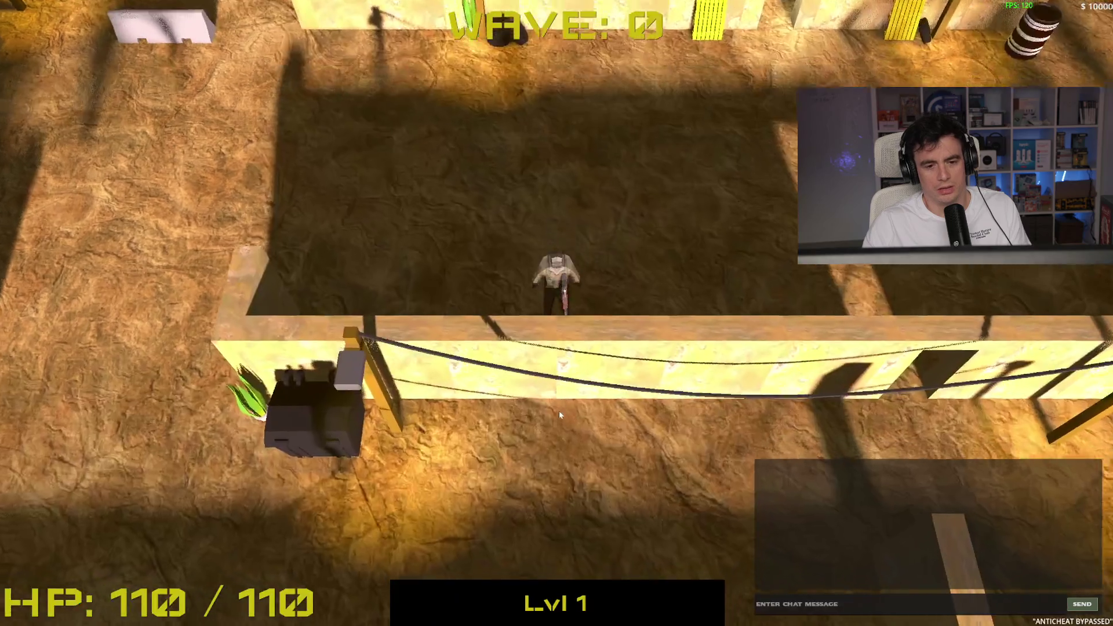
Run the soldier north along the wall, shooting the wave 1 enemies
{"action": "key", "text": "w"}
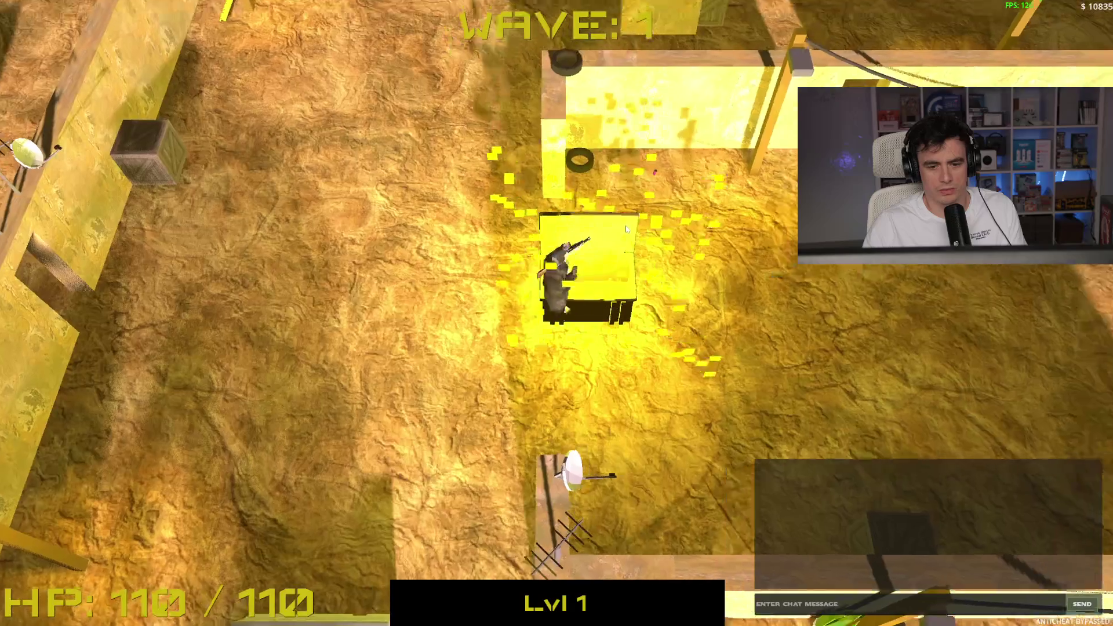
{"action": "left_click", "coordinate": [606, 236]}
{"action": "key", "text": "w"}
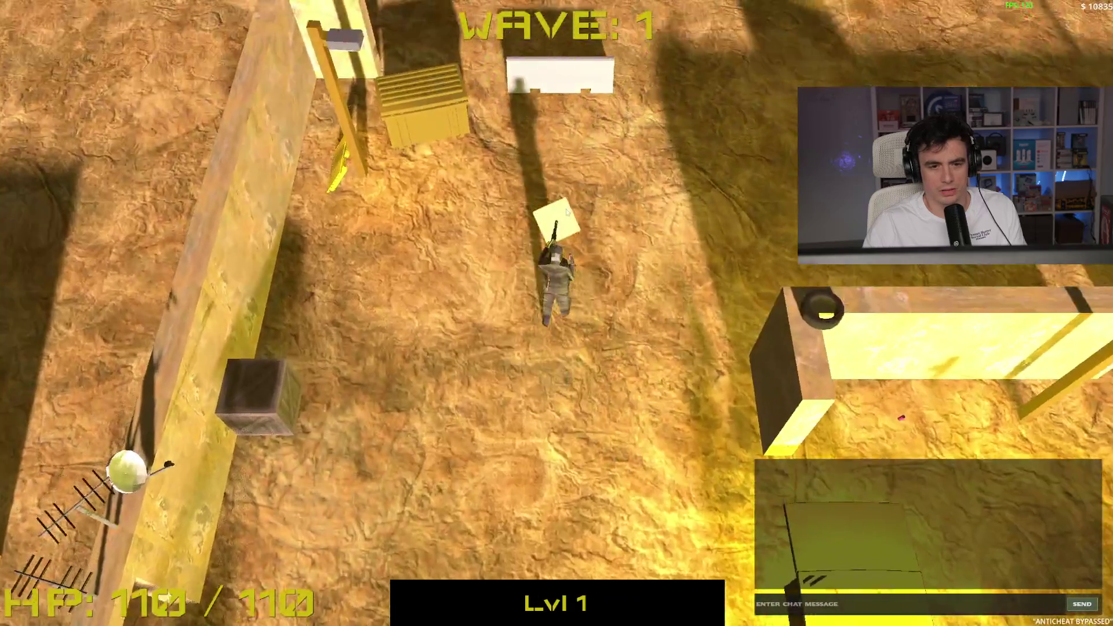
{"action": "key", "text": "w"}
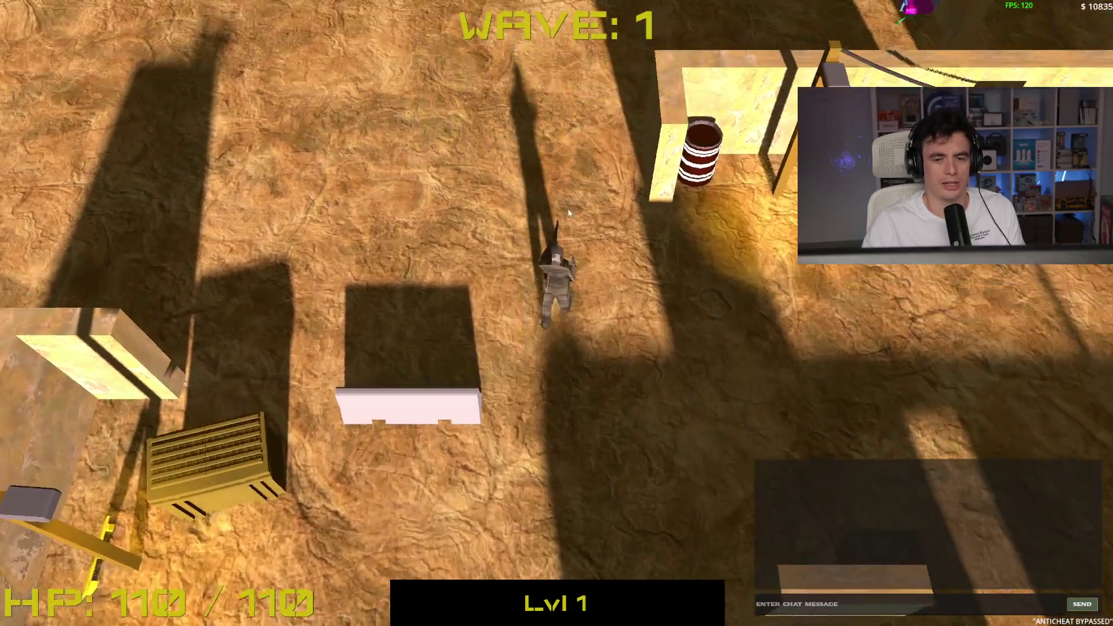
{"action": "key", "text": "a"}
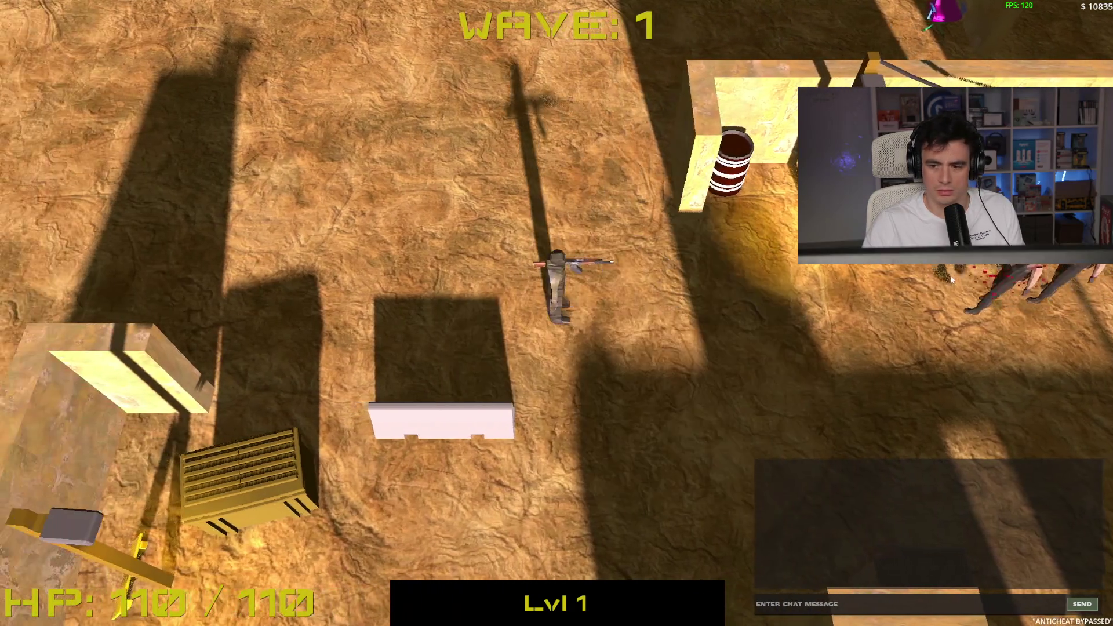
{"action": "left_click", "coordinate": [951, 280]}
Continue north past the barrel and crates, then pause and quit the match to the main menu
{"action": "key", "text": "d"}
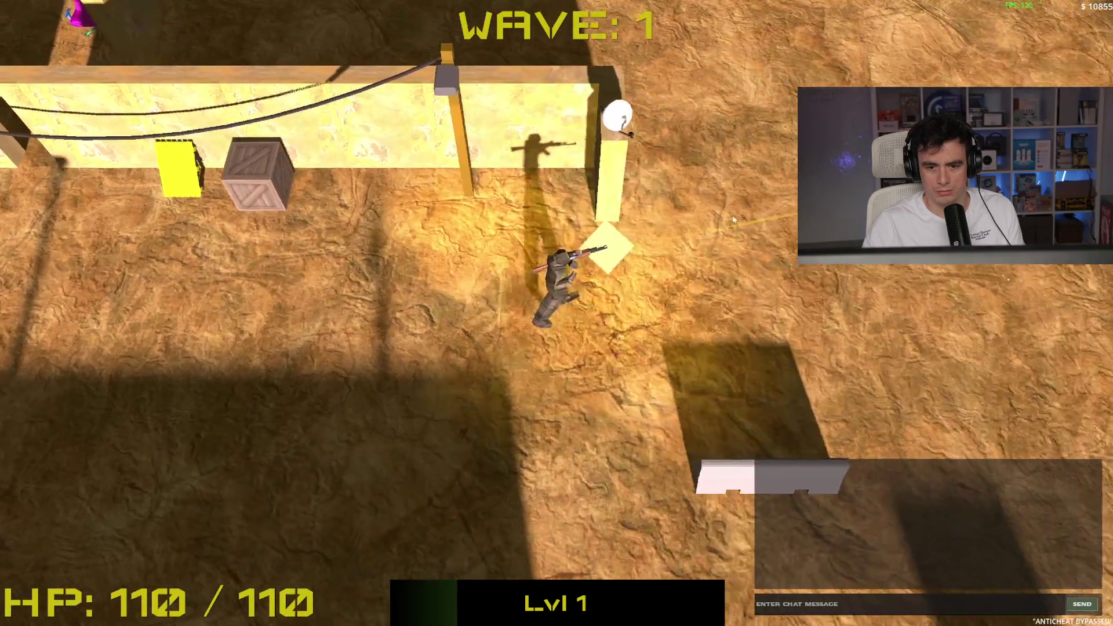
{"action": "key", "text": "w"}
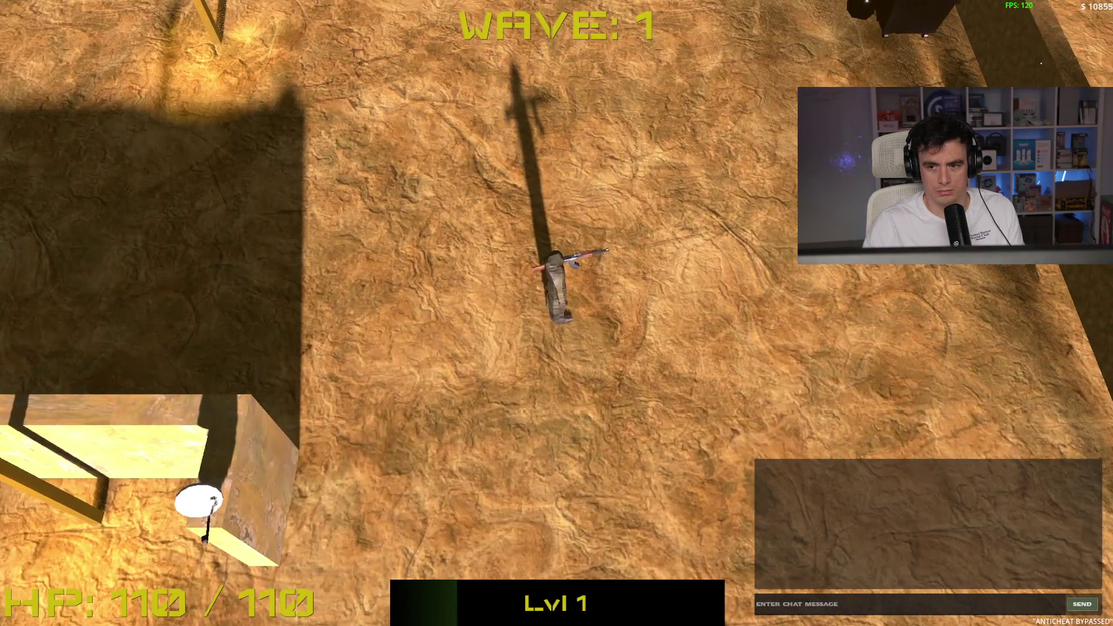
{"action": "key", "text": "w"}
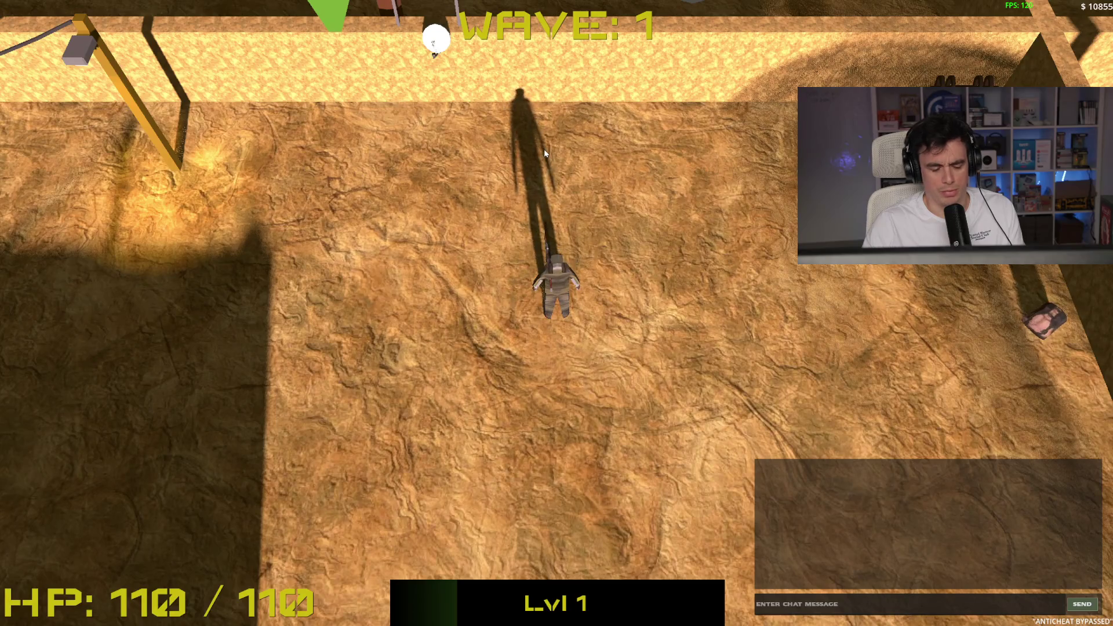
{"action": "key", "text": "Escape"}
{"action": "left_click", "coordinate": [615, 401]}
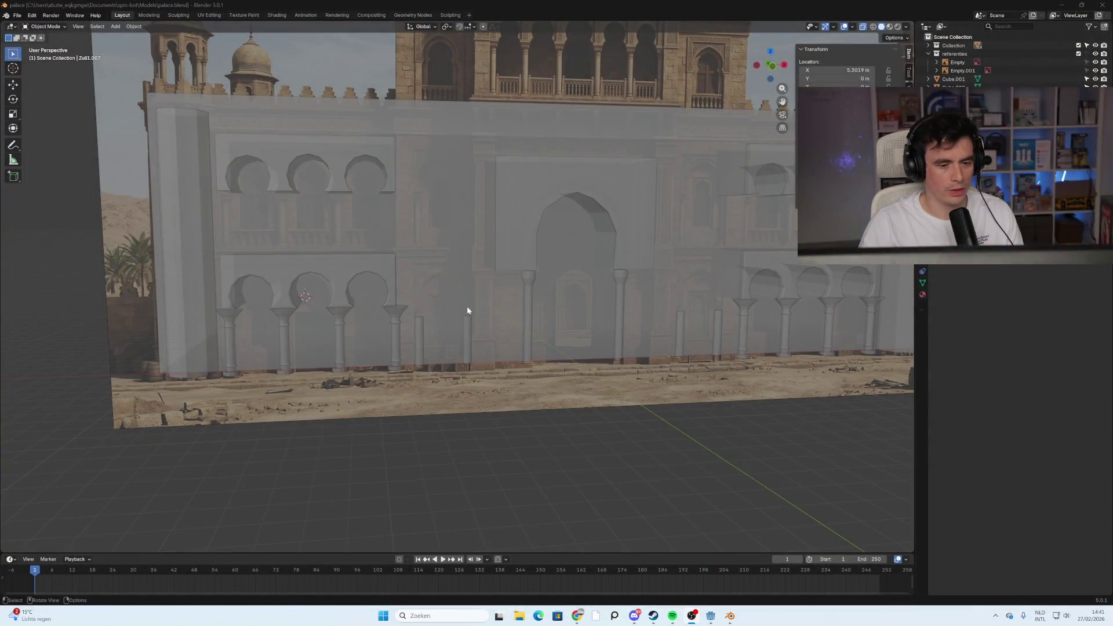
Zoom in on the palace facade blockout in Blender
{"action": "scroll", "coordinate": [520, 286], "scroll_direction": "up", "scroll_amount": 4}
{"action": "scroll", "coordinate": [521, 285], "scroll_direction": "down", "scroll_amount": 4}
{"action": "mouse_move", "coordinate": [526, 285]}
{"action": "middle_mouse_down"}
{"action": "mouse_move", "coordinate": [613, 306]}
{"action": "mouse_move", "coordinate": [415, 333]}
{"action": "middle_mouse_up"}
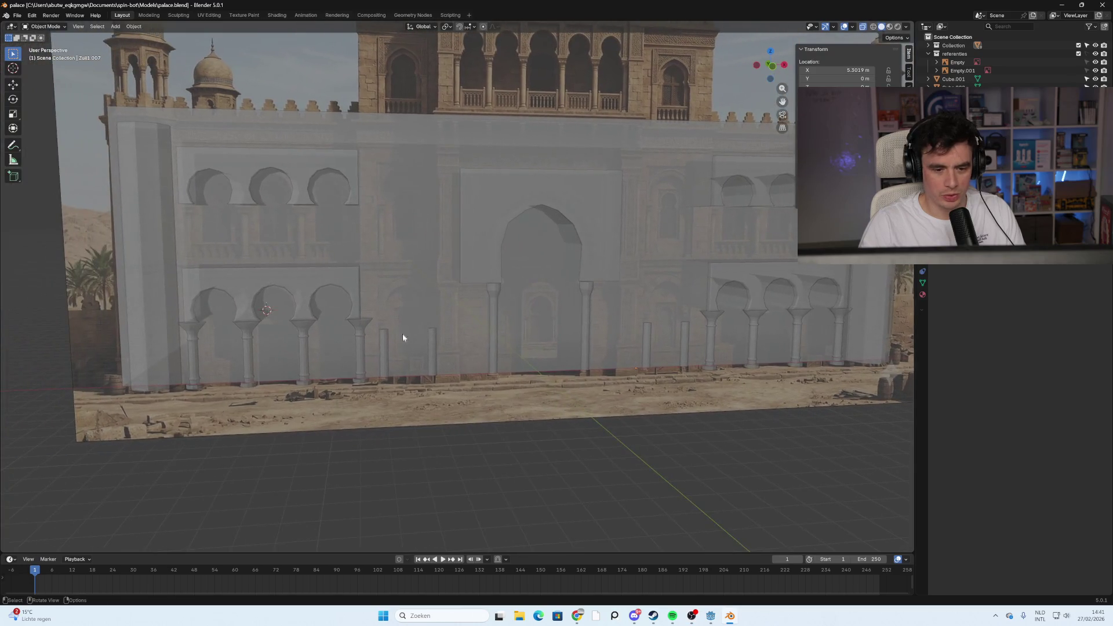
{"action": "scroll", "coordinate": [415, 333], "scroll_direction": "up", "scroll_amount": 3}
{"action": "mouse_move", "coordinate": [353, 355]}
{"action": "middle_mouse_down"}
{"action": "mouse_move", "coordinate": [425, 327]}
{"action": "mouse_move", "coordinate": [332, 308]}
{"action": "middle_mouse_up"}
{"action": "scroll", "coordinate": [378, 261], "scroll_direction": "down", "scroll_amount": 1}
{"action": "scroll", "coordinate": [325, 257], "scroll_direction": "up", "scroll_amount": 3}
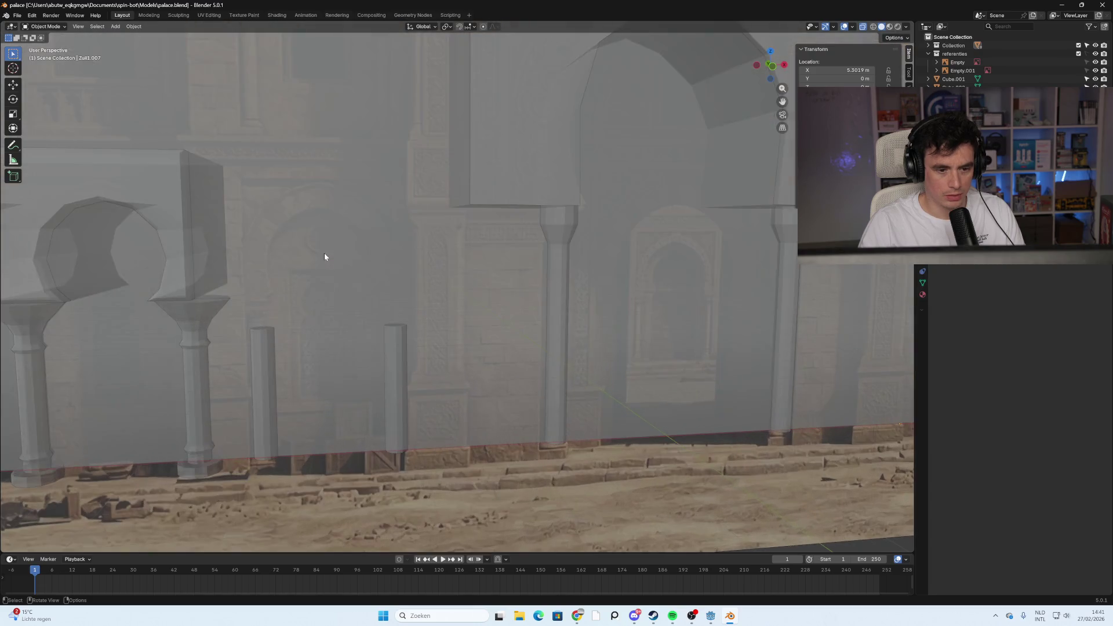
{"action": "scroll", "coordinate": [319, 262], "scroll_direction": "down", "scroll_amount": 3}
{"action": "middle_click_drag", "start_coordinate": [492, 300], "coordinate": [427, 318], "text": "shift"}
{"action": "mouse_move", "coordinate": [262, 273]}
{"action": "middle_mouse_down"}
{"action": "mouse_move", "coordinate": [215, 278]}
{"action": "mouse_move", "coordinate": [311, 270]}
{"action": "mouse_move", "coordinate": [265, 278]}
{"action": "mouse_move", "coordinate": [280, 303]}
{"action": "mouse_move", "coordinate": [251, 293]}
{"action": "mouse_move", "coordinate": [229, 267]}
{"action": "mouse_move", "coordinate": [231, 251]}
{"action": "mouse_move", "coordinate": [418, 280]}
{"action": "mouse_move", "coordinate": [402, 323]}
{"action": "mouse_move", "coordinate": [437, 328]}
{"action": "mouse_move", "coordinate": [442, 422]}
{"action": "mouse_move", "coordinate": [457, 432]}
{"action": "mouse_move", "coordinate": [505, 293]}
{"action": "mouse_move", "coordinate": [467, 263]}
{"action": "mouse_move", "coordinate": [497, 268]}
{"action": "mouse_move", "coordinate": [475, 273]}
{"action": "mouse_move", "coordinate": [470, 287]}
{"action": "middle_mouse_up"}
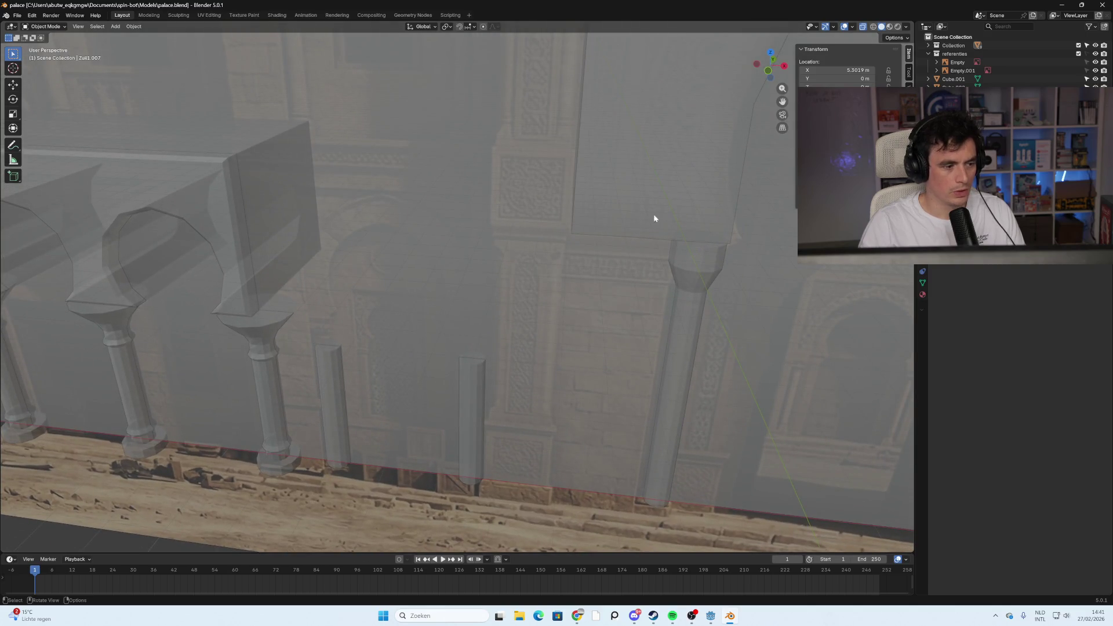
{"action": "left_click", "coordinate": [769, 70]}
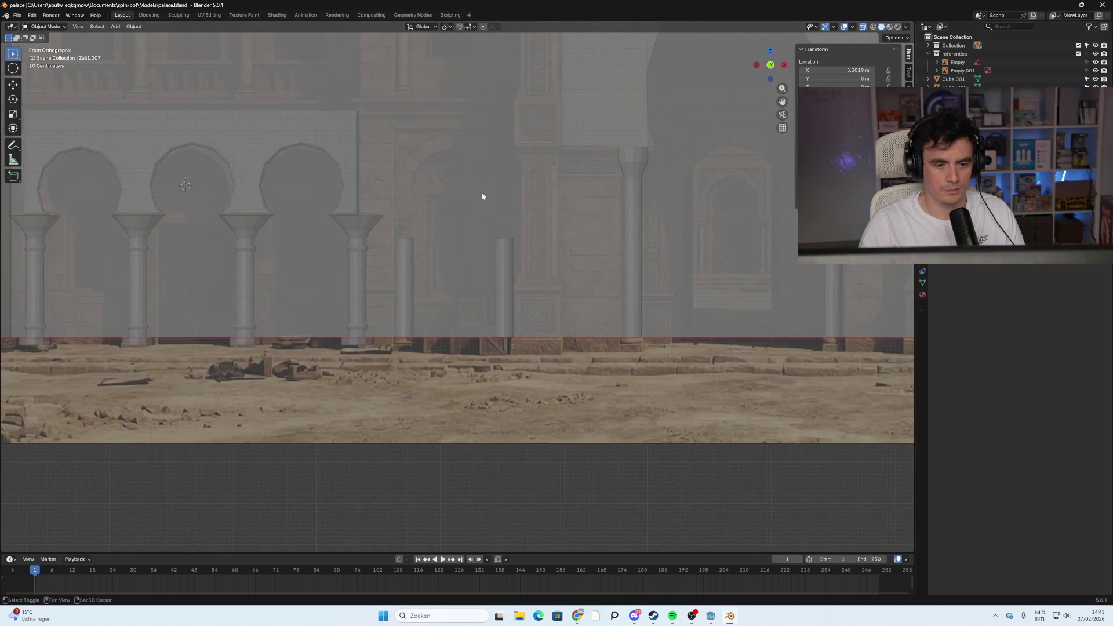
{"action": "scroll", "coordinate": [481, 192], "scroll_direction": "up", "scroll_amount": 2}
{"action": "scroll", "coordinate": [472, 352], "scroll_direction": "up", "scroll_amount": 3}
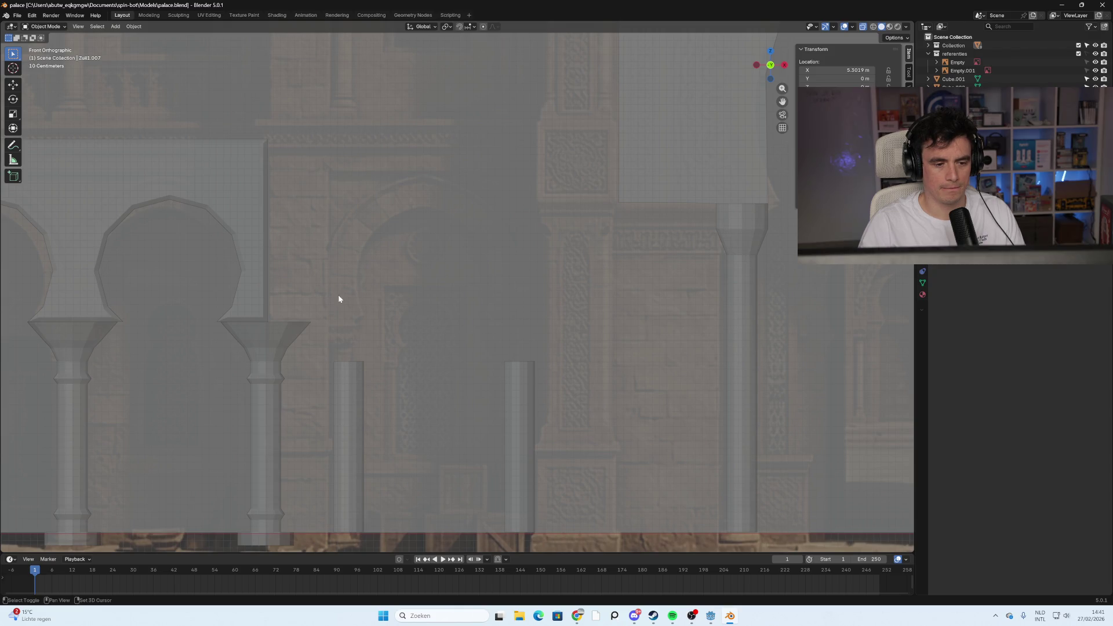
{"action": "middle_click_drag", "start_coordinate": [462, 288], "coordinate": [442, 292]}
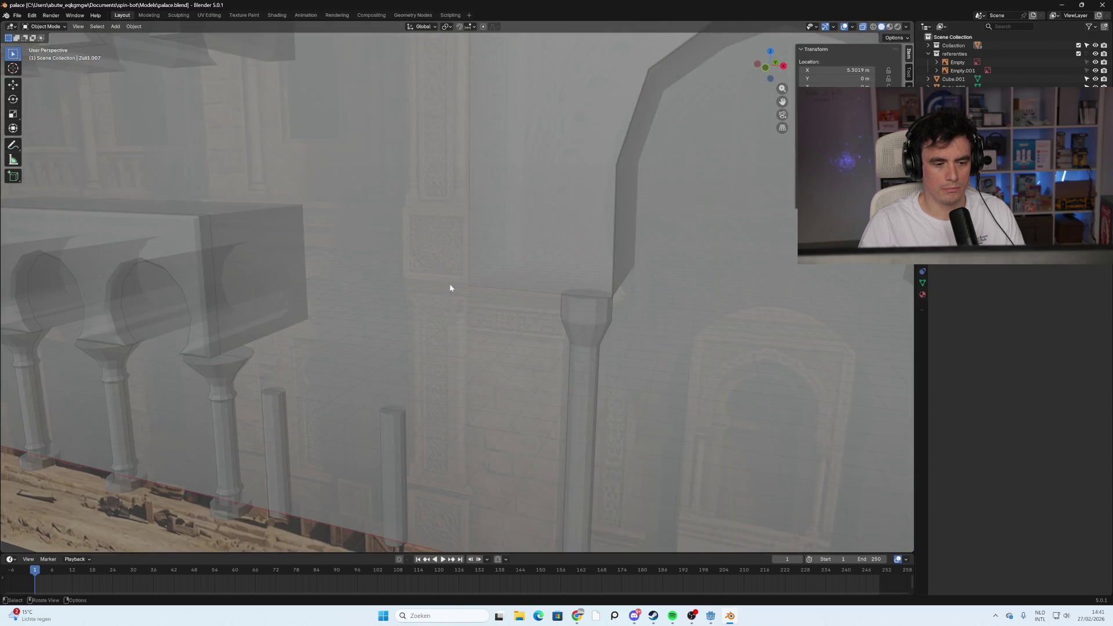
{"action": "left_click", "coordinate": [765, 69]}
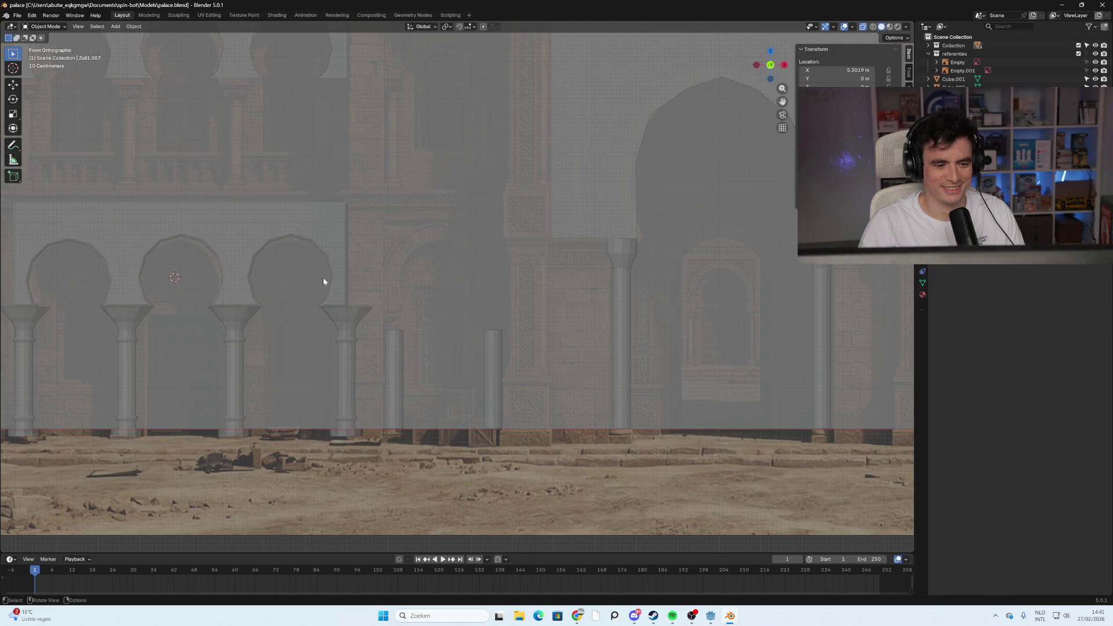
{"action": "middle_click_drag", "start_coordinate": [357, 279], "coordinate": [269, 283]}
{"action": "mouse_move", "coordinate": [319, 311]}
{"action": "middle_mouse_down"}
{"action": "mouse_move", "coordinate": [353, 320]}
{"action": "mouse_move", "coordinate": [372, 345]}
{"action": "mouse_move", "coordinate": [402, 303]}
{"action": "mouse_move", "coordinate": [384, 316]}
{"action": "middle_mouse_up"}
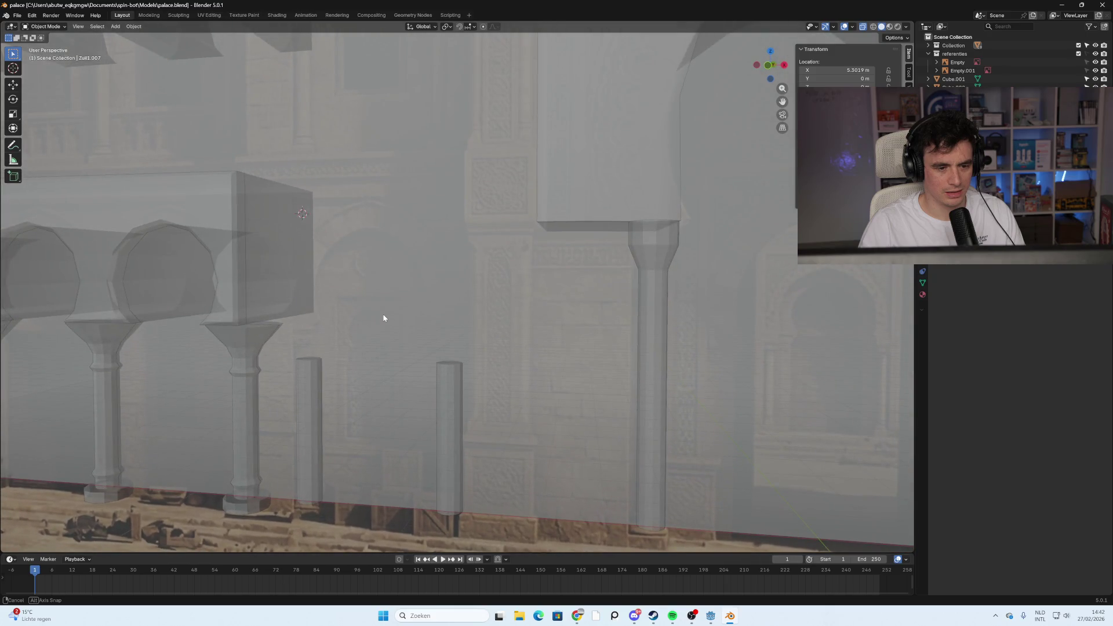
{"action": "right_click", "coordinate": [280, 265]}
{"action": "mouse_move", "coordinate": [398, 261]}
{"action": "middle_mouse_down"}
{"action": "mouse_move", "coordinate": [405, 273]}
{"action": "mouse_move", "coordinate": [335, 270]}
{"action": "mouse_move", "coordinate": [362, 288]}
{"action": "mouse_move", "coordinate": [342, 273]}
{"action": "mouse_move", "coordinate": [371, 284]}
{"action": "mouse_move", "coordinate": [335, 273]}
{"action": "middle_mouse_up"}
{"action": "scroll", "coordinate": [348, 270], "scroll_direction": "up", "scroll_amount": 8}
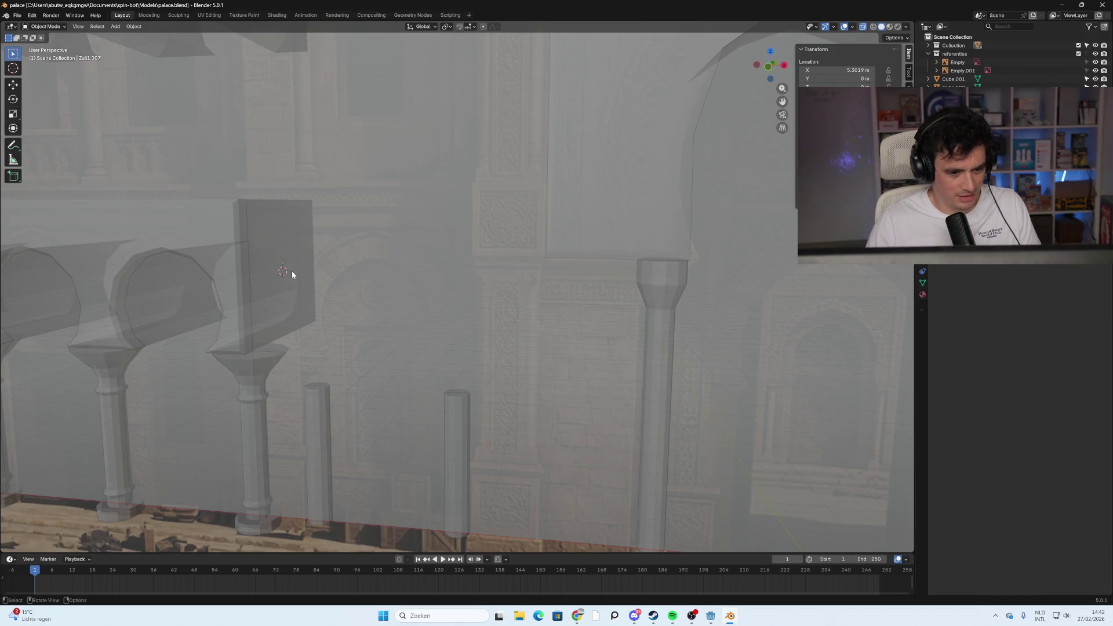
{"action": "mouse_move", "coordinate": [359, 273]}
{"action": "middle_mouse_down"}
{"action": "mouse_move", "coordinate": [338, 280]}
{"action": "mouse_move", "coordinate": [290, 265]}
{"action": "middle_mouse_up"}
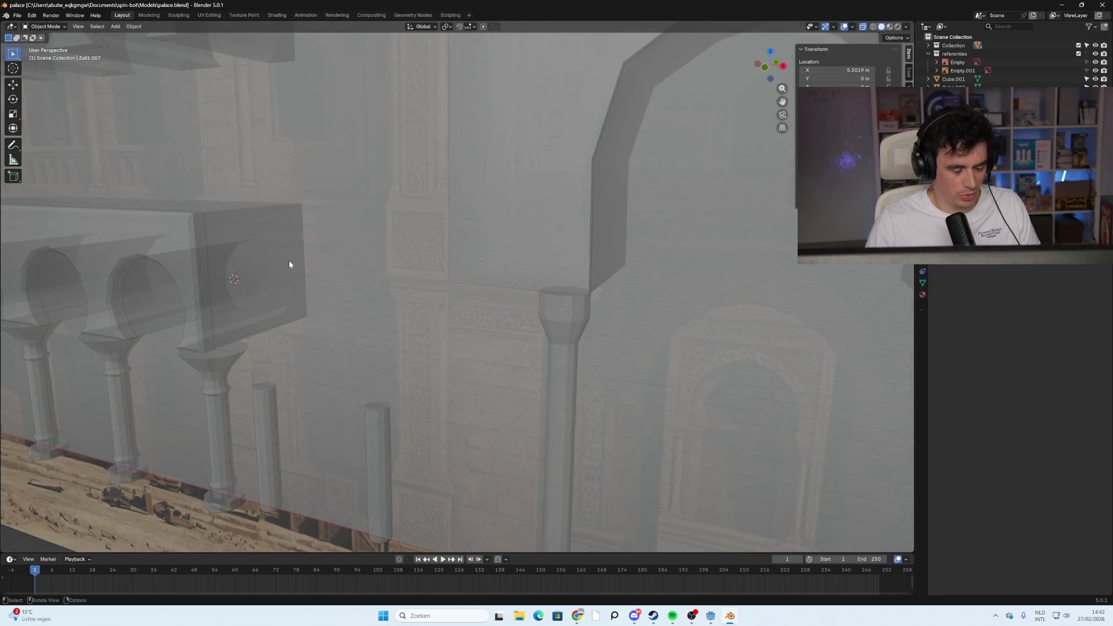
{"action": "right_click", "coordinate": [254, 277]}
{"action": "middle_click_drag", "start_coordinate": [389, 208], "coordinate": [332, 234]}
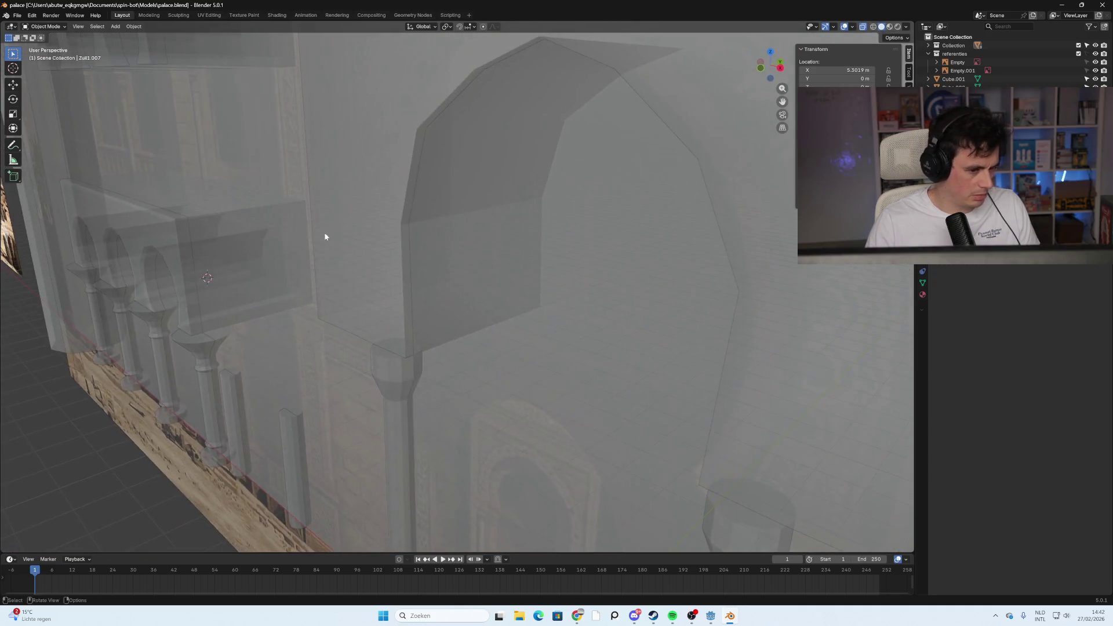
{"action": "mouse_move", "coordinate": [245, 258]}
{"action": "middle_mouse_down", "text": "ctrl+shift"}
{"action": "mouse_move", "coordinate": [311, 263]}
{"action": "mouse_move", "coordinate": [252, 258]}
{"action": "mouse_move", "coordinate": [378, 245]}
{"action": "middle_mouse_up", "text": "ctrl+shift"}
{"action": "mouse_move", "coordinate": [250, 254]}
{"action": "middle_mouse_down"}
{"action": "mouse_move", "coordinate": [226, 244]}
{"action": "mouse_move", "coordinate": [251, 253]}
{"action": "mouse_move", "coordinate": [243, 277]}
{"action": "mouse_move", "coordinate": [213, 276]}
{"action": "mouse_move", "coordinate": [250, 261]}
{"action": "mouse_move", "coordinate": [233, 246]}
{"action": "mouse_move", "coordinate": [475, 259]}
{"action": "mouse_move", "coordinate": [458, 277]}
{"action": "mouse_move", "coordinate": [415, 258]}
{"action": "mouse_move", "coordinate": [377, 288]}
{"action": "mouse_move", "coordinate": [399, 259]}
{"action": "mouse_move", "coordinate": [479, 226]}
{"action": "mouse_move", "coordinate": [310, 232]}
{"action": "mouse_move", "coordinate": [323, 269]}
{"action": "mouse_move", "coordinate": [521, 226]}
{"action": "mouse_move", "coordinate": [493, 230]}
{"action": "middle_mouse_up"}
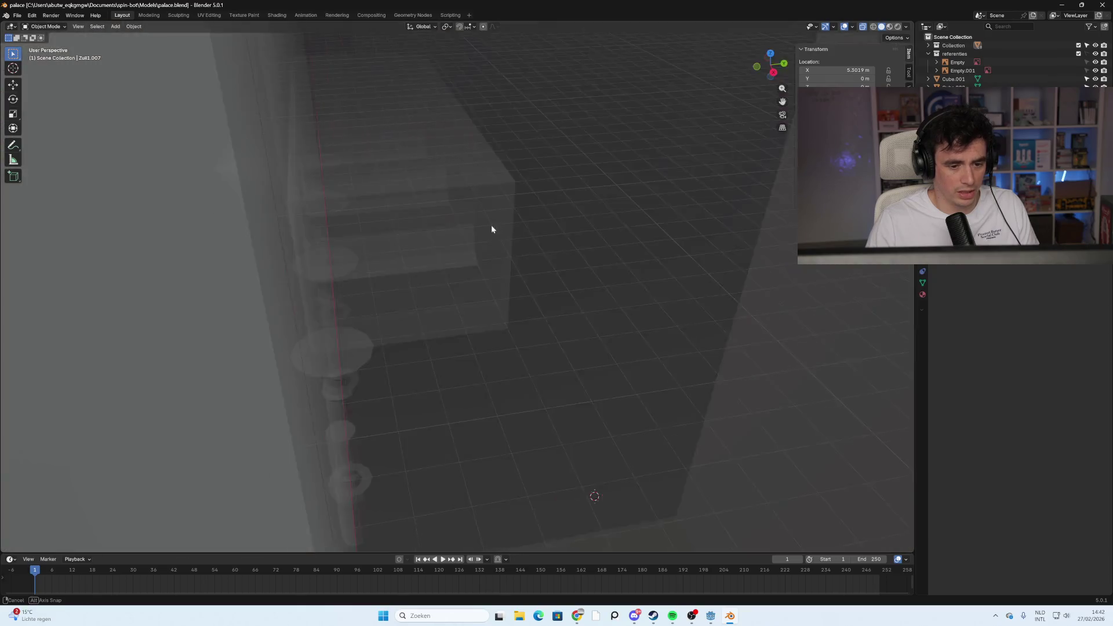
{"action": "key", "text": "g"}
{"action": "left_click", "coordinate": [297, 285]}
Place the 3D cursor beside the arched block and add a cube mesh there
{"action": "mouse_move", "coordinate": [298, 285]}
{"action": "middle_mouse_down"}
{"action": "mouse_move", "coordinate": [467, 240]}
{"action": "mouse_move", "coordinate": [479, 270]}
{"action": "middle_mouse_up"}
{"action": "right_click", "coordinate": [468, 240]}
{"action": "right_click", "coordinate": [477, 244], "text": "shift"}
{"action": "key", "text": "shift+a"}
{"action": "mouse_move", "coordinate": [515, 280]}
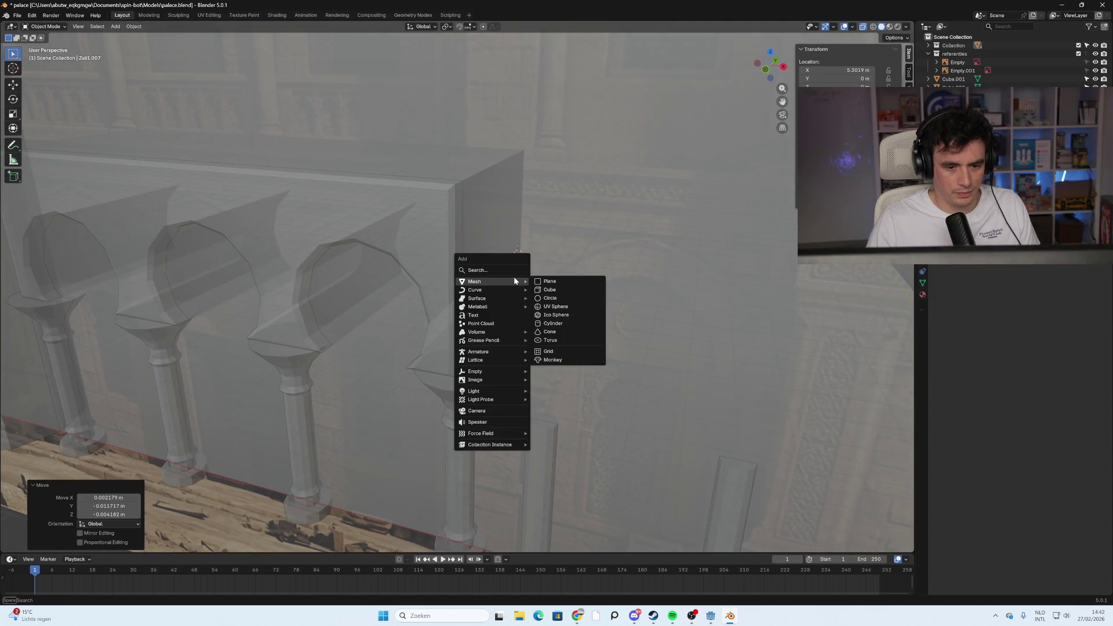
{"action": "left_click", "coordinate": [550, 289]}
In front view, move and slightly scale the cube to sit just right of the arched block
{"action": "middle_click_drag", "start_coordinate": [550, 290], "coordinate": [578, 294]}
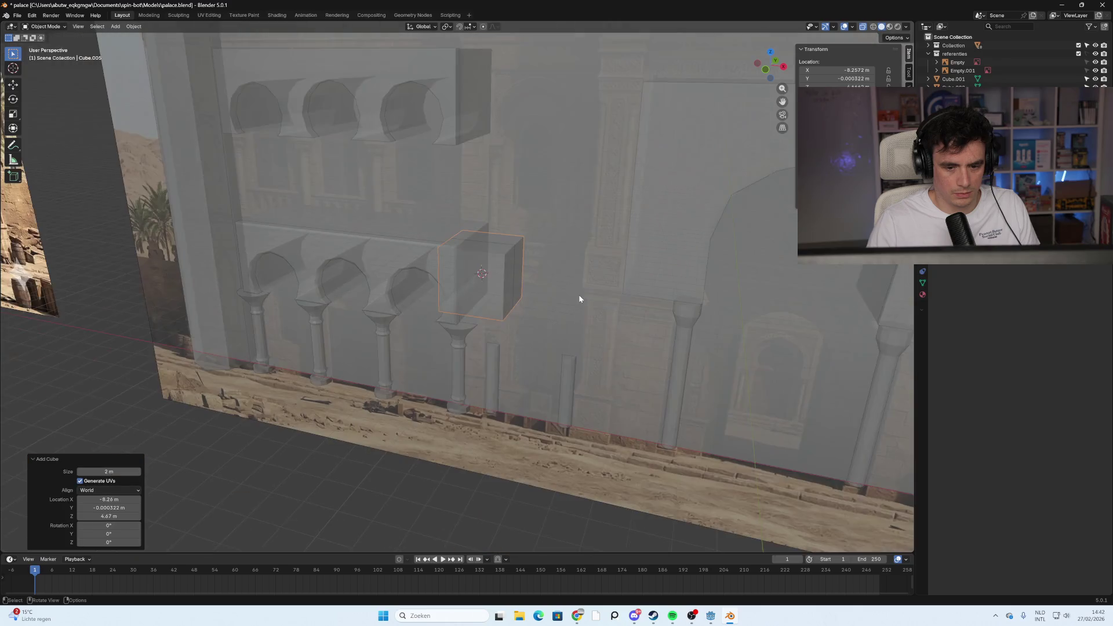
{"action": "key", "text": "KP_1"}
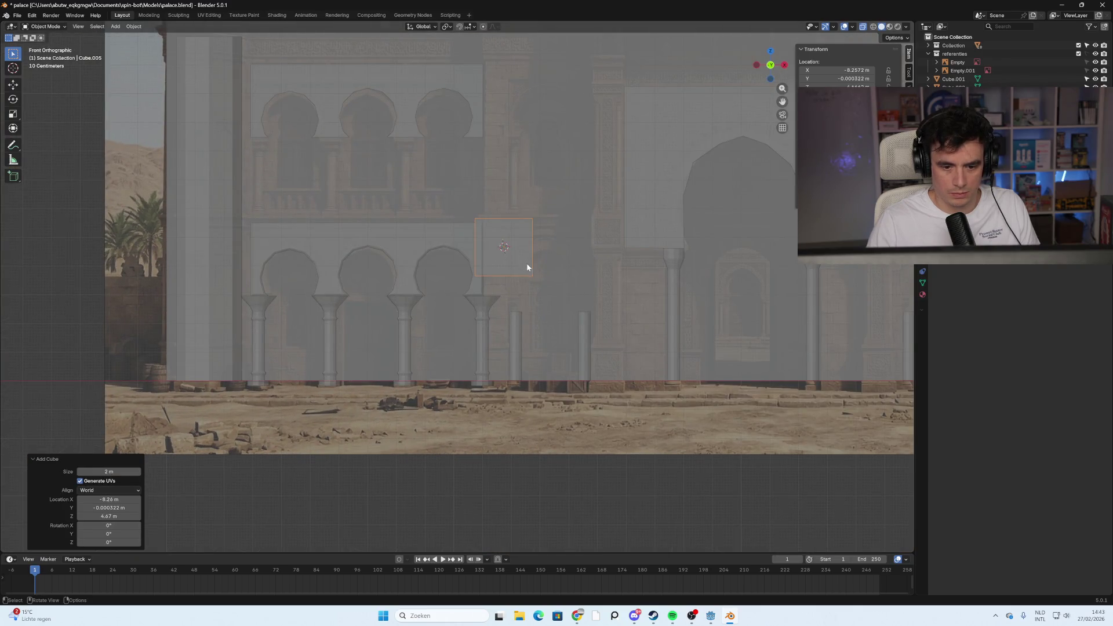
{"action": "key", "text": "g"}
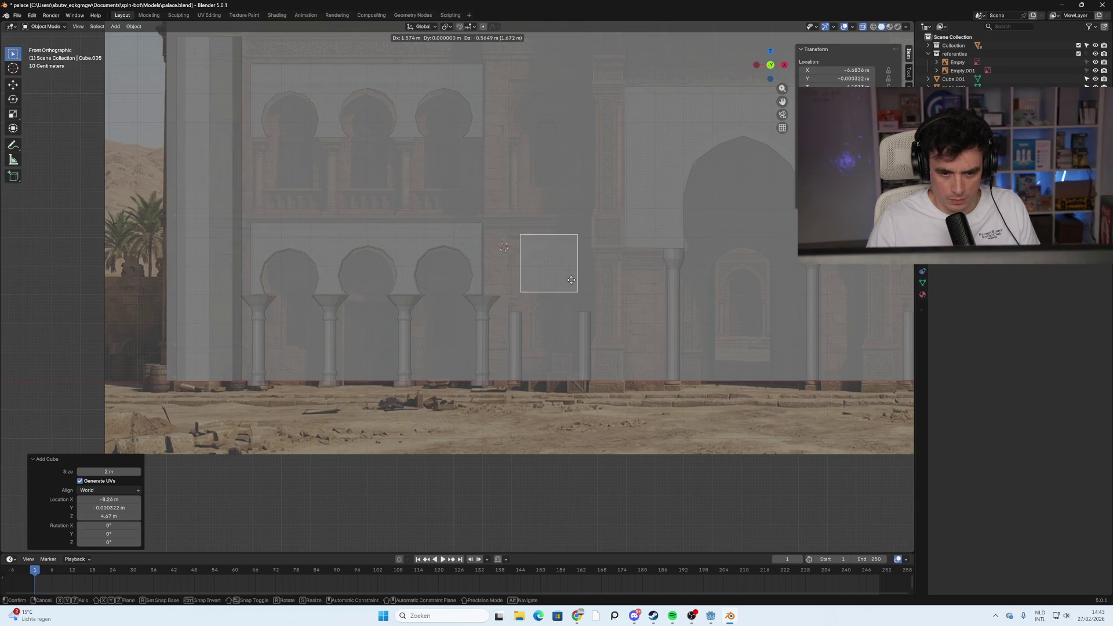
{"action": "left_click", "coordinate": [558, 271]}
{"action": "key", "text": "s"}
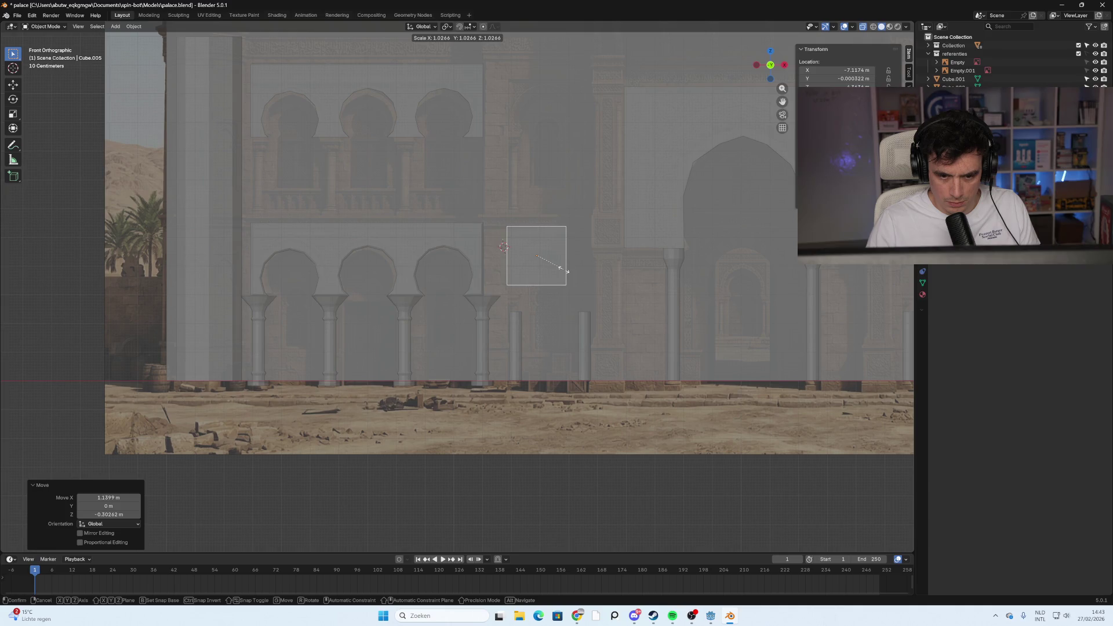
{"action": "left_click", "coordinate": [563, 272]}
{"action": "middle_click_drag", "start_coordinate": [607, 276], "coordinate": [559, 269], "text": "shift"}
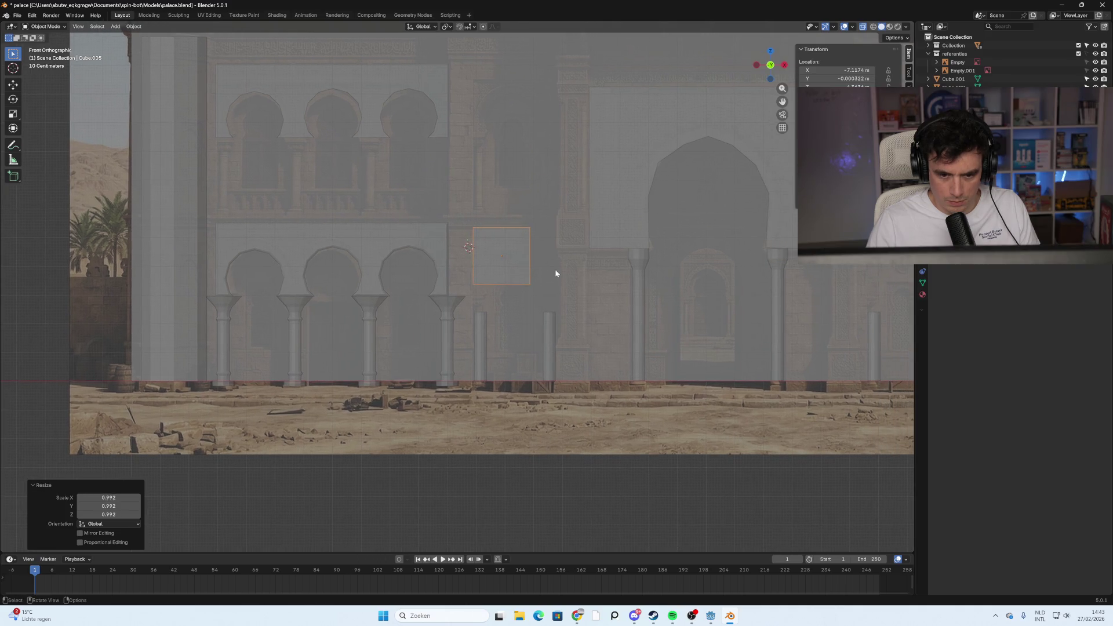
{"action": "key", "text": "g"}
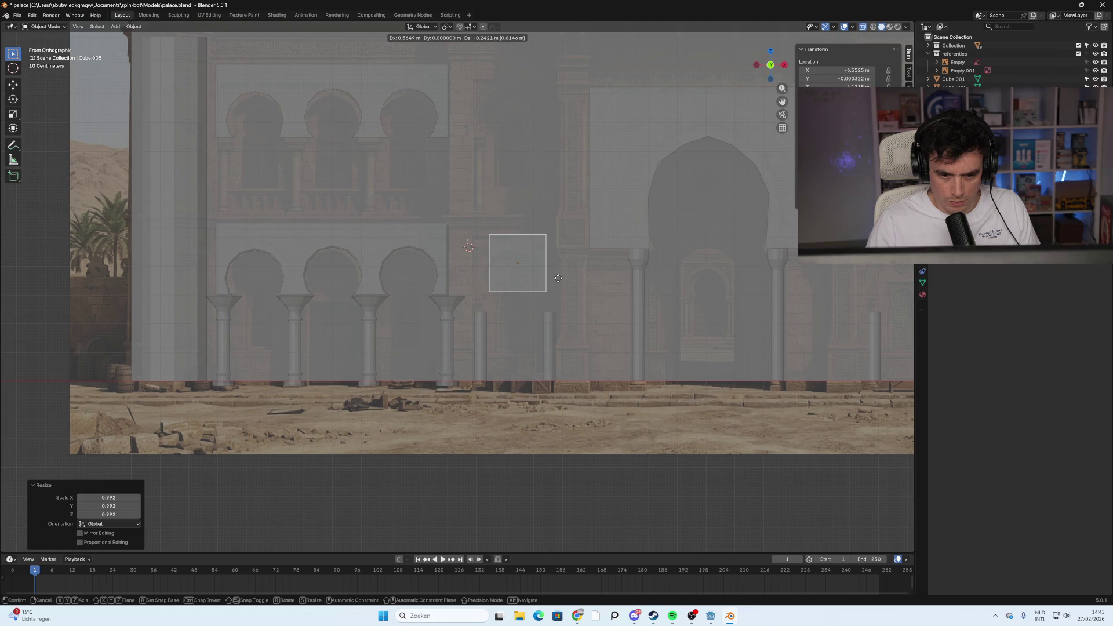
{"action": "left_click", "coordinate": [557, 278]}
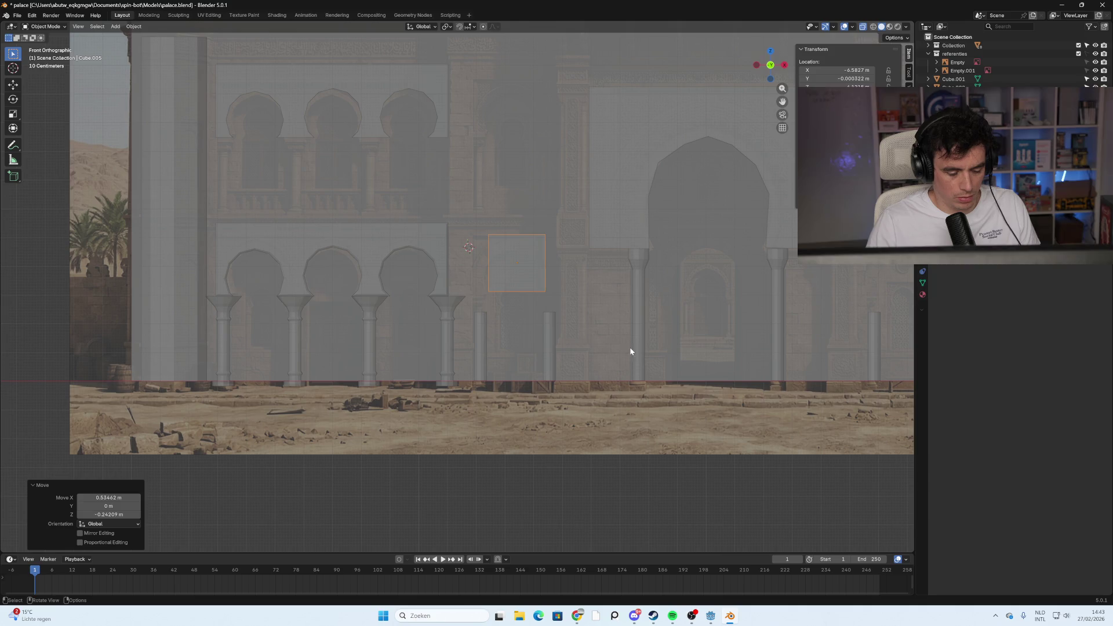
{"action": "key", "text": "ctrl+a"}
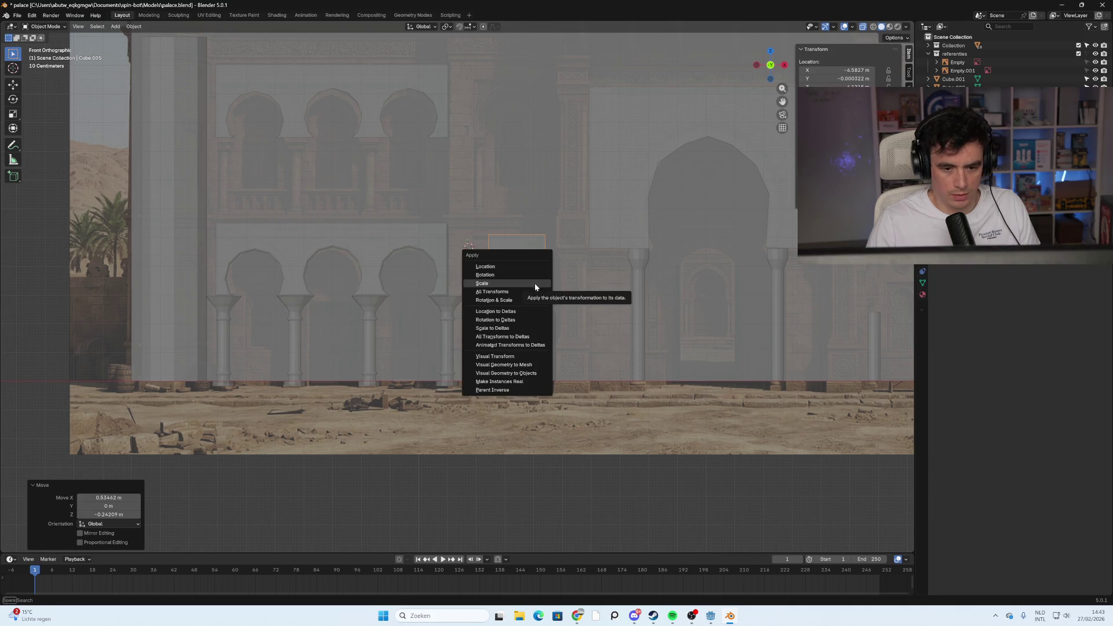
Apply all transforms to the new block and nudge it into position
{"action": "left_click", "coordinate": [534, 294]}
{"action": "scroll", "coordinate": [578, 305], "scroll_direction": "up", "scroll_amount": 3}
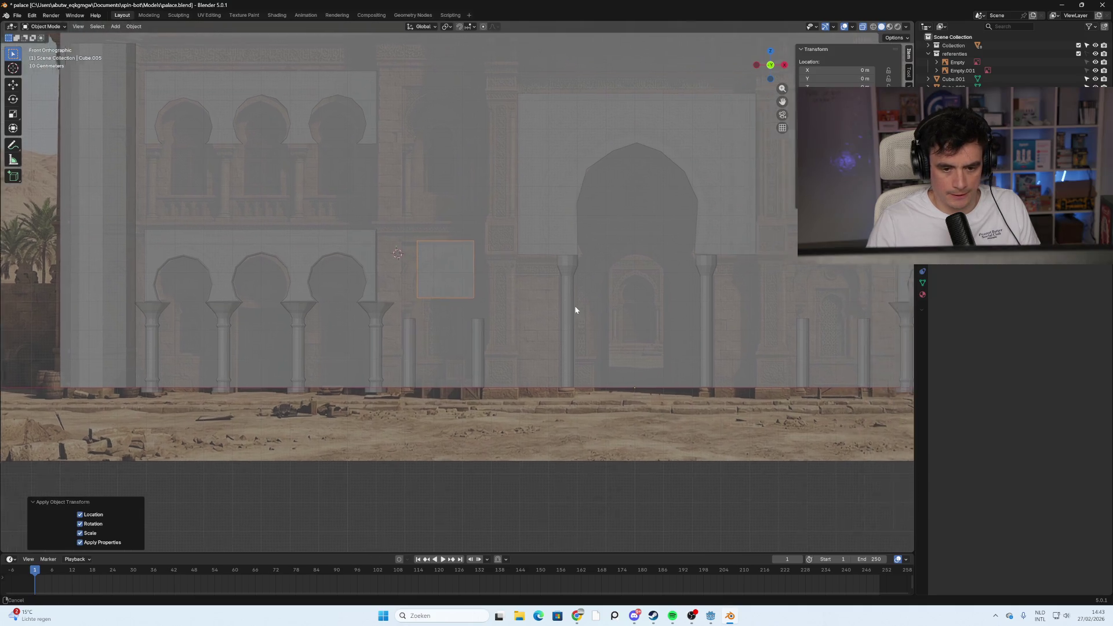
{"action": "scroll", "coordinate": [343, 300], "scroll_direction": "up", "scroll_amount": 2}
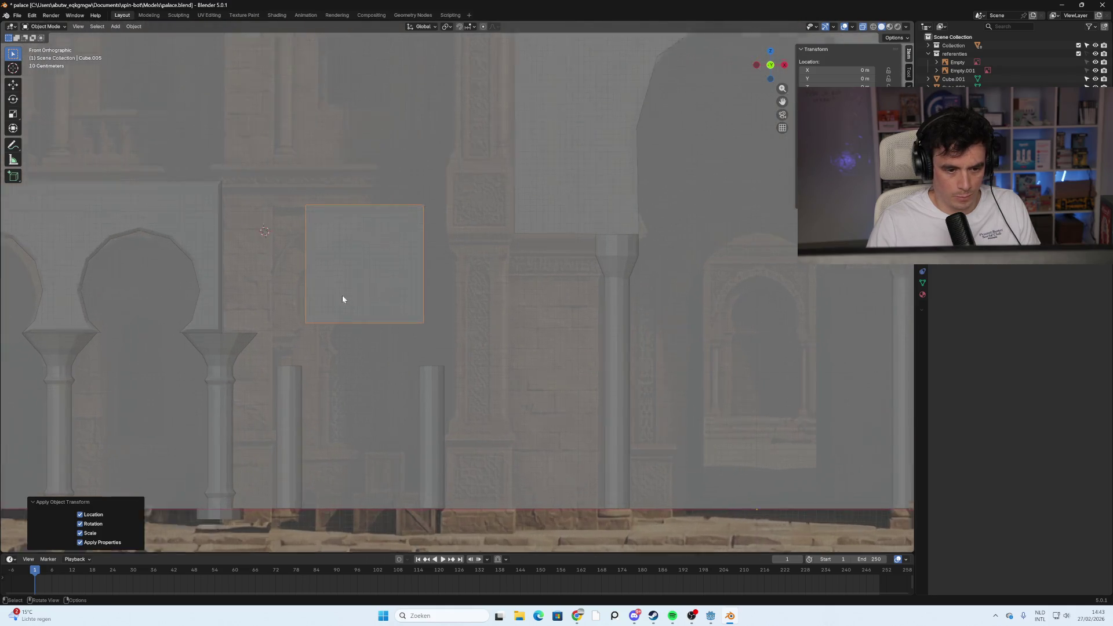
{"action": "middle_click_drag", "start_coordinate": [371, 306], "coordinate": [437, 295], "text": "shift"}
{"action": "key", "text": "g"}
{"action": "left_click", "coordinate": [440, 302]}
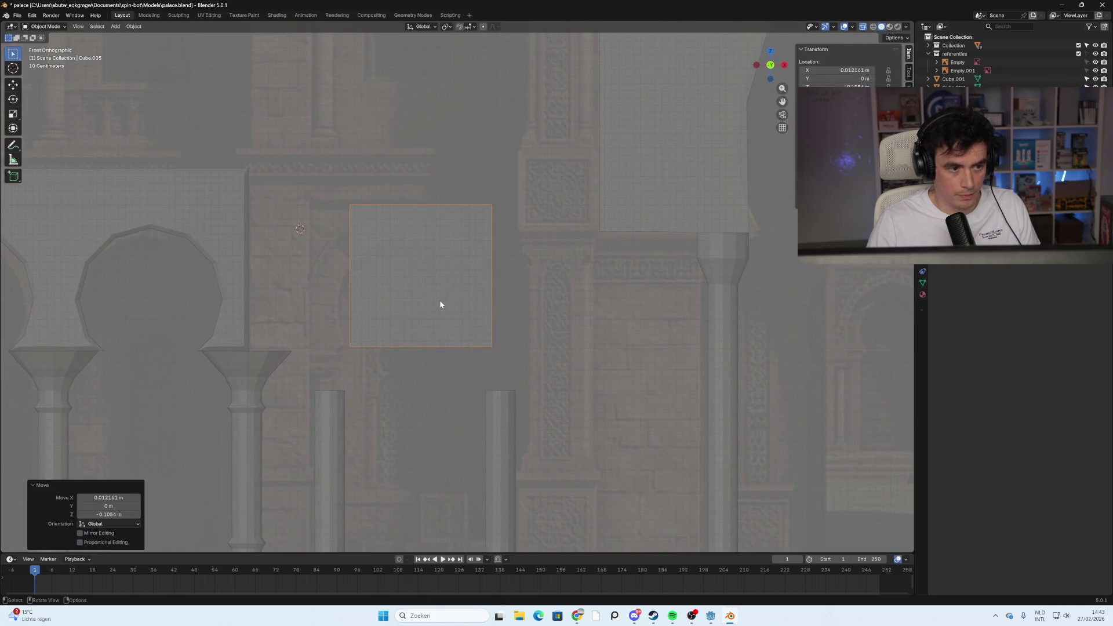
In Edit Mode with face selection, select the block's front face and check it from several views
{"action": "key", "text": "Tab"}
{"action": "left_click", "coordinate": [544, 305]}
{"action": "mouse_move", "coordinate": [544, 306]}
{"action": "middle_mouse_down"}
{"action": "mouse_move", "coordinate": [462, 308]}
{"action": "mouse_move", "coordinate": [490, 308]}
{"action": "middle_mouse_up"}
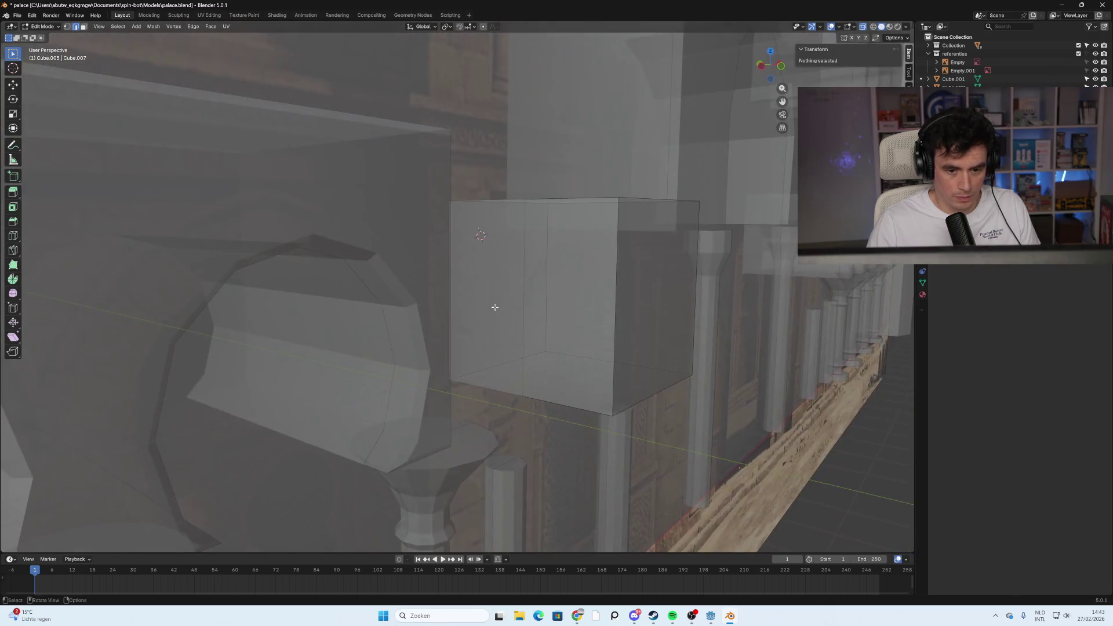
{"action": "key", "text": "3"}
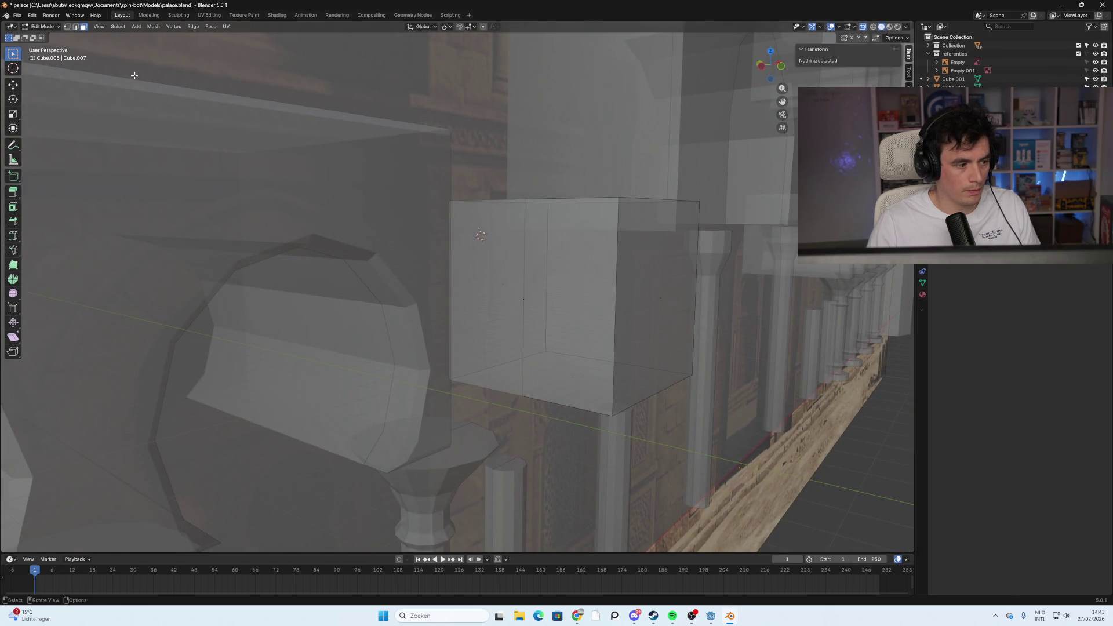
{"action": "left_click", "coordinate": [524, 300]}
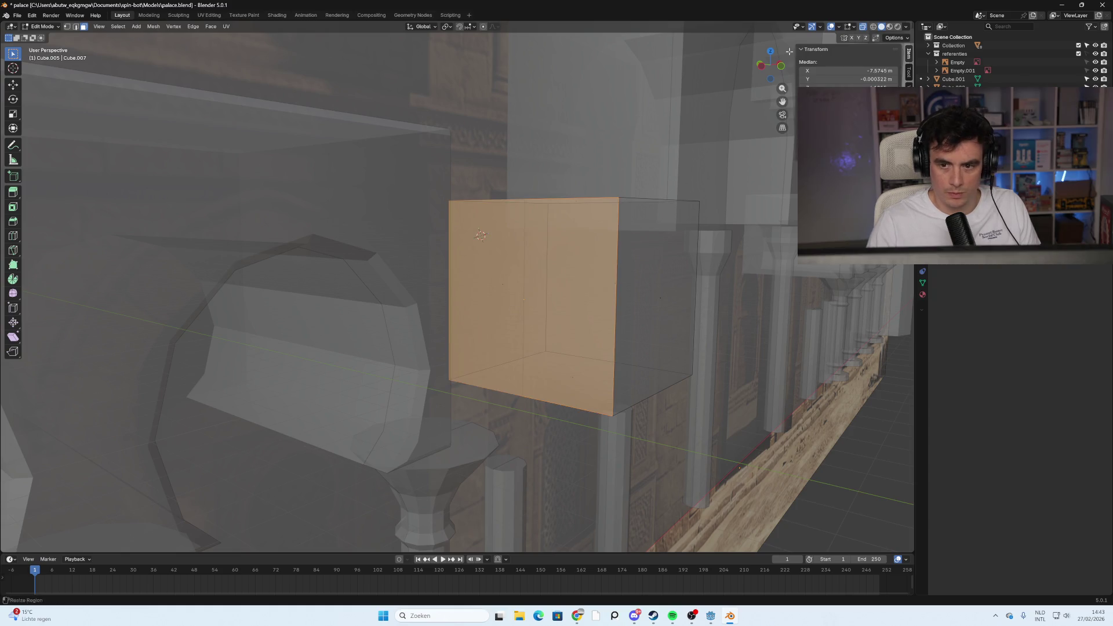
{"action": "left_click", "coordinate": [765, 74]}
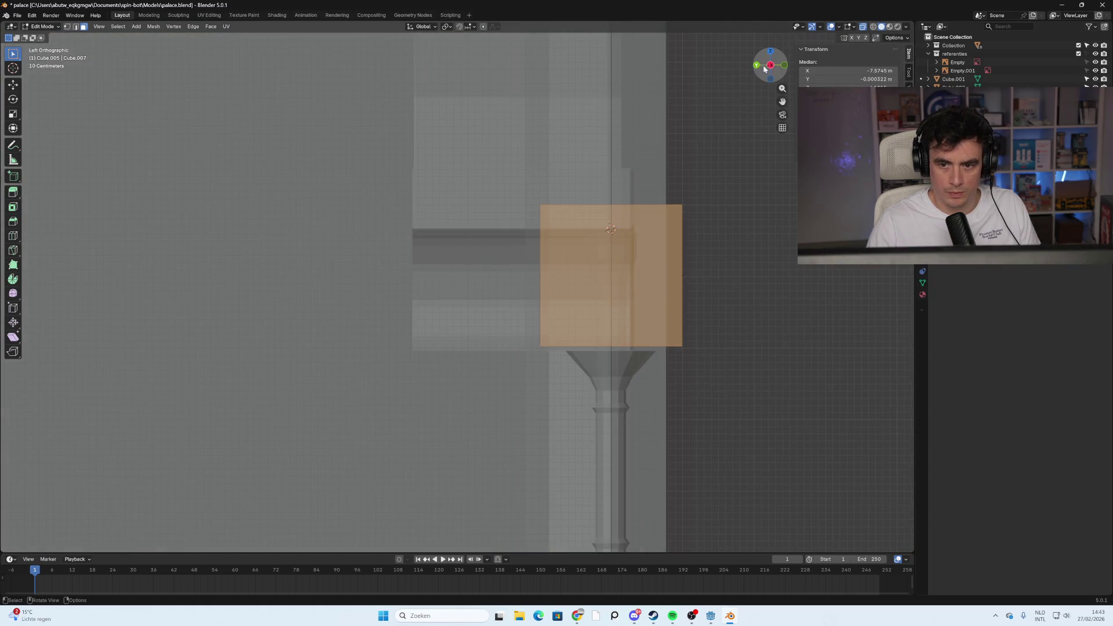
{"action": "left_click", "coordinate": [759, 66]}
{"action": "left_click", "coordinate": [768, 69]}
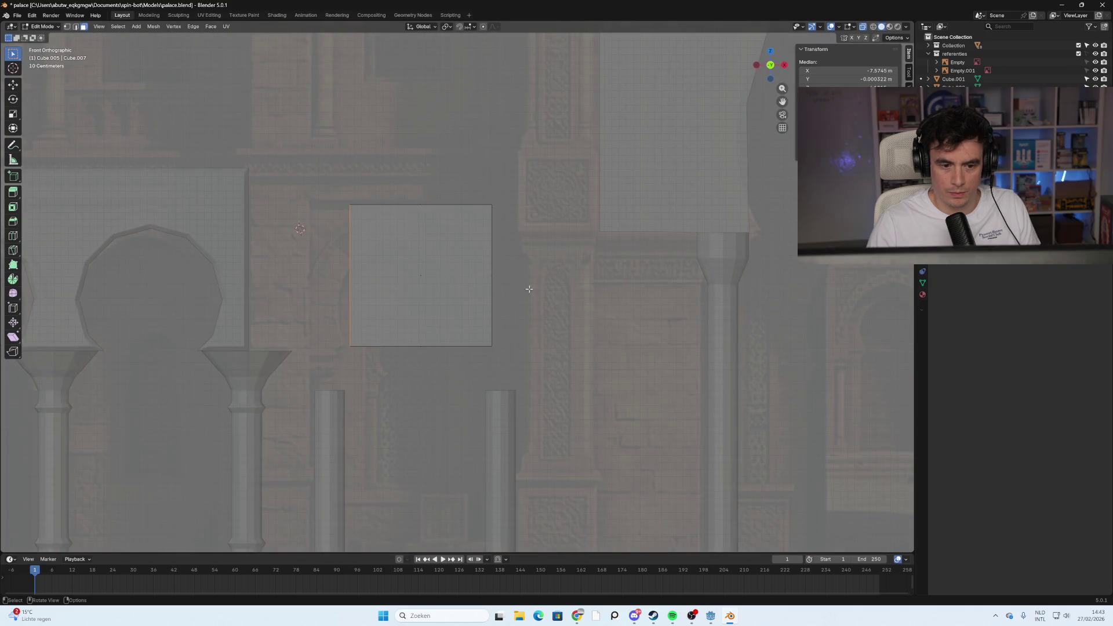
{"action": "scroll", "coordinate": [554, 281], "scroll_direction": "down", "scroll_amount": 2}
Move the block's left and right edges outward along X to widen it
{"action": "key", "text": "g"}
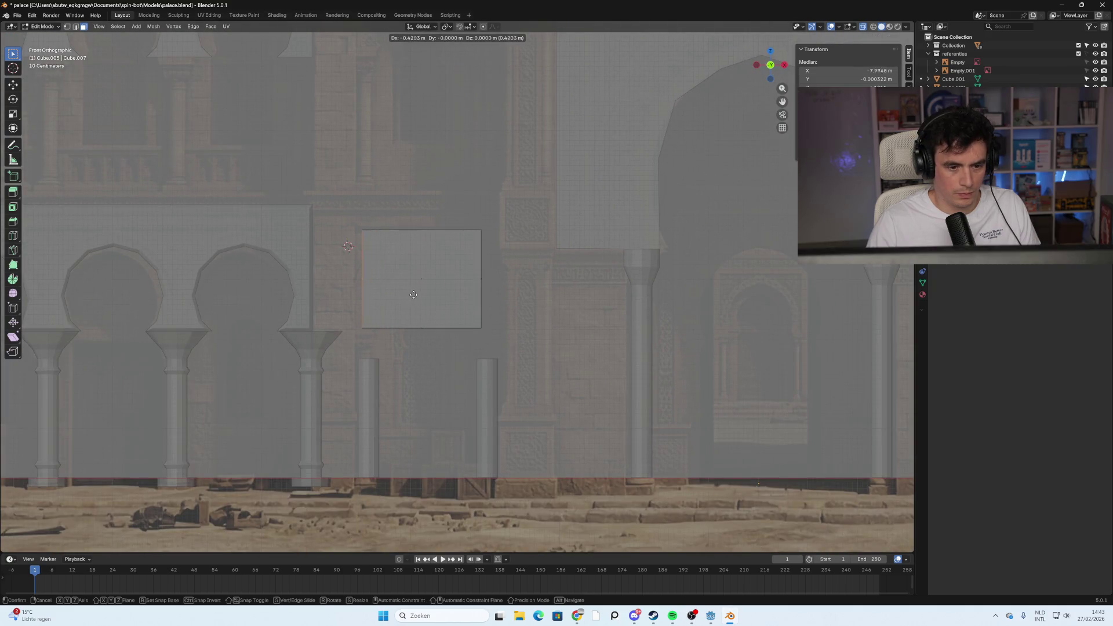
{"action": "key", "text": "x"}
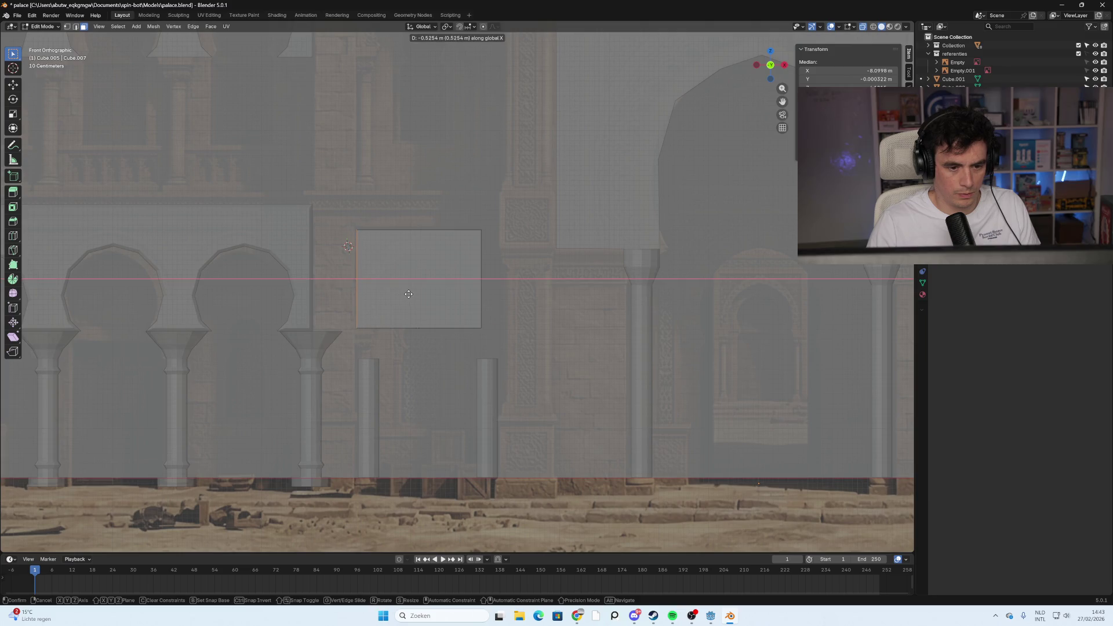
{"action": "left_click", "coordinate": [409, 294]}
{"action": "left_click", "coordinate": [489, 284]}
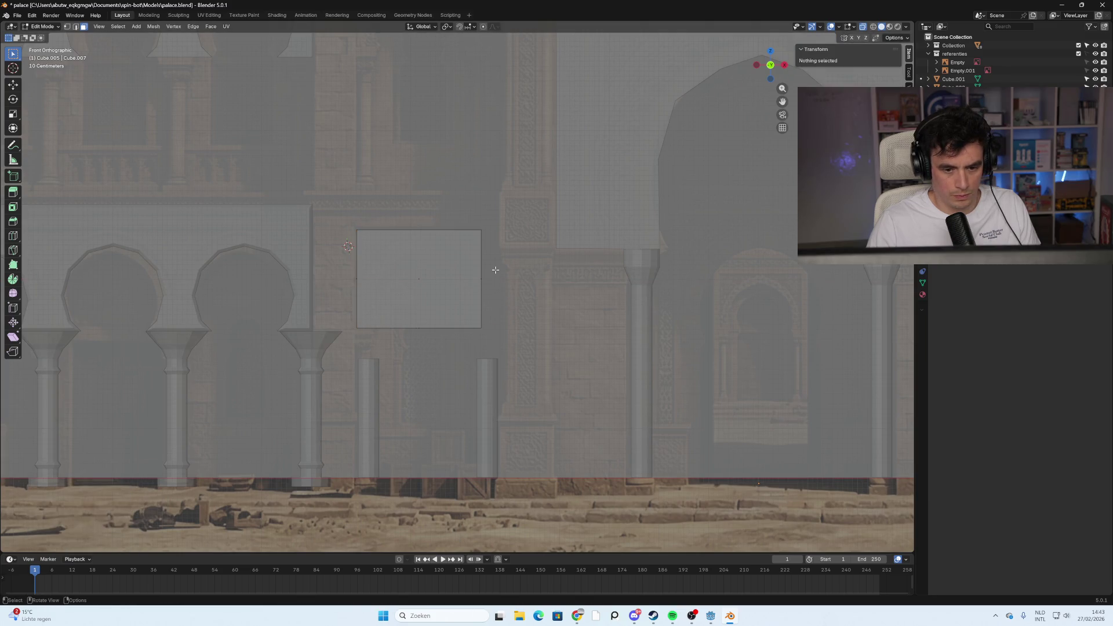
{"action": "key", "text": "g"}
{"action": "key", "text": "x"}
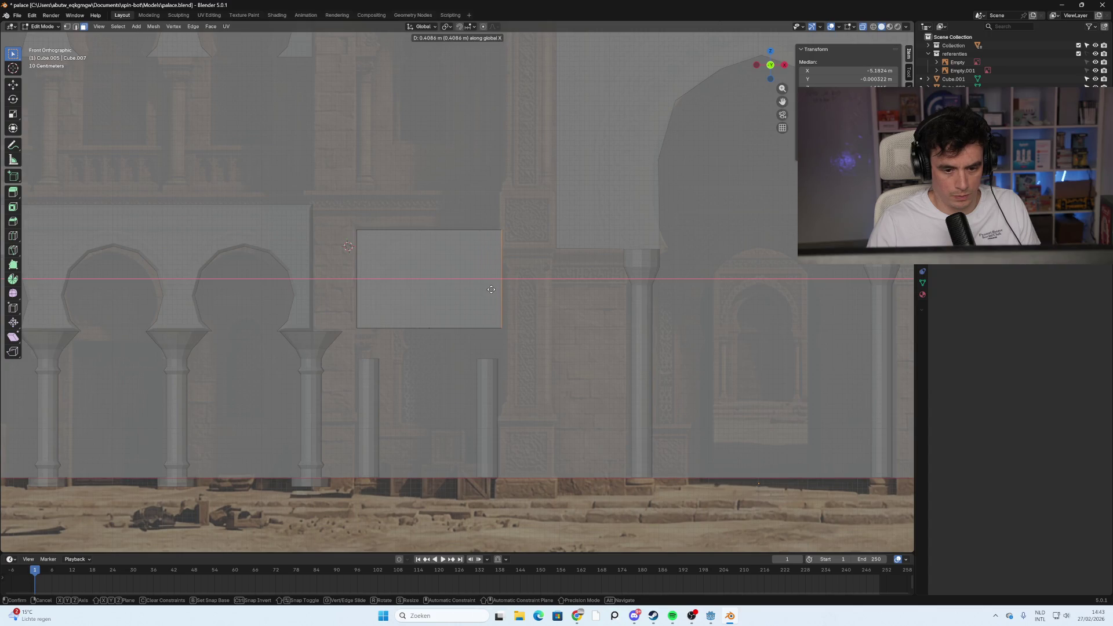
{"action": "left_click", "coordinate": [490, 289]}
Lower the bottom edge about 0.0954 m along Z toward the slim pillars and leave Edit Mode
{"action": "left_click", "coordinate": [406, 328]}
{"action": "key", "text": "g"}
{"action": "key", "text": "x"}
{"action": "right_click", "coordinate": [435, 314]}
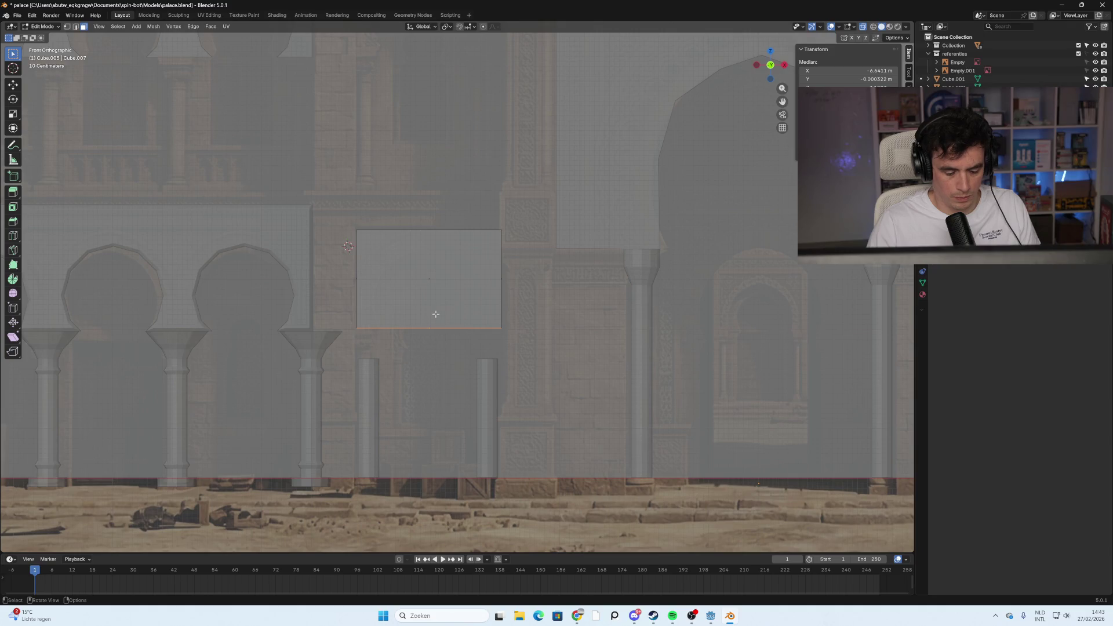
{"action": "key", "text": "g"}
{"action": "key", "text": "z"}
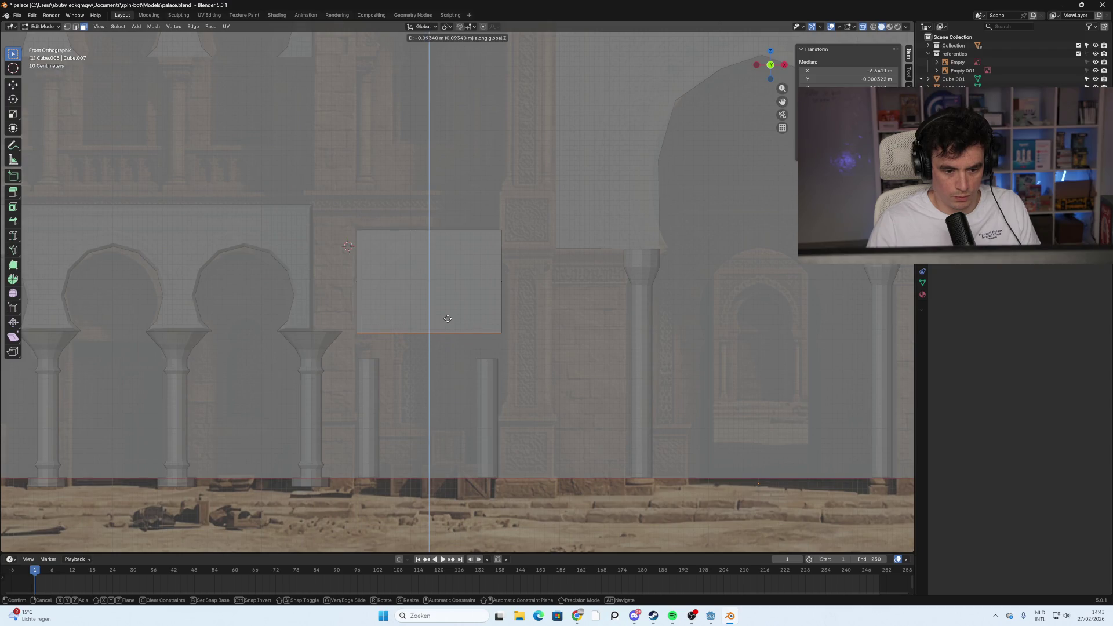
{"action": "left_click", "coordinate": [448, 319]}
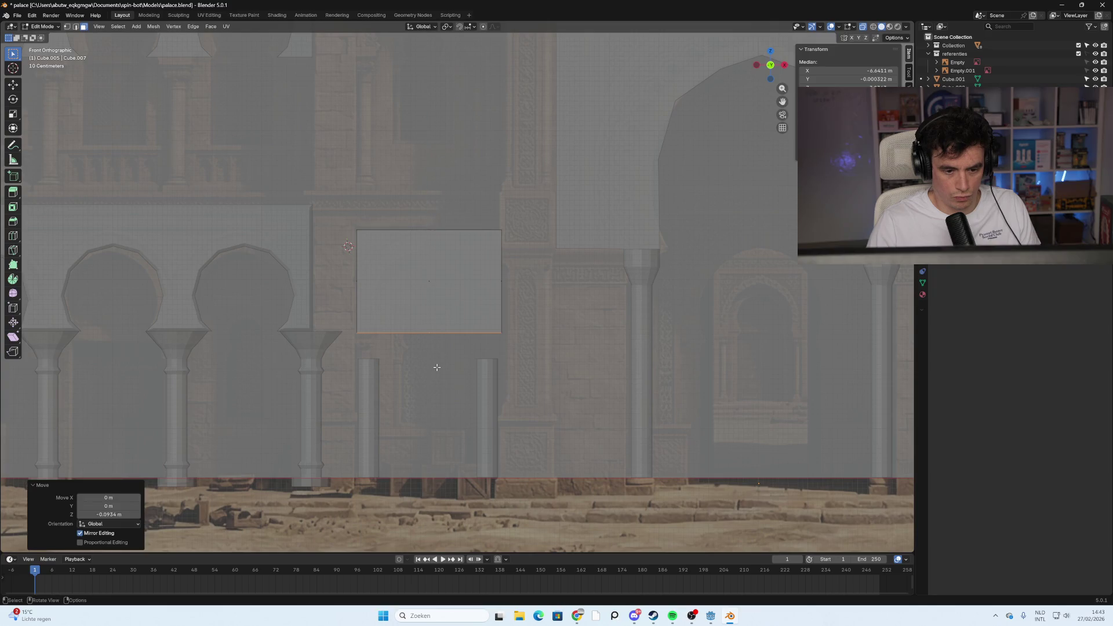
{"action": "key", "text": "alt+a"}
{"action": "scroll", "coordinate": [405, 317], "scroll_direction": "up", "scroll_amount": 2}
{"action": "mouse_move", "coordinate": [418, 319]}
{"action": "middle_mouse_down"}
{"action": "mouse_move", "coordinate": [499, 332]}
{"action": "mouse_move", "coordinate": [331, 331]}
{"action": "middle_mouse_up"}
{"action": "key", "text": "Tab"}
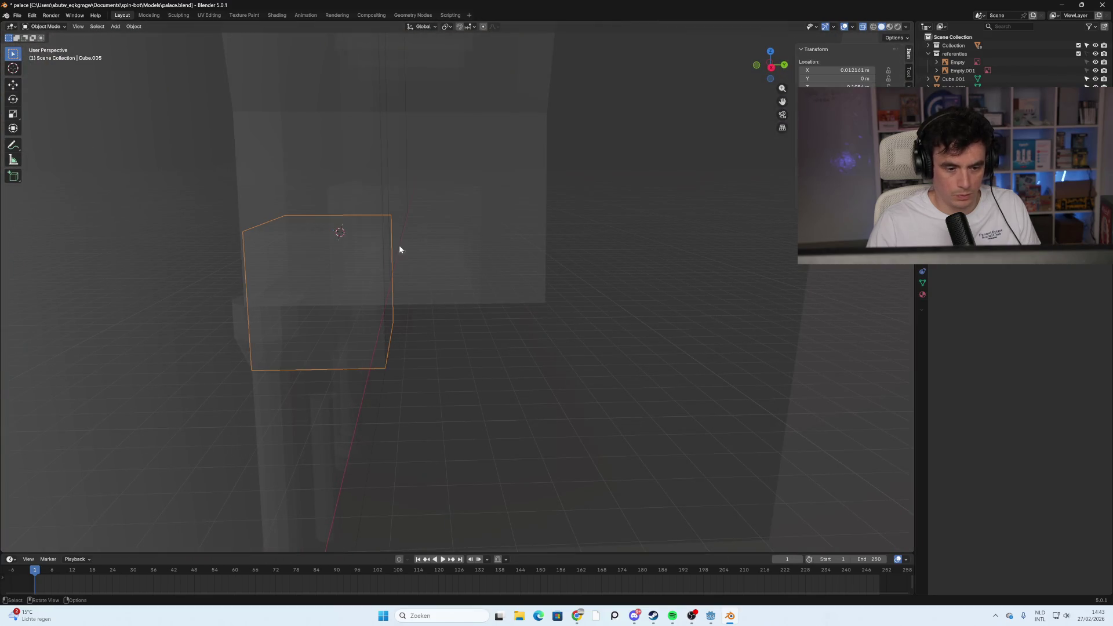
Select the block above the small pillars and pick its front face in Edit Mode
{"action": "left_click", "coordinate": [389, 325]}
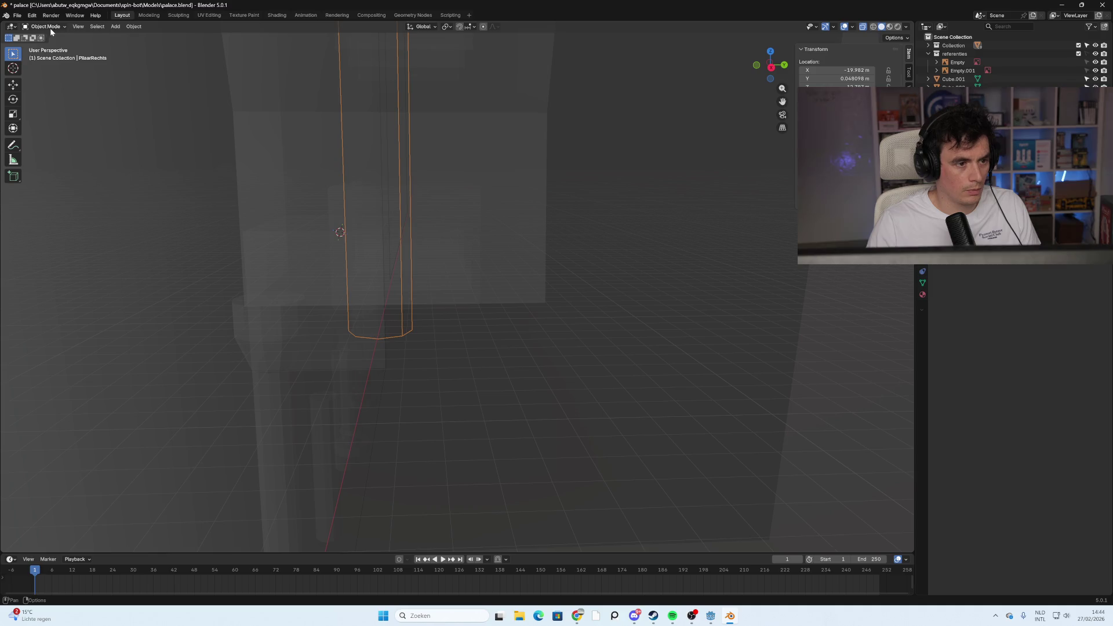
{"action": "middle_click_drag", "start_coordinate": [526, 286], "coordinate": [440, 267]}
{"action": "key", "text": "Tab"}
{"action": "key", "text": "Tab"}
{"action": "left_click", "coordinate": [382, 266]}
{"action": "key", "text": "Tab"}
{"action": "left_click", "coordinate": [431, 277]}
From the Right Ortho view, push the block's front face 2.0091 m along Y
{"action": "middle_click_drag", "start_coordinate": [400, 295], "coordinate": [414, 296]}
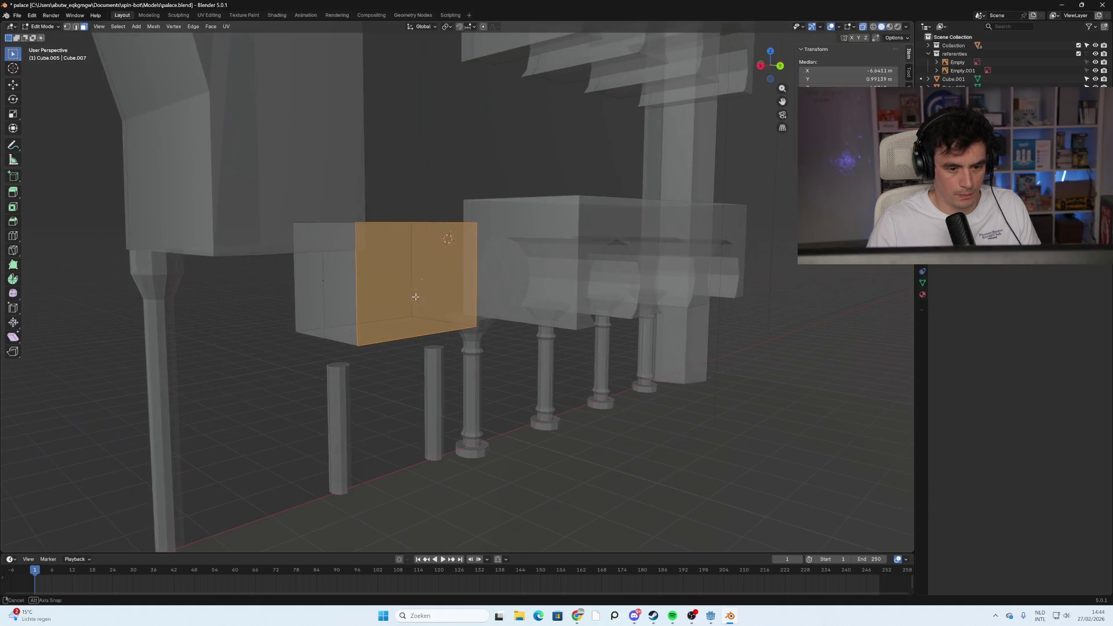
{"action": "left_click", "coordinate": [760, 65]}
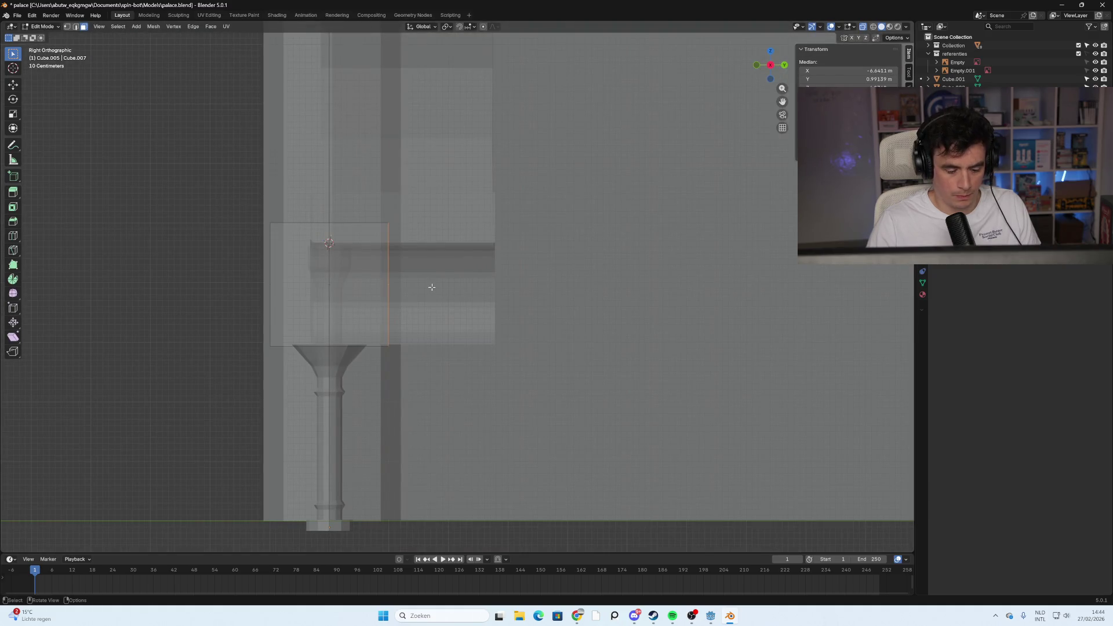
{"action": "key", "text": "g"}
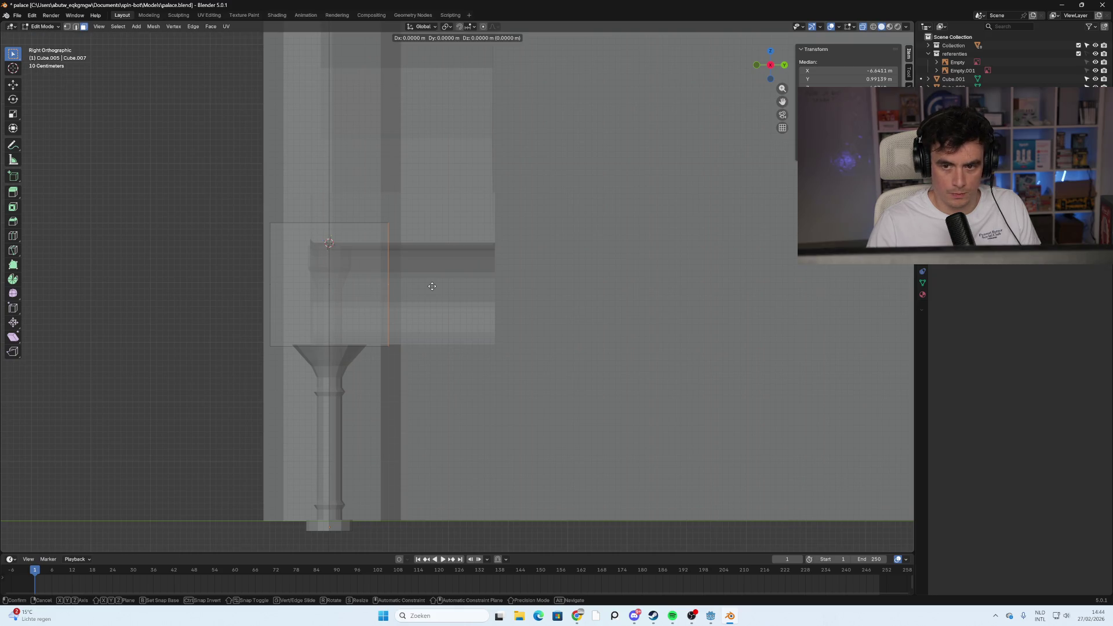
{"action": "key", "text": "y"}
{"action": "left_click", "coordinate": [550, 287]}
{"action": "mouse_move", "coordinate": [230, 318]}
{"action": "middle_mouse_down"}
{"action": "mouse_move", "coordinate": [172, 302]}
{"action": "mouse_move", "coordinate": [392, 310]}
{"action": "mouse_move", "coordinate": [450, 341]}
{"action": "mouse_move", "coordinate": [429, 325]}
{"action": "mouse_move", "coordinate": [447, 325]}
{"action": "mouse_move", "coordinate": [422, 324]}
{"action": "mouse_move", "coordinate": [433, 318]}
{"action": "mouse_move", "coordinate": [415, 257]}
{"action": "mouse_move", "coordinate": [385, 251]}
{"action": "mouse_move", "coordinate": [410, 253]}
{"action": "mouse_move", "coordinate": [405, 234]}
{"action": "mouse_move", "coordinate": [418, 237]}
{"action": "mouse_move", "coordinate": [406, 232]}
{"action": "mouse_move", "coordinate": [417, 247]}
{"action": "mouse_move", "coordinate": [405, 257]}
{"action": "middle_mouse_up"}
{"action": "key", "text": "Tab"}
{"action": "left_click", "coordinate": [469, 359]}
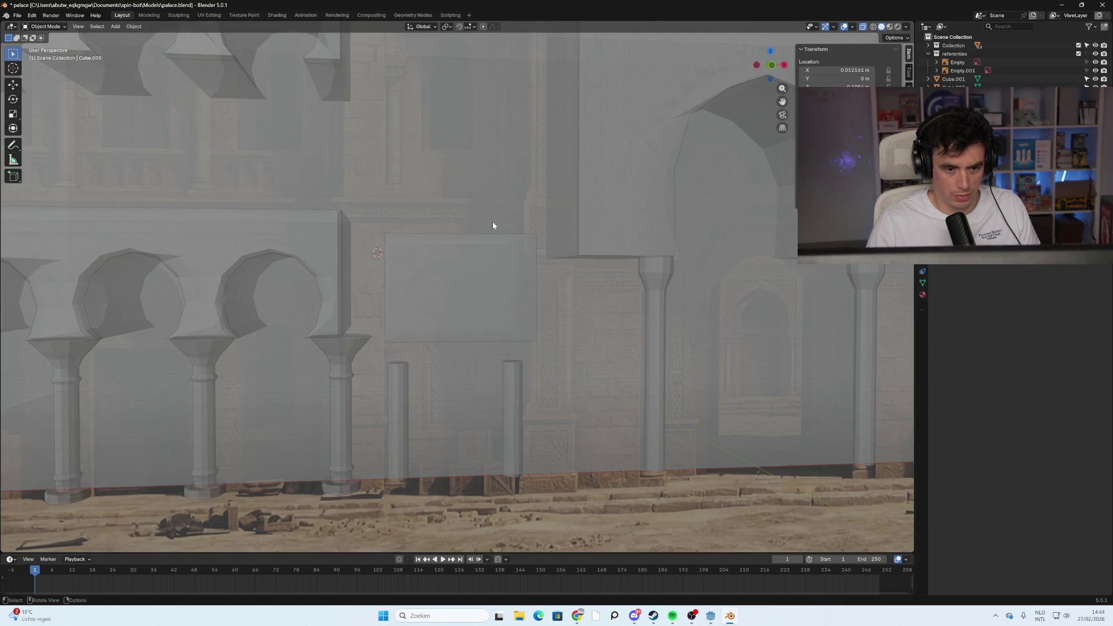
Add a cylinder inside the box above the small pillars
{"action": "left_click", "coordinate": [466, 300]}
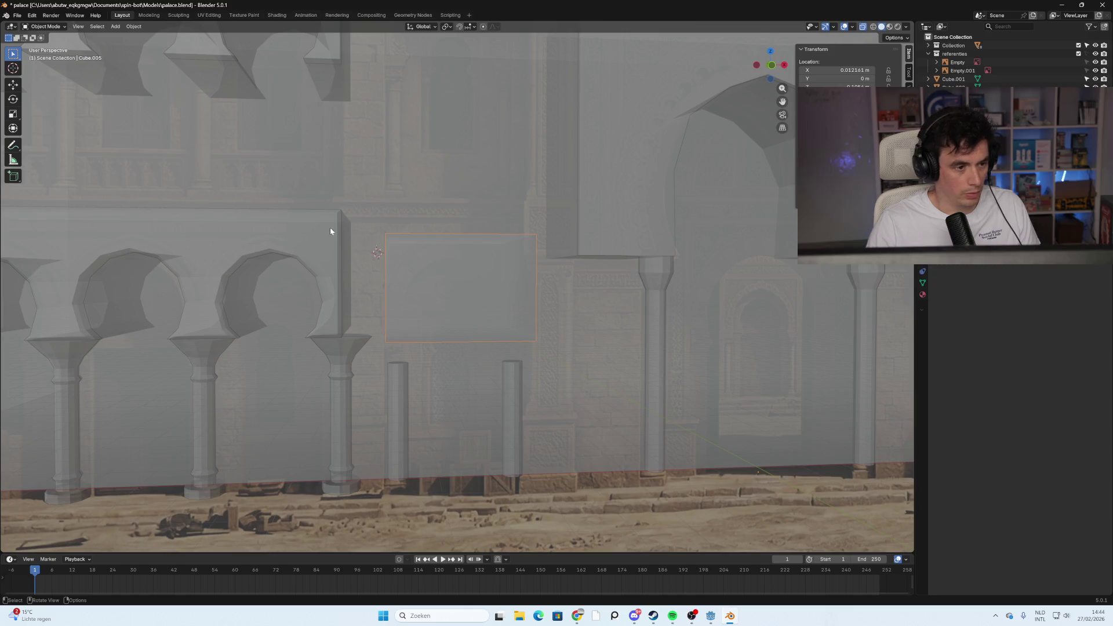
{"action": "right_click_drag", "start_coordinate": [472, 300], "coordinate": [457, 294], "text": "shift"}
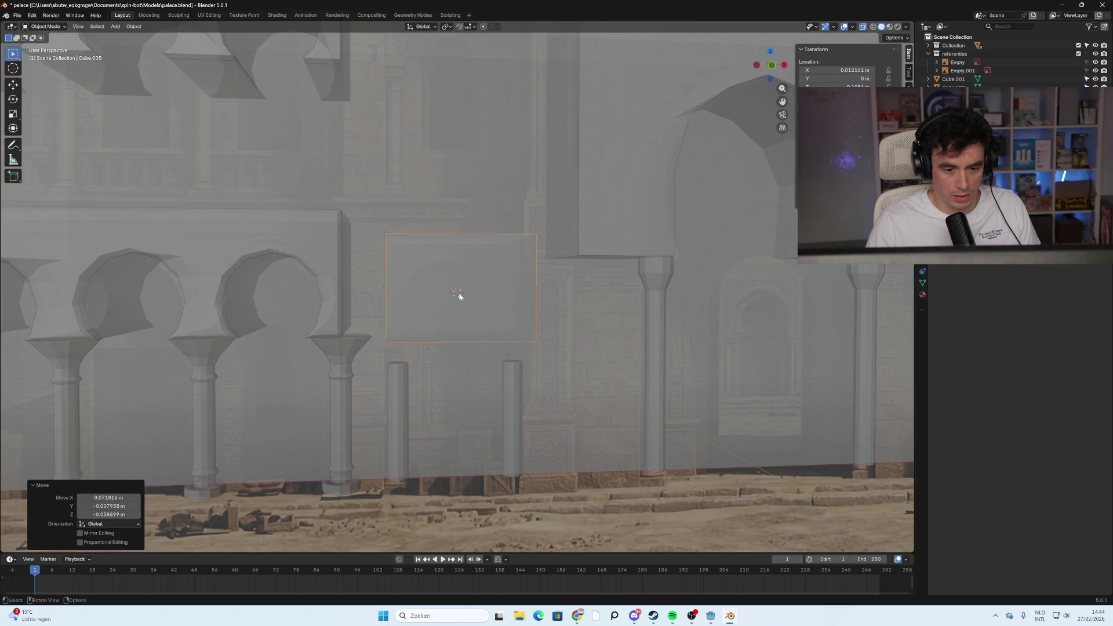
{"action": "key", "text": "Tab"}
{"action": "key", "text": "alt+a"}
{"action": "key", "text": "Tab"}
{"action": "key", "text": "shift+a"}
{"action": "mouse_move", "coordinate": [461, 291]}
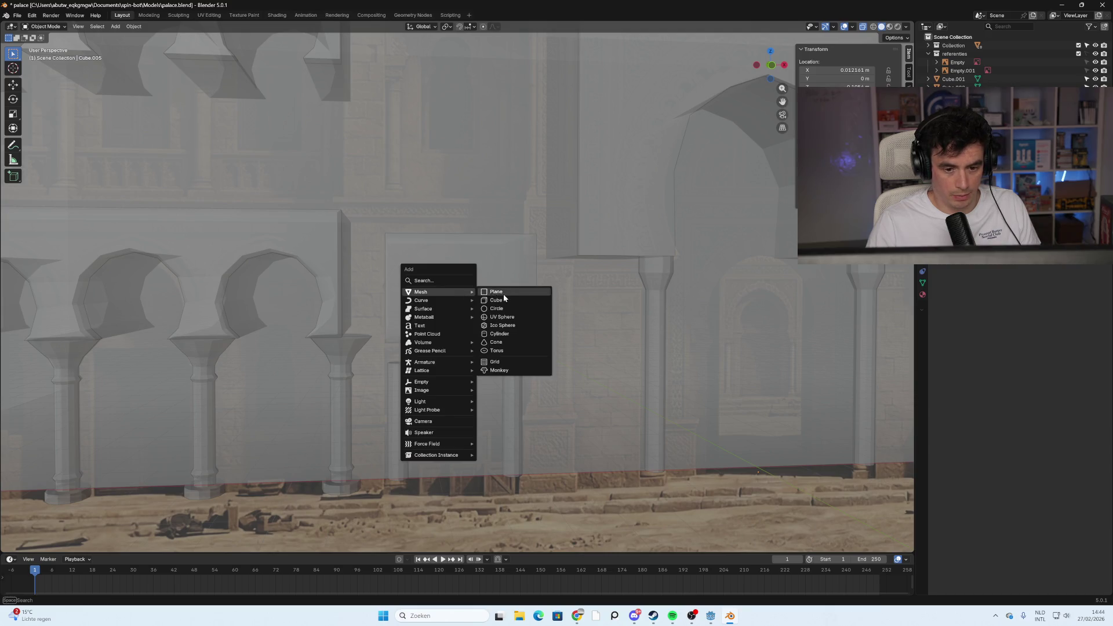
{"action": "left_click", "coordinate": [515, 335]}
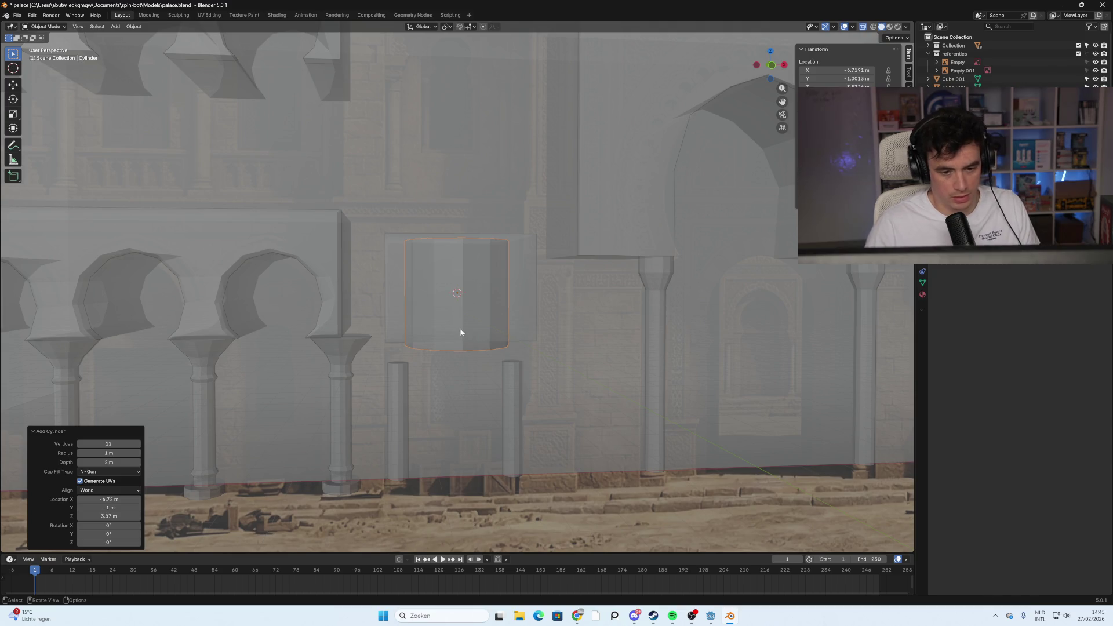
Rotate the cylinder 90° about X so it faces the front as a circle
{"action": "key", "text": "r"}
{"action": "key", "text": "9"}
{"action": "key", "text": "BackSpace"}
{"action": "type", "text": "r90"}
{"action": "key", "text": "Return"}
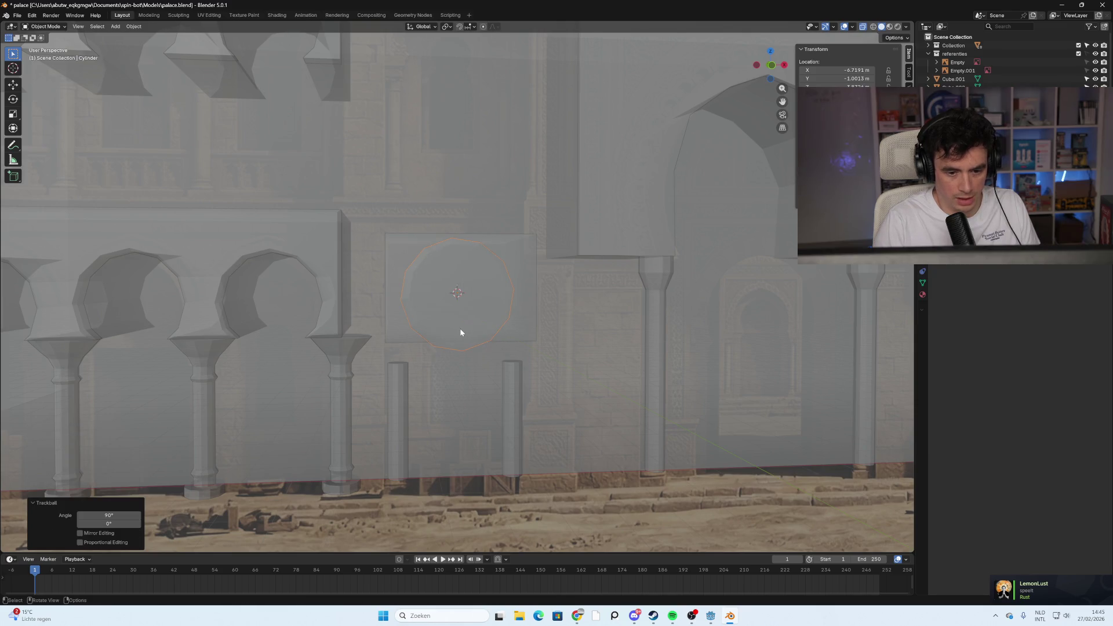
{"action": "key", "text": "g"}
{"action": "key", "text": "Escape"}
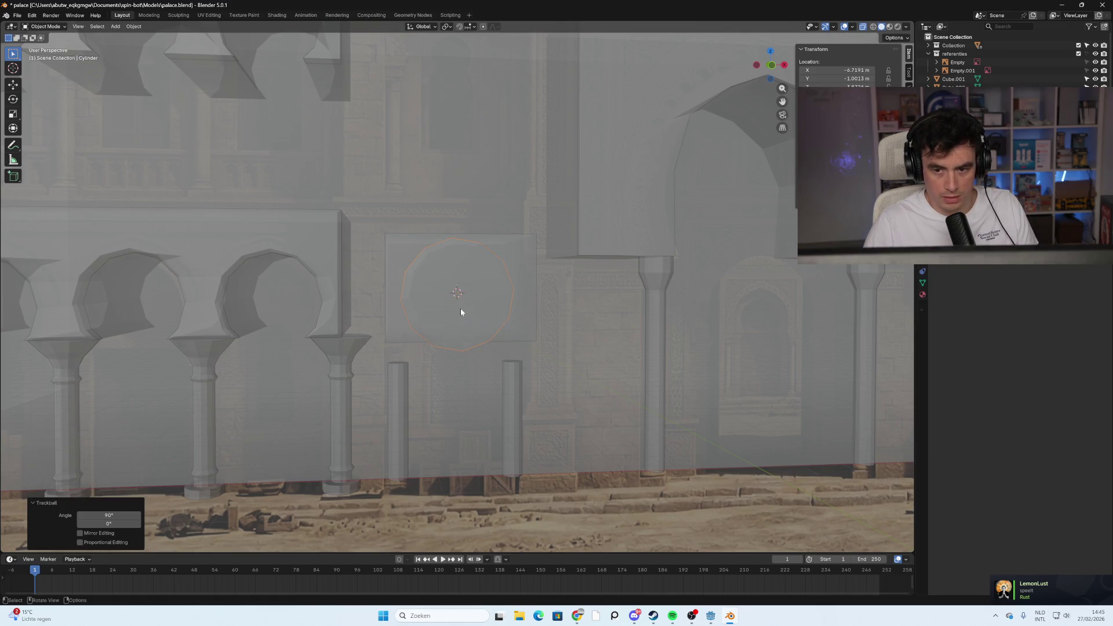
{"action": "left_click", "coordinate": [769, 68]}
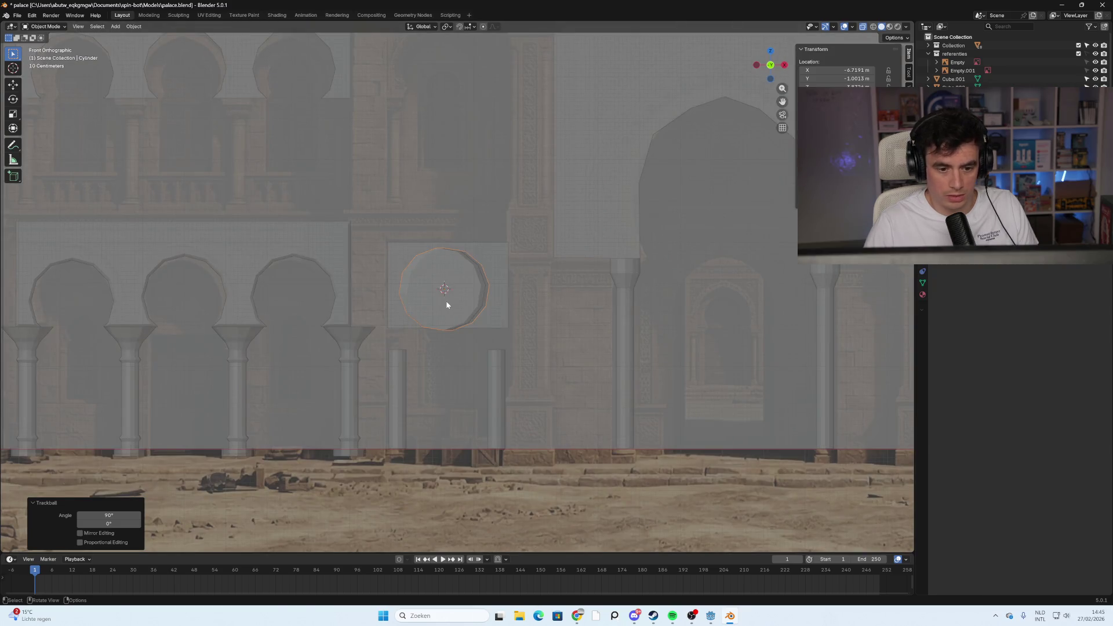
{"action": "key", "text": "ctrl+z"}
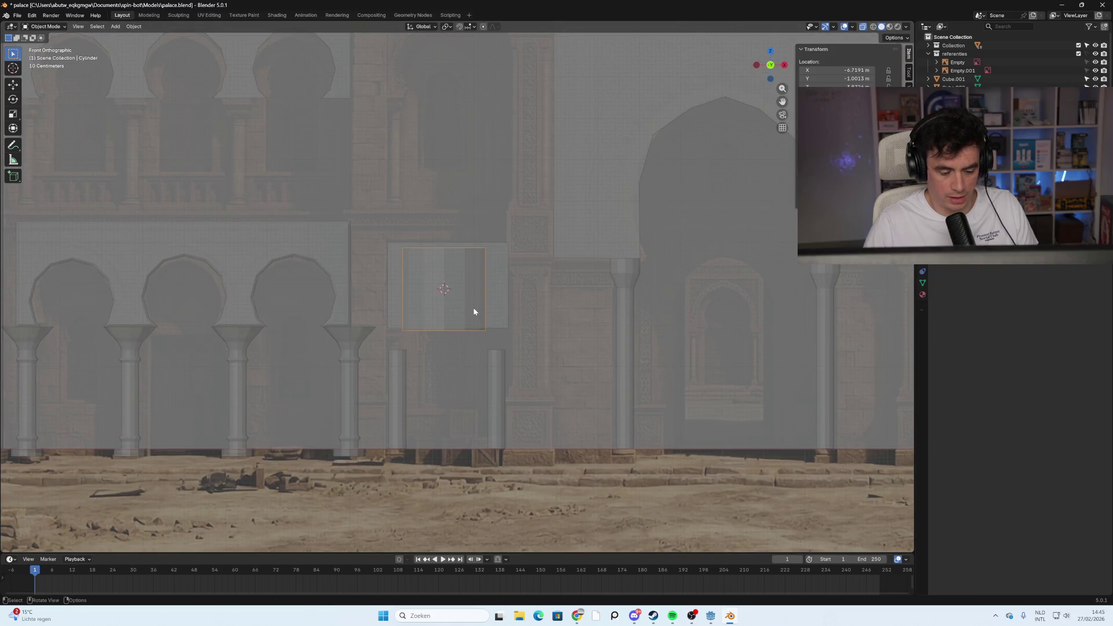
{"action": "type", "text": "rx90"}
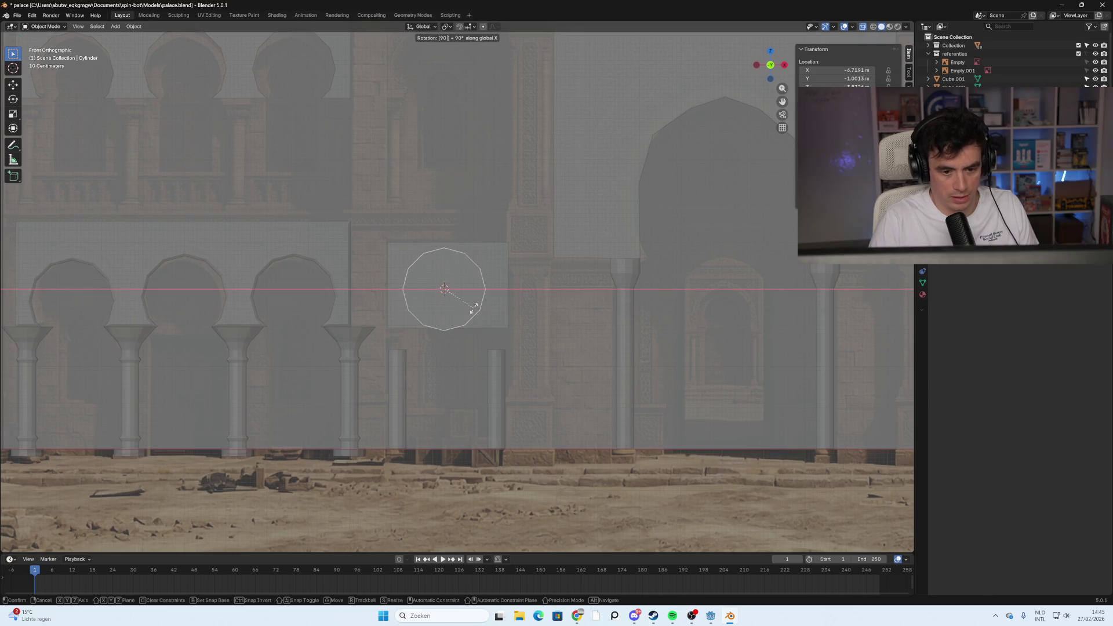
{"action": "key", "text": "Return"}
Move the cylinder into the block, checking it against the palace reference images
{"action": "key", "text": "g"}
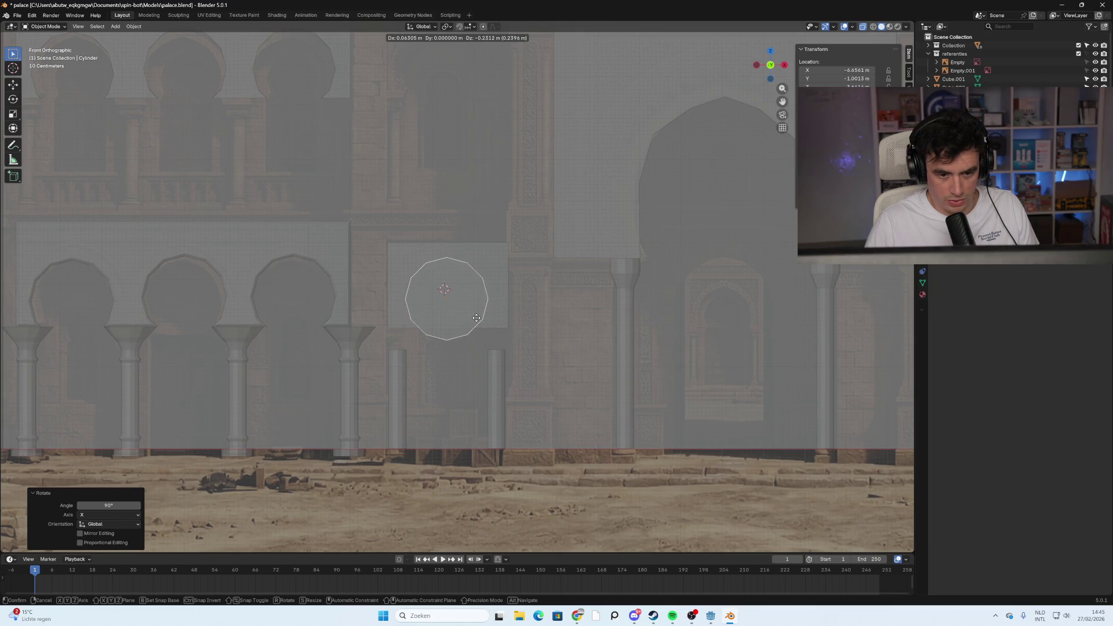
{"action": "left_click", "coordinate": [477, 318]}
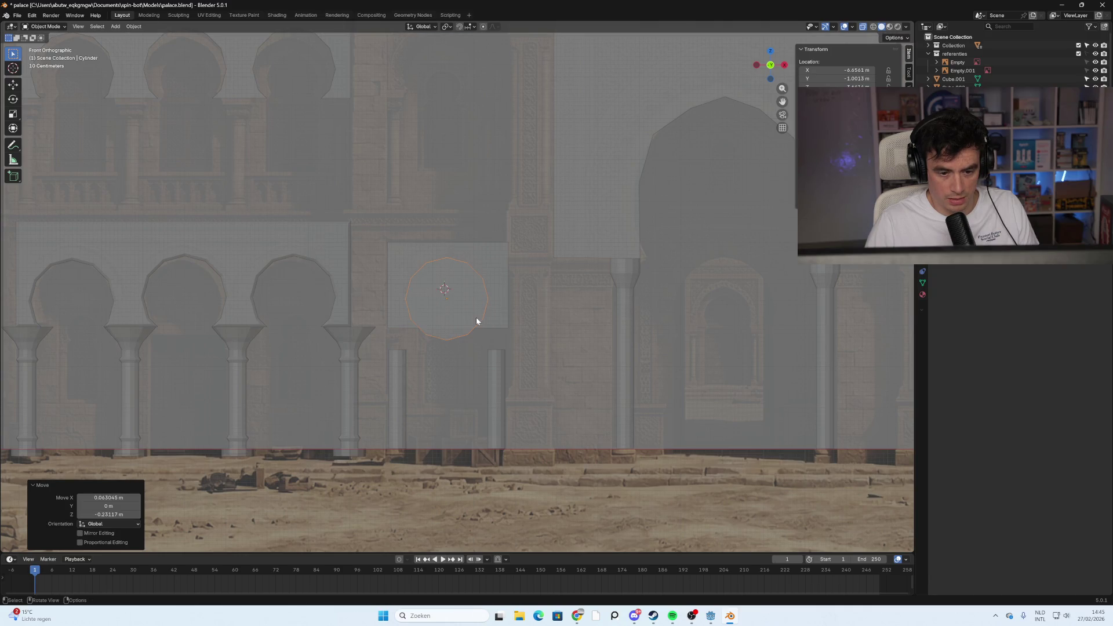
{"action": "mouse_move", "coordinate": [318, 390]}
{"action": "middle_mouse_down", "text": "shift"}
{"action": "mouse_move", "coordinate": [661, 385]}
{"action": "mouse_move", "coordinate": [492, 355]}
{"action": "middle_mouse_up", "text": "shift"}
{"action": "scroll", "coordinate": [492, 355], "scroll_direction": "down", "scroll_amount": 2}
{"action": "middle_click_drag", "start_coordinate": [350, 345], "coordinate": [661, 347], "text": "shift"}
{"action": "middle_click_drag", "start_coordinate": [335, 320], "coordinate": [602, 317], "text": "shift"}
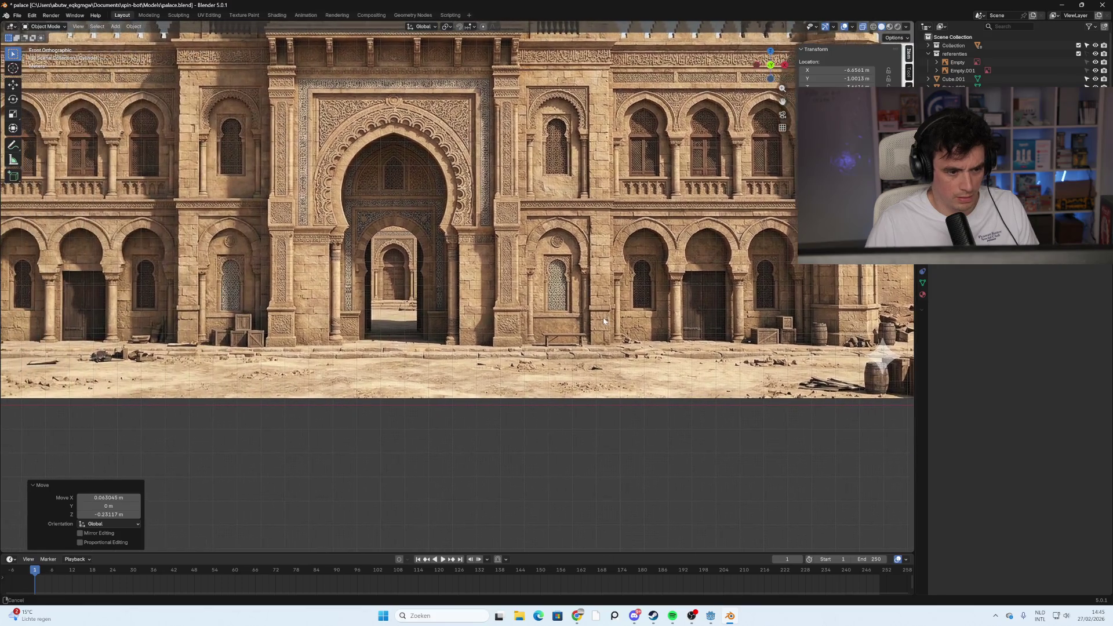
{"action": "mouse_move", "coordinate": [684, 322]}
{"action": "middle_mouse_down"}
{"action": "mouse_move", "coordinate": [507, 335]}
{"action": "mouse_move", "coordinate": [663, 328]}
{"action": "middle_mouse_up"}
{"action": "left_click_drag", "start_coordinate": [764, 63], "coordinate": [760, 67]}
{"action": "left_click", "coordinate": [760, 65]}
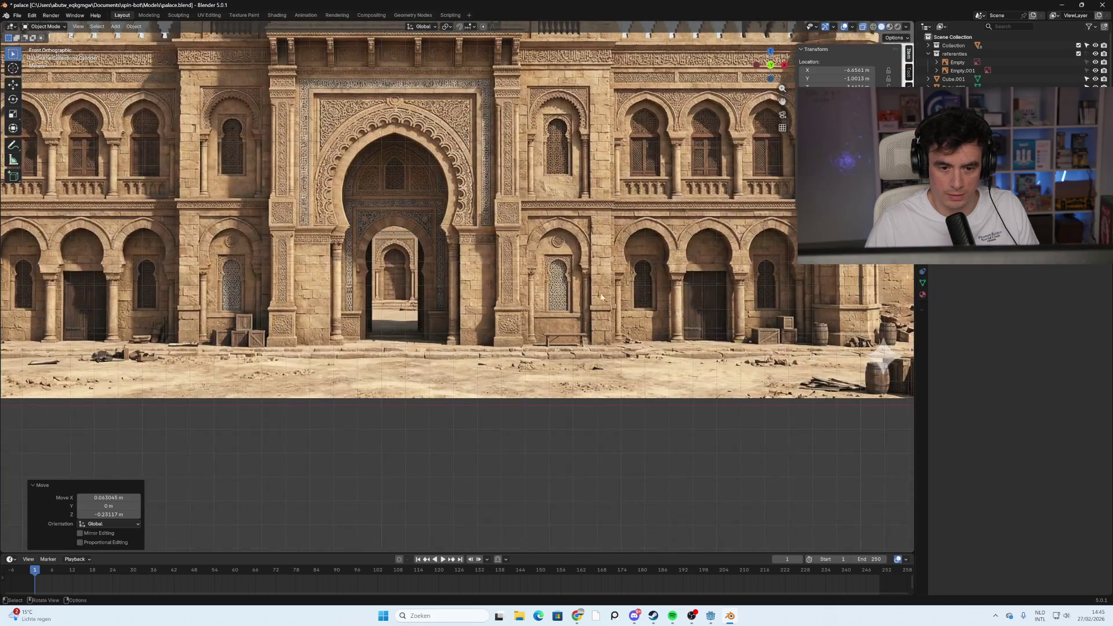
{"action": "middle_click_drag", "start_coordinate": [856, 313], "coordinate": [390, 316], "text": "shift"}
{"action": "scroll", "coordinate": [571, 311], "scroll_direction": "down", "scroll_amount": 2}
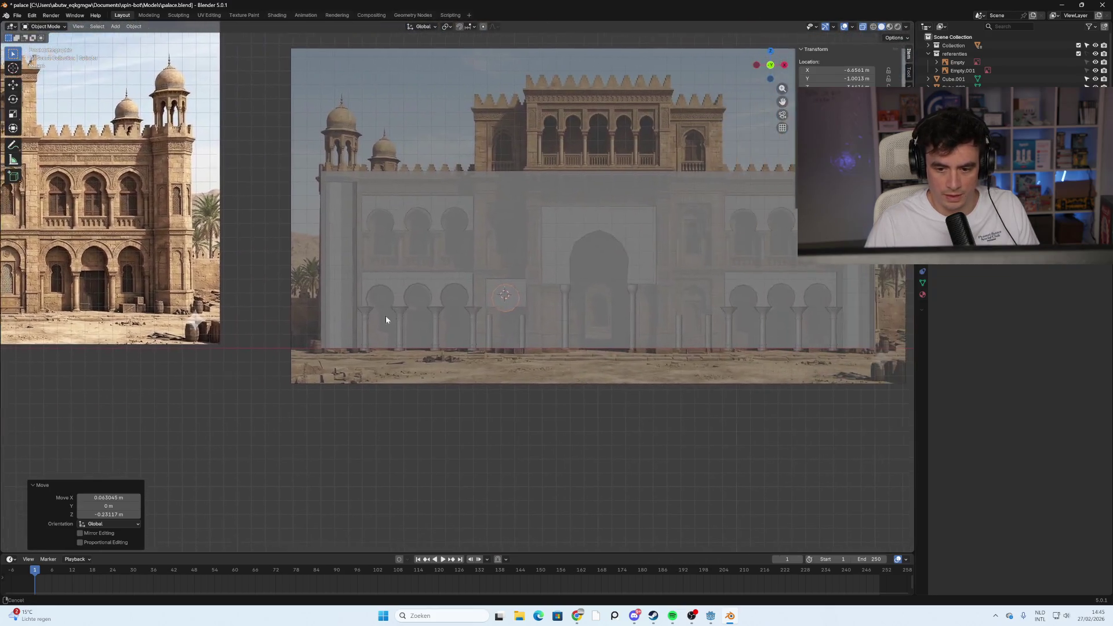
{"action": "scroll", "coordinate": [590, 334], "scroll_direction": "up", "scroll_amount": 5}
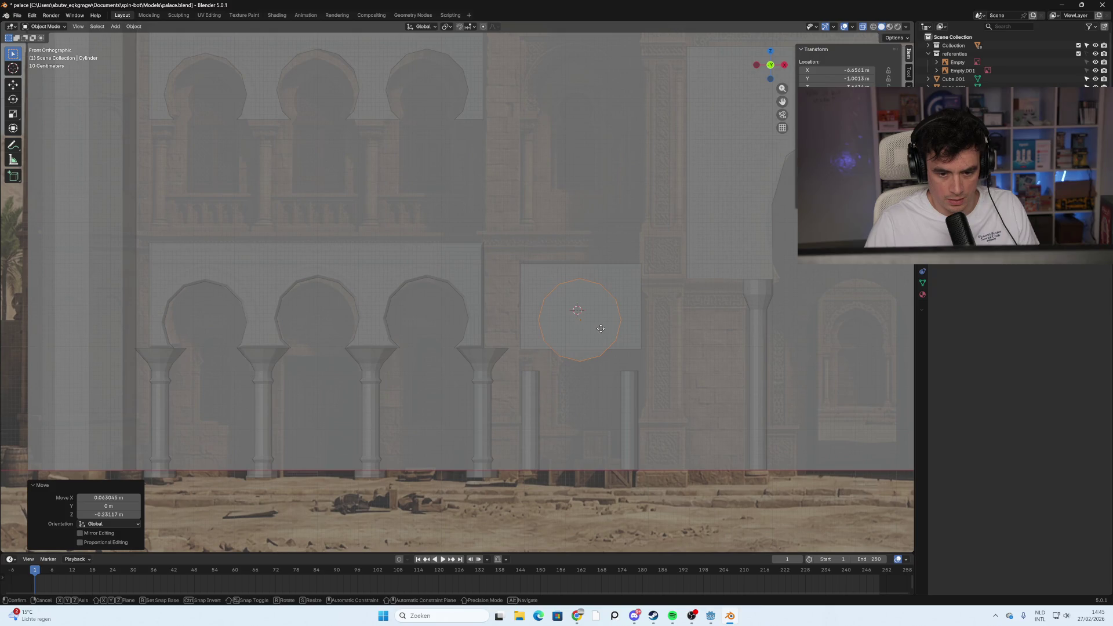
Raise the cylinder about 0.112 m on Z and shift it 0.03 m on X
{"action": "key", "text": "g"}
{"action": "key", "text": "z"}
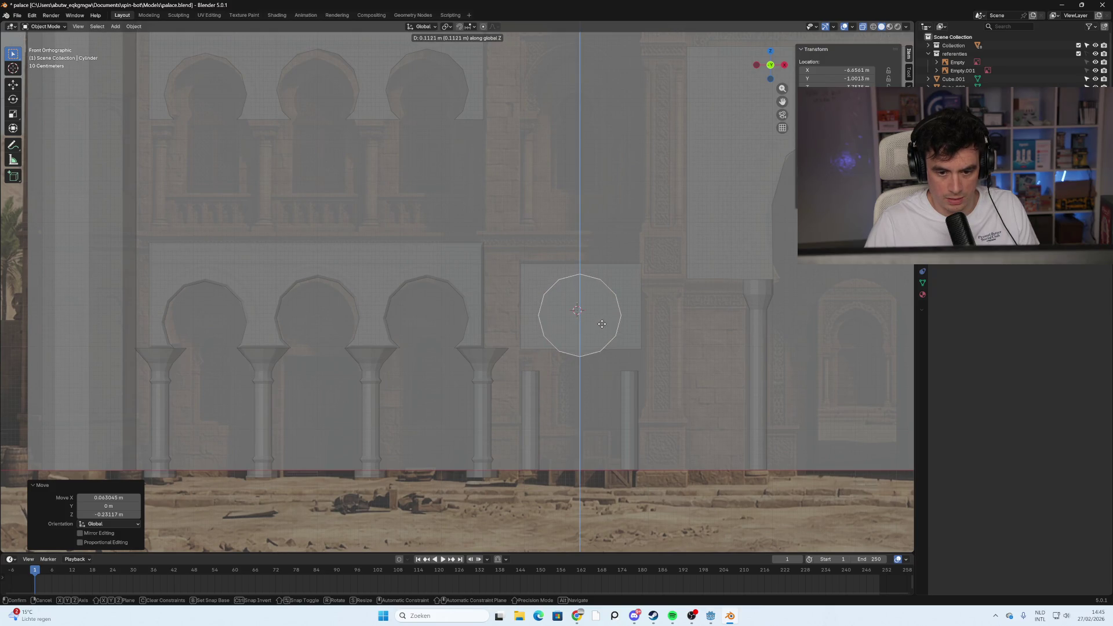
{"action": "left_click", "coordinate": [602, 323]}
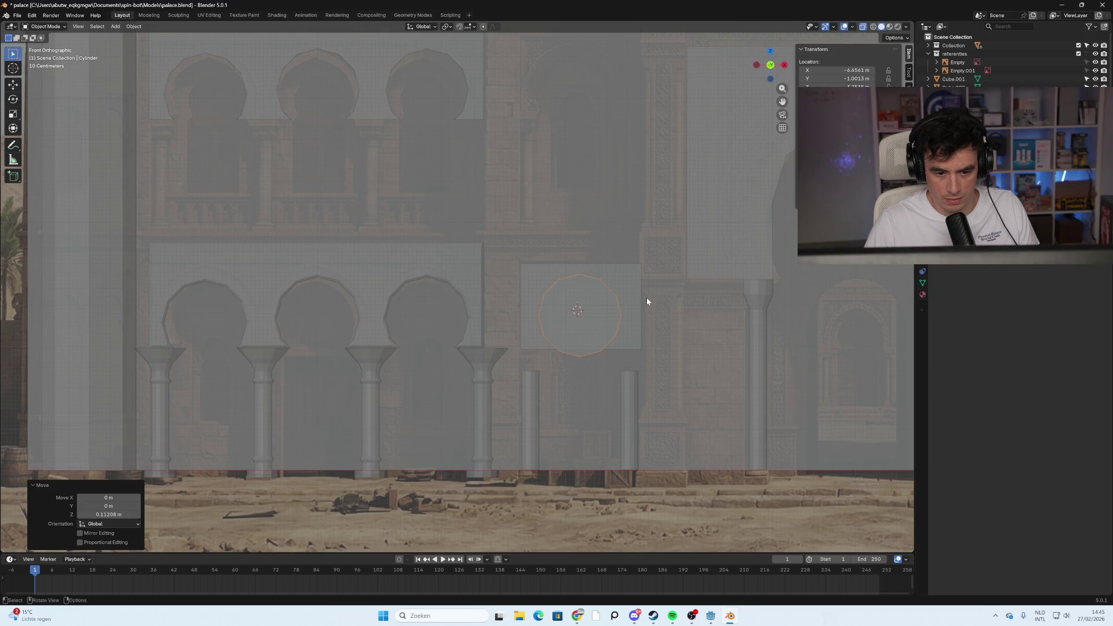
{"action": "scroll", "coordinate": [283, 314], "scroll_direction": "down", "scroll_amount": 6}
{"action": "mouse_move", "coordinate": [290, 316]}
{"action": "middle_mouse_down", "text": "shift"}
{"action": "mouse_move", "coordinate": [429, 323]}
{"action": "mouse_move", "coordinate": [346, 311]}
{"action": "middle_mouse_up", "text": "shift"}
{"action": "scroll", "coordinate": [493, 319], "scroll_direction": "up", "scroll_amount": 4}
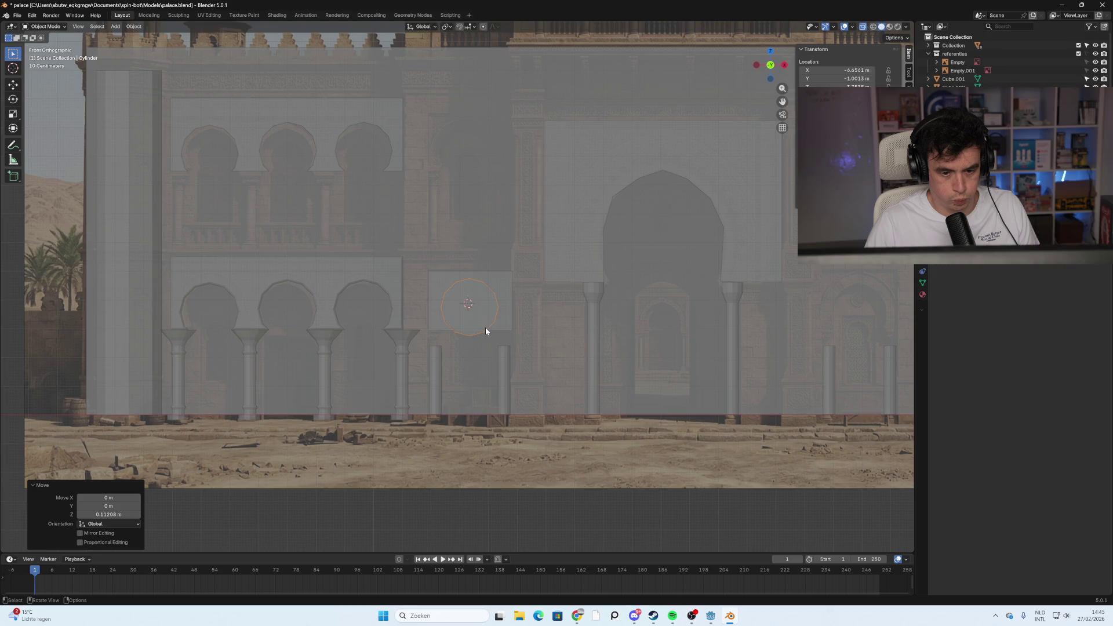
{"action": "key", "text": "g"}
{"action": "key", "text": "x"}
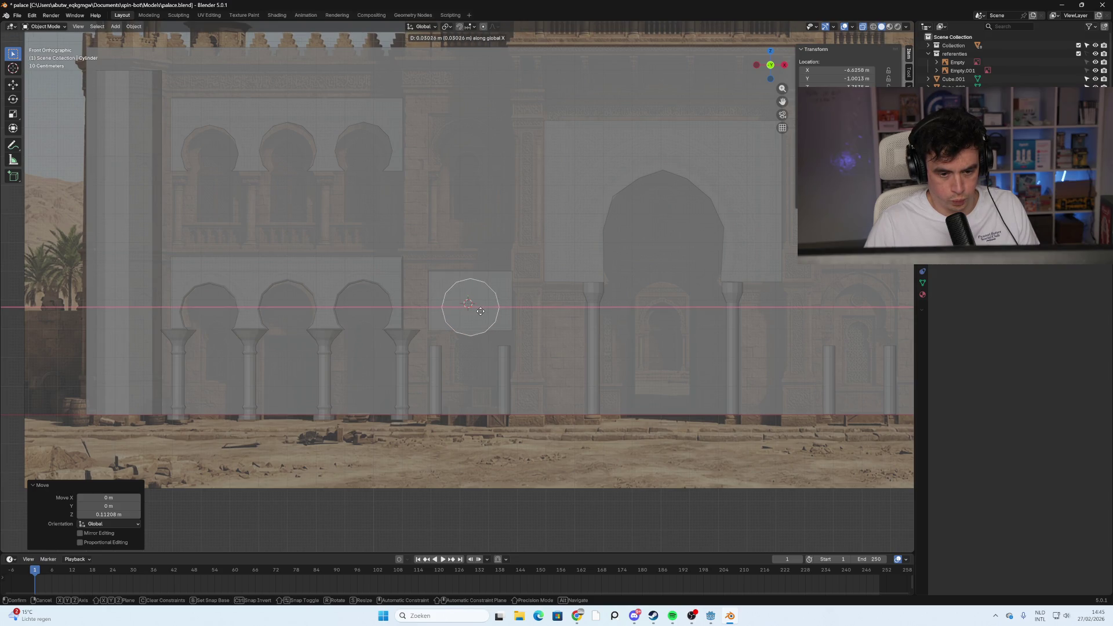
{"action": "left_click", "coordinate": [481, 311]}
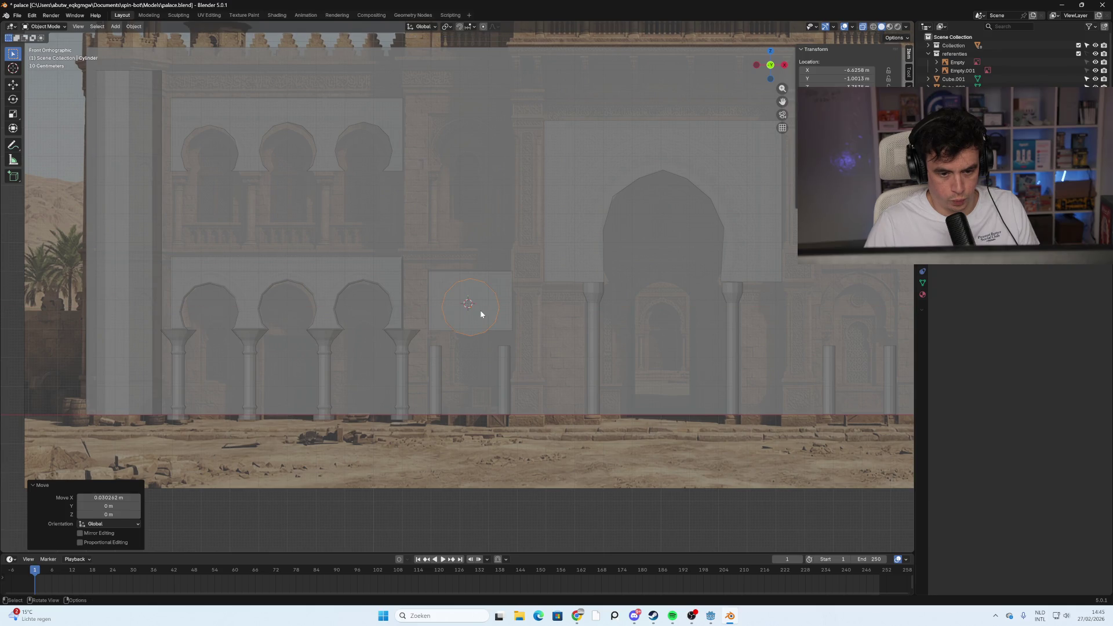
{"action": "left_click", "coordinate": [506, 286]}
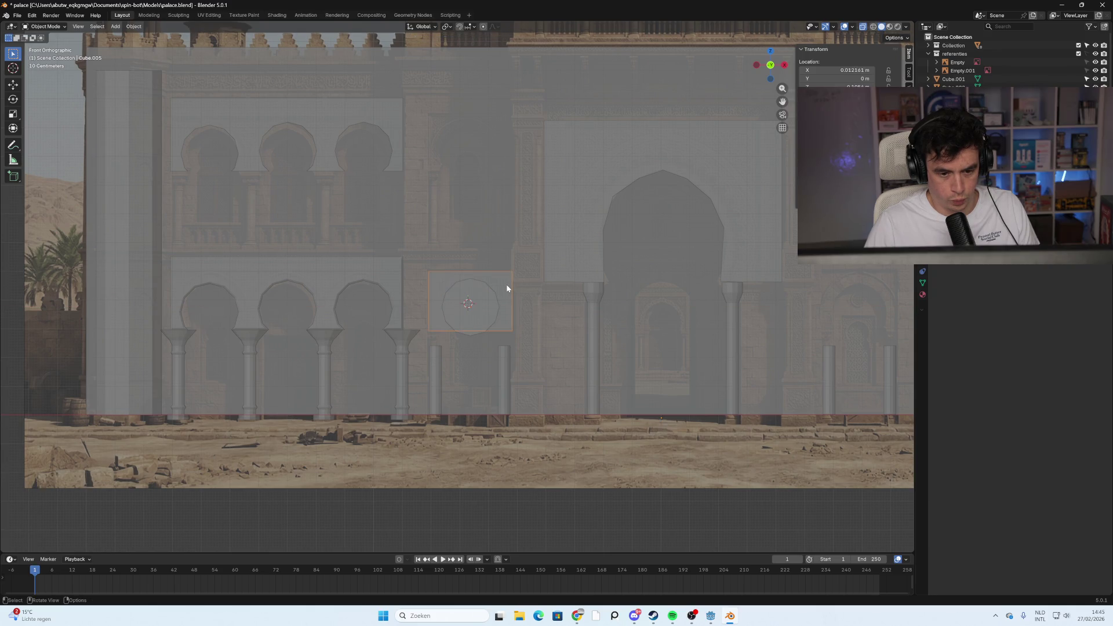
{"action": "scroll", "coordinate": [531, 345], "scroll_direction": "up", "scroll_amount": 3}
Back out of the block's face editing and select the cylinder instead
{"action": "mouse_move", "coordinate": [595, 362]}
{"action": "middle_mouse_down"}
{"action": "mouse_move", "coordinate": [590, 337]}
{"action": "mouse_move", "coordinate": [538, 327]}
{"action": "middle_mouse_up"}
{"action": "key", "text": "Tab"}
{"action": "left_click", "coordinate": [525, 318]}
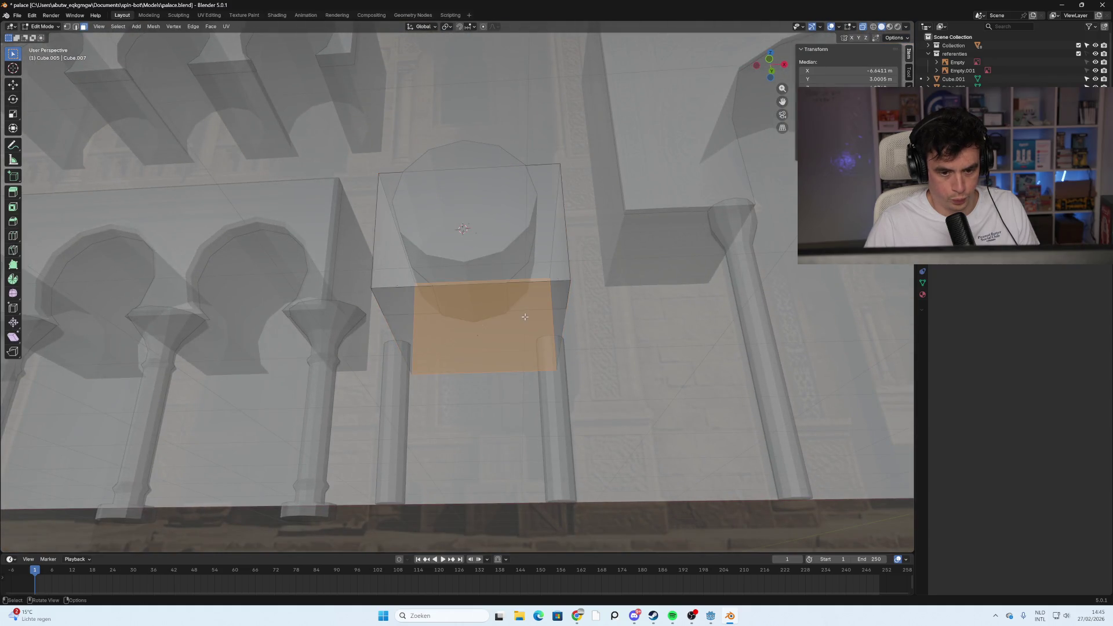
{"action": "right_click", "coordinate": [492, 255]}
{"action": "key", "text": "Escape"}
{"action": "key", "text": "Tab"}
{"action": "left_click", "coordinate": [515, 240]}
{"action": "middle_click_drag", "start_coordinate": [515, 235], "coordinate": [533, 285]}
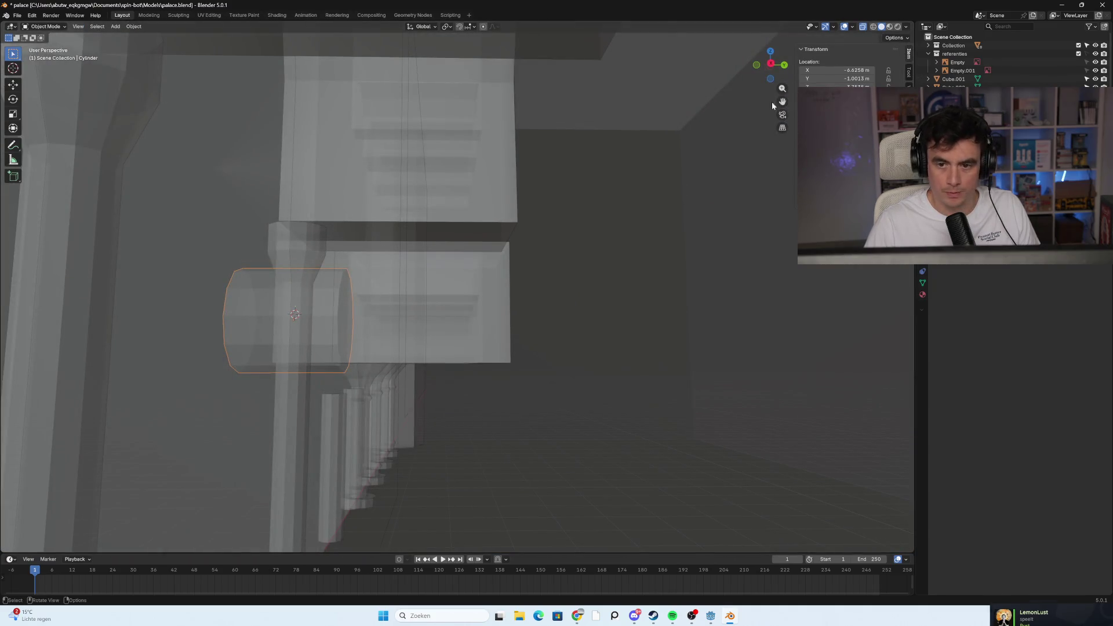
Pull the cylinder's front end face along Y so it passes back through the block
{"action": "key", "text": "Tab"}
{"action": "left_click", "coordinate": [350, 336]}
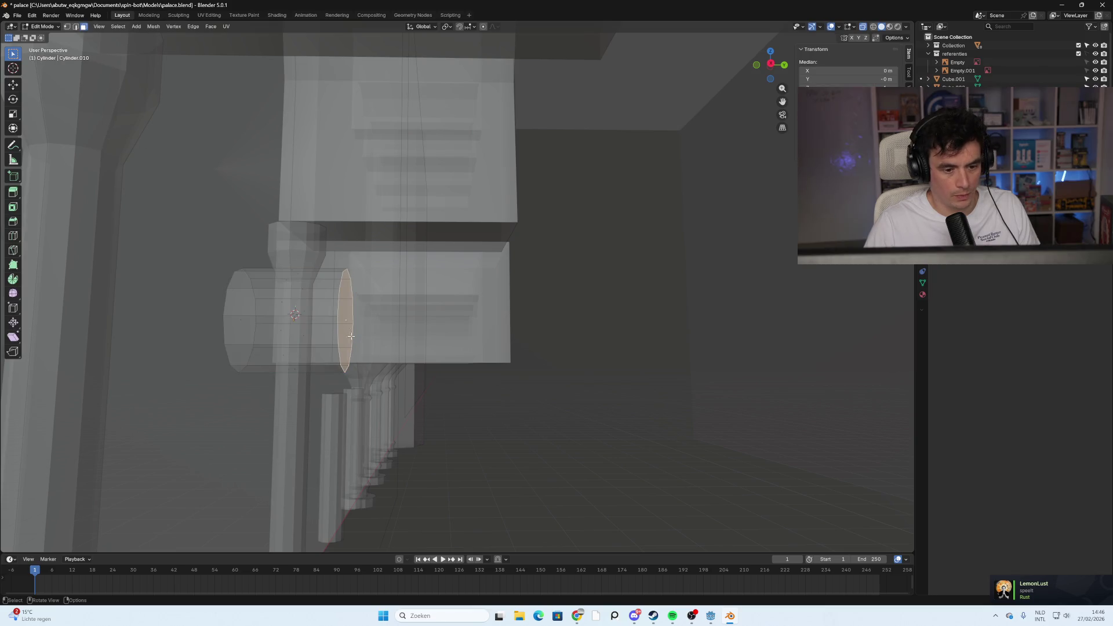
{"action": "key", "text": "g"}
{"action": "key", "text": "y"}
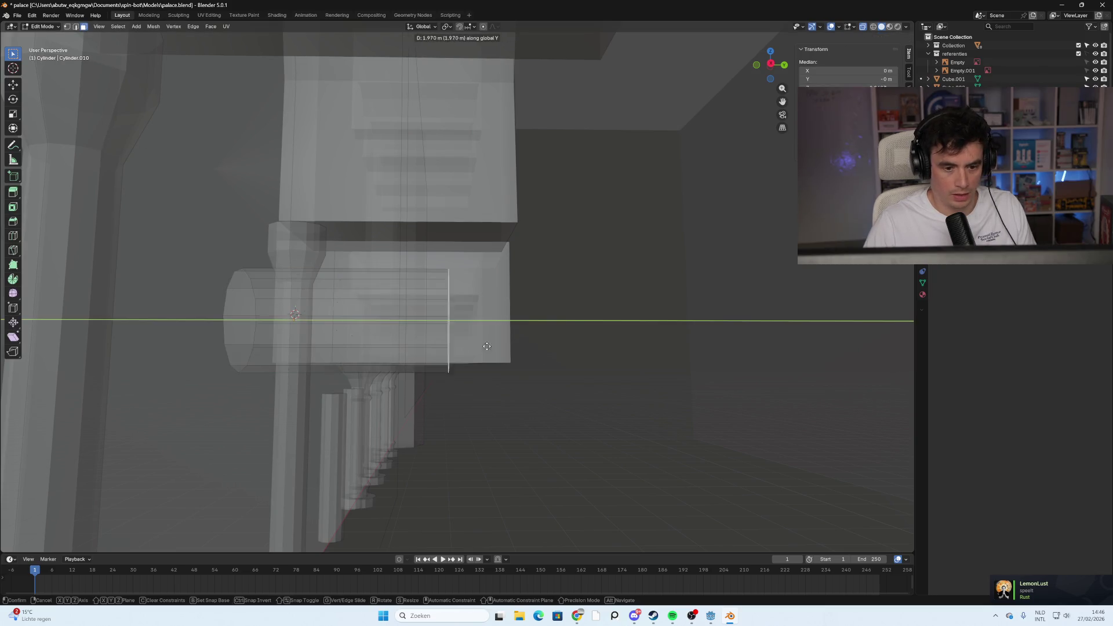
{"action": "left_click", "coordinate": [585, 352]}
{"action": "mouse_move", "coordinate": [253, 362]}
{"action": "middle_mouse_down"}
{"action": "mouse_move", "coordinate": [302, 368]}
{"action": "mouse_move", "coordinate": [573, 318]}
{"action": "middle_mouse_up"}
{"action": "left_click", "coordinate": [553, 314]}
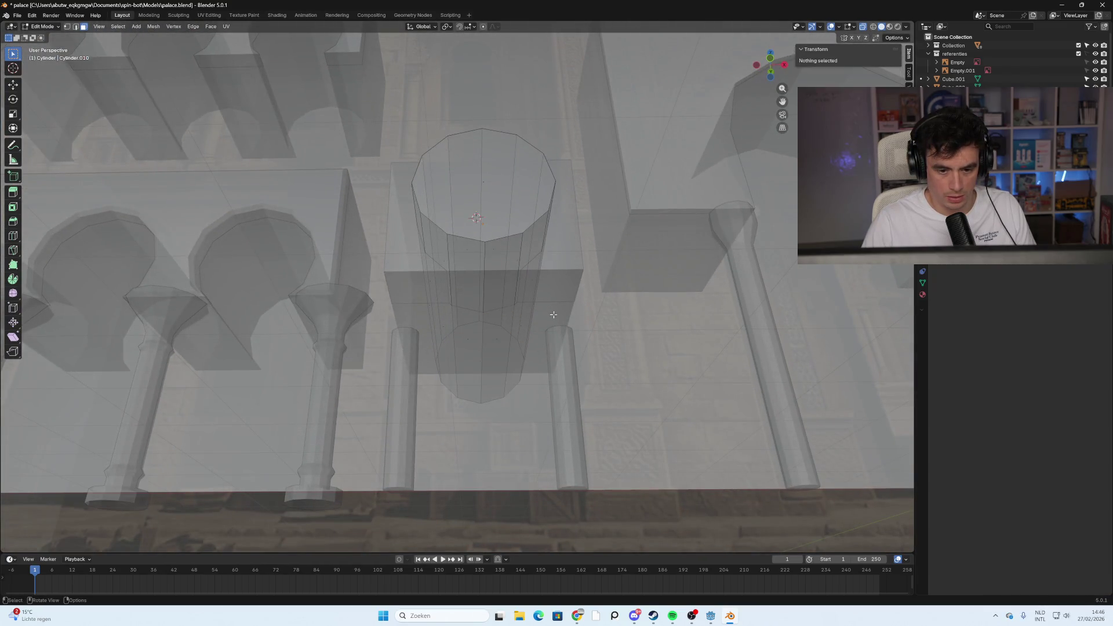
Shift the block's bottom face about 0.117 m along Z to frame the cylinder
{"action": "left_click", "coordinate": [554, 273]}
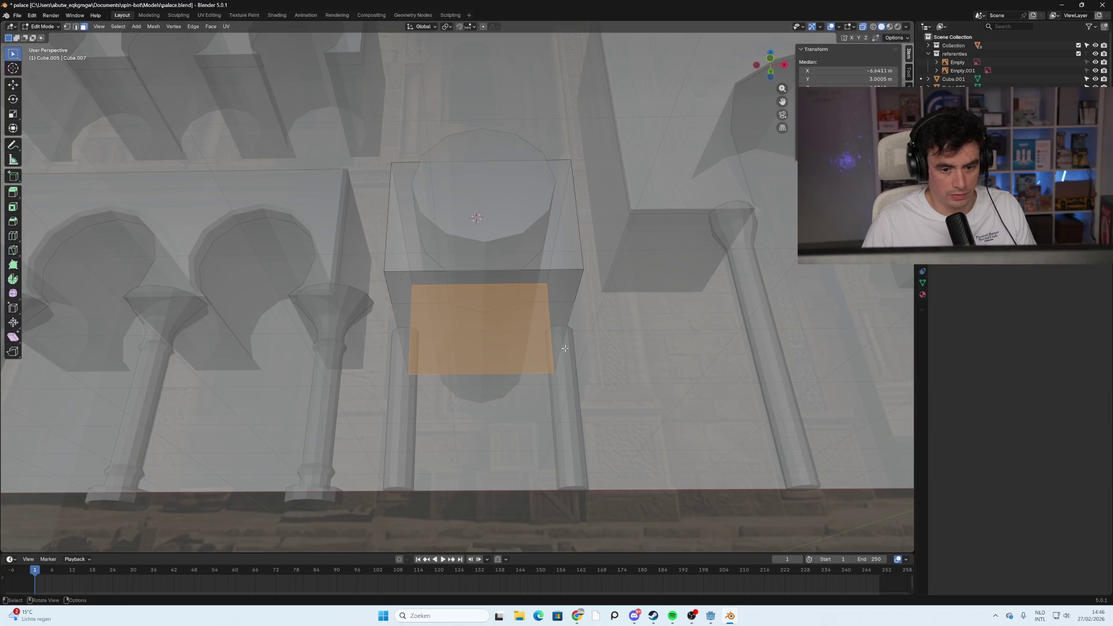
{"action": "left_click", "coordinate": [557, 315]}
{"action": "left_click", "coordinate": [509, 320]}
{"action": "mouse_move", "coordinate": [509, 320]}
{"action": "middle_mouse_down"}
{"action": "mouse_move", "coordinate": [492, 367]}
{"action": "mouse_move", "coordinate": [769, 95]}
{"action": "middle_mouse_up"}
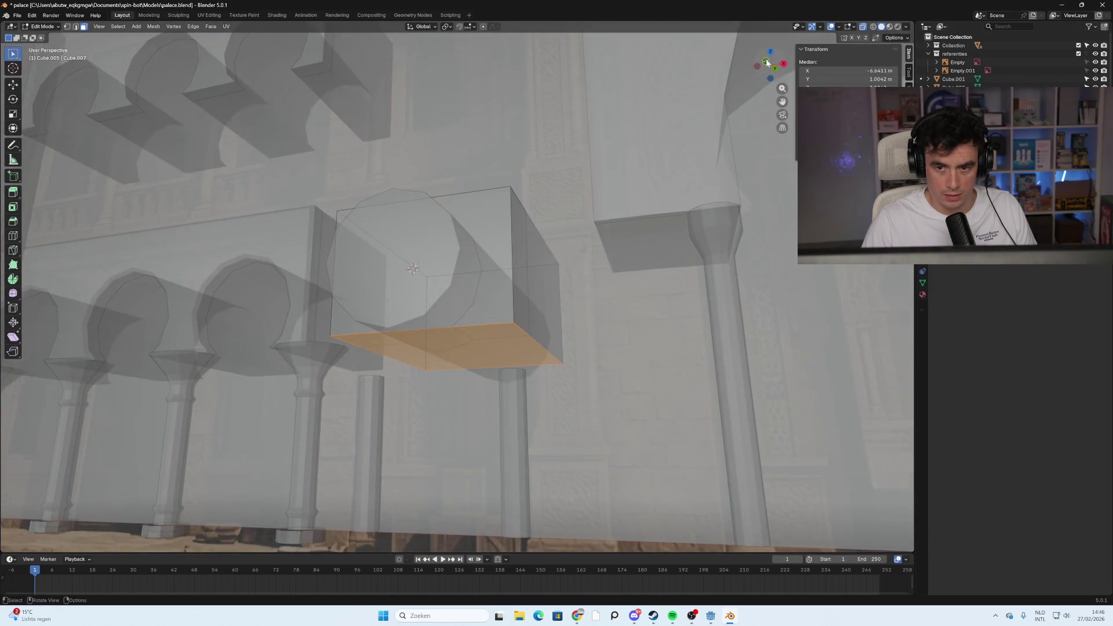
{"action": "left_click", "coordinate": [767, 63]}
{"action": "key", "text": "g"}
{"action": "key", "text": "z"}
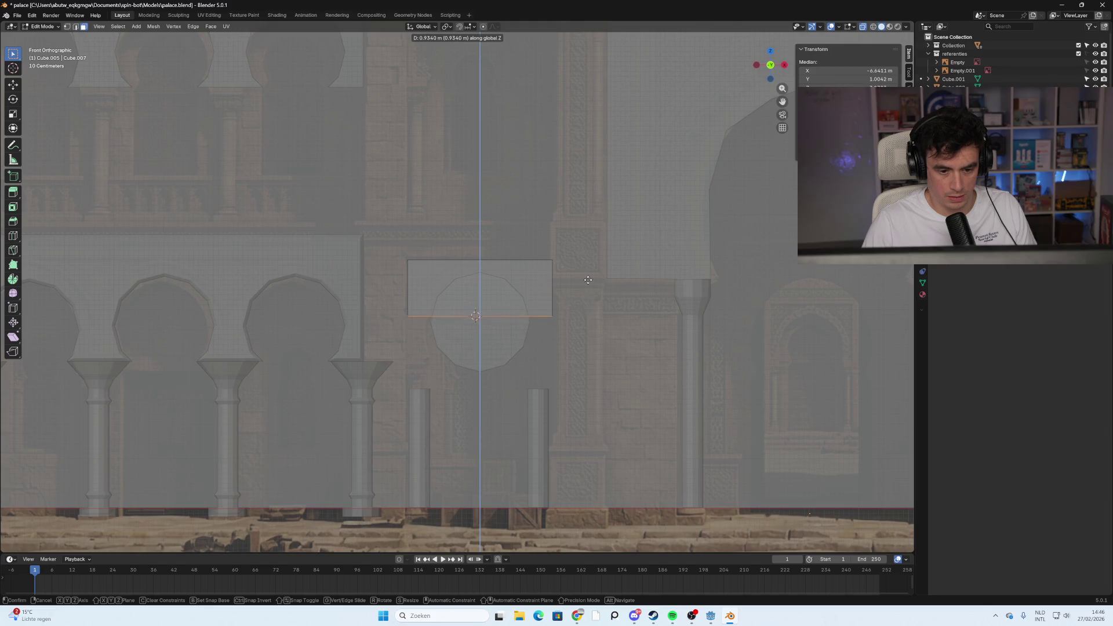
{"action": "left_click", "coordinate": [584, 318]}
{"action": "left_click", "coordinate": [522, 383]}
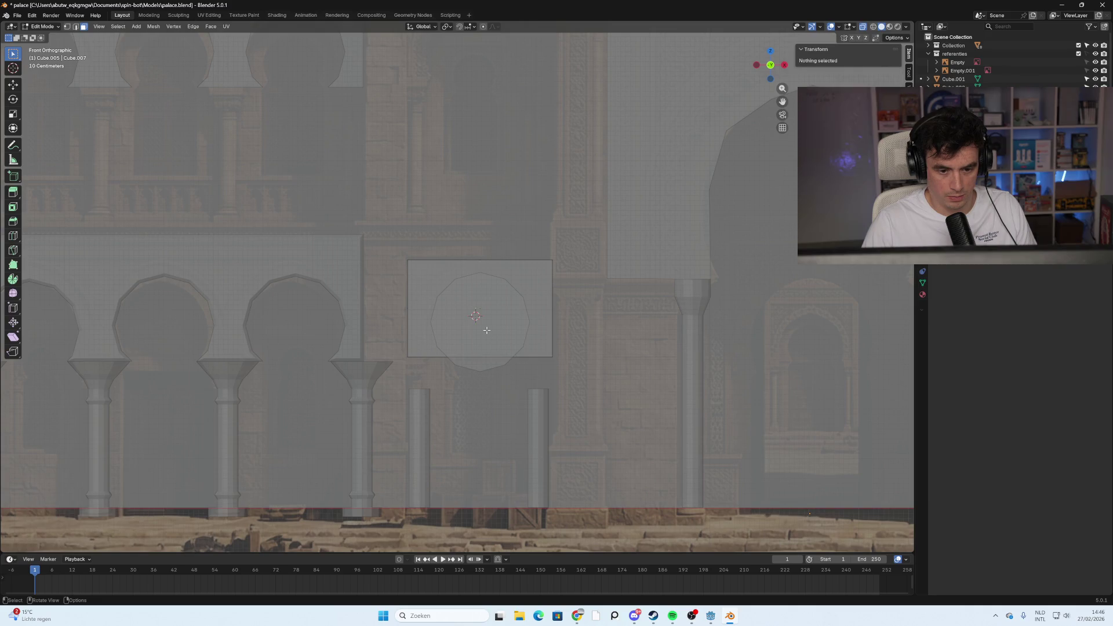
{"action": "key", "text": "Tab"}
{"action": "left_click", "coordinate": [491, 347]}
{"action": "key", "text": "s"}
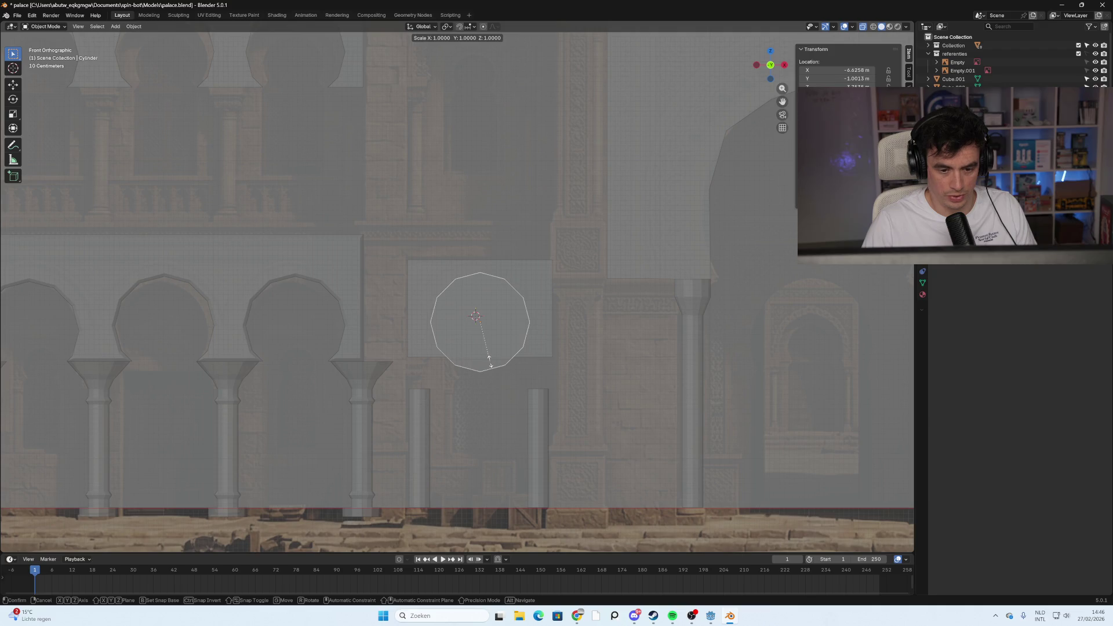
Stretch the cylinder vertically, scale it up to 1.091 and lower it slightly on Z
{"action": "key", "text": "z"}
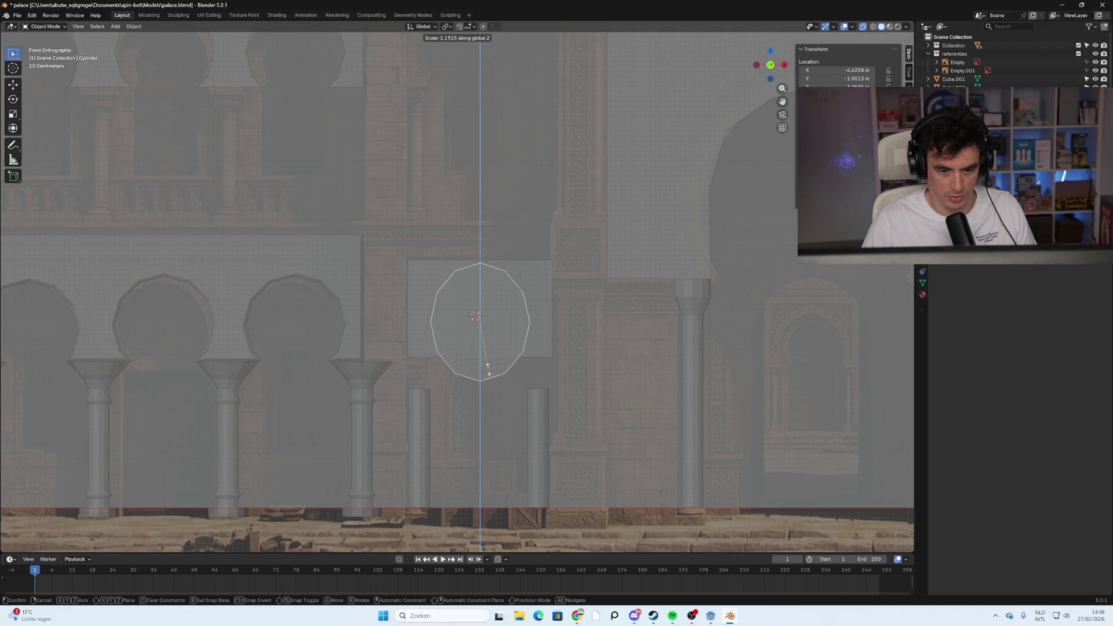
{"action": "left_click", "coordinate": [489, 370]}
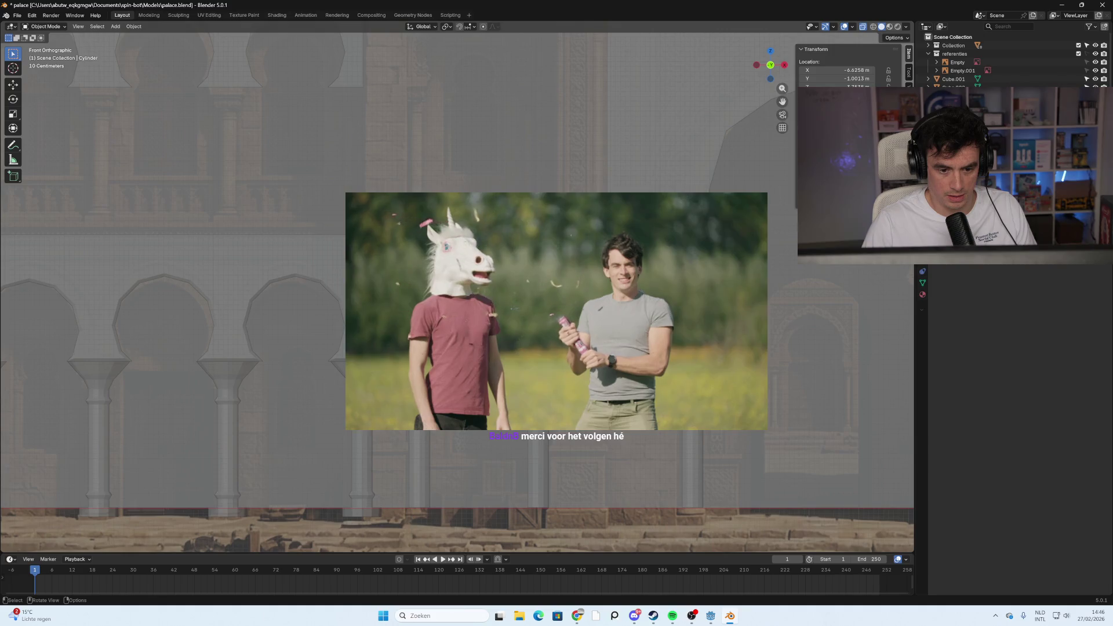
{"action": "key", "text": "g"}
{"action": "key", "text": "z"}
{"action": "left_click", "coordinate": [492, 371]}
{"action": "key", "text": "s"}
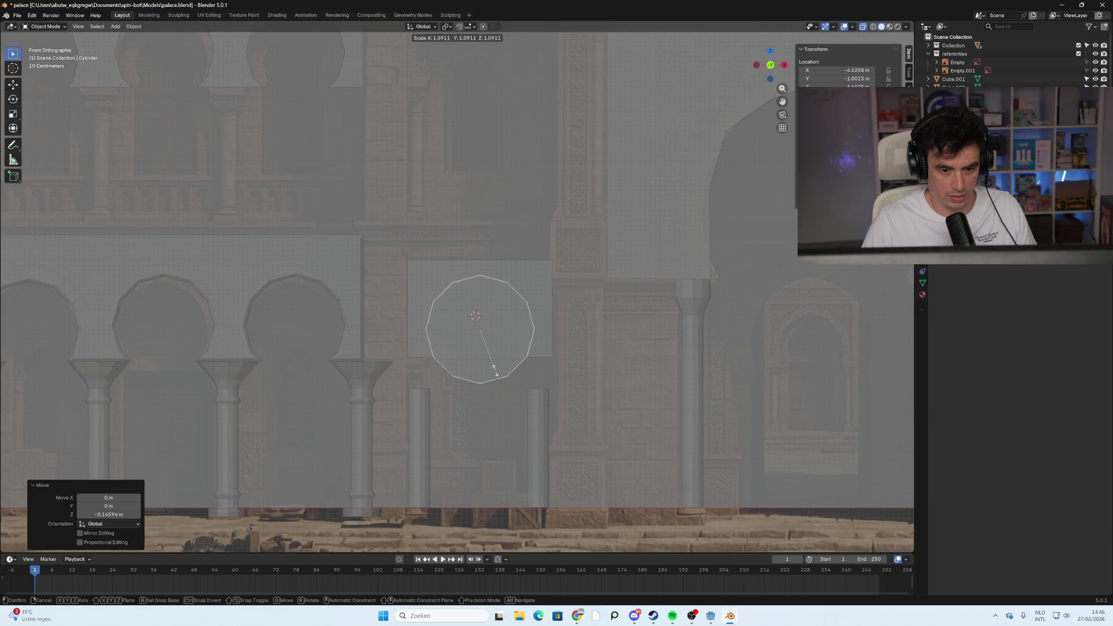
{"action": "left_click", "coordinate": [495, 371]}
{"action": "key", "text": "g"}
{"action": "key", "text": "z"}
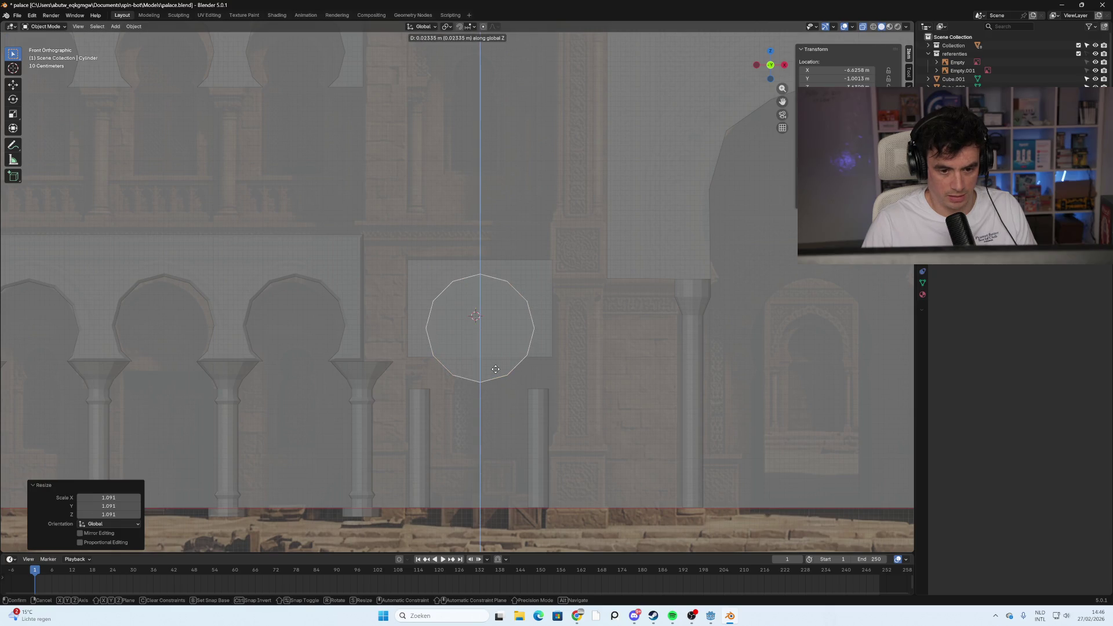
{"action": "right_click", "coordinate": [501, 366]}
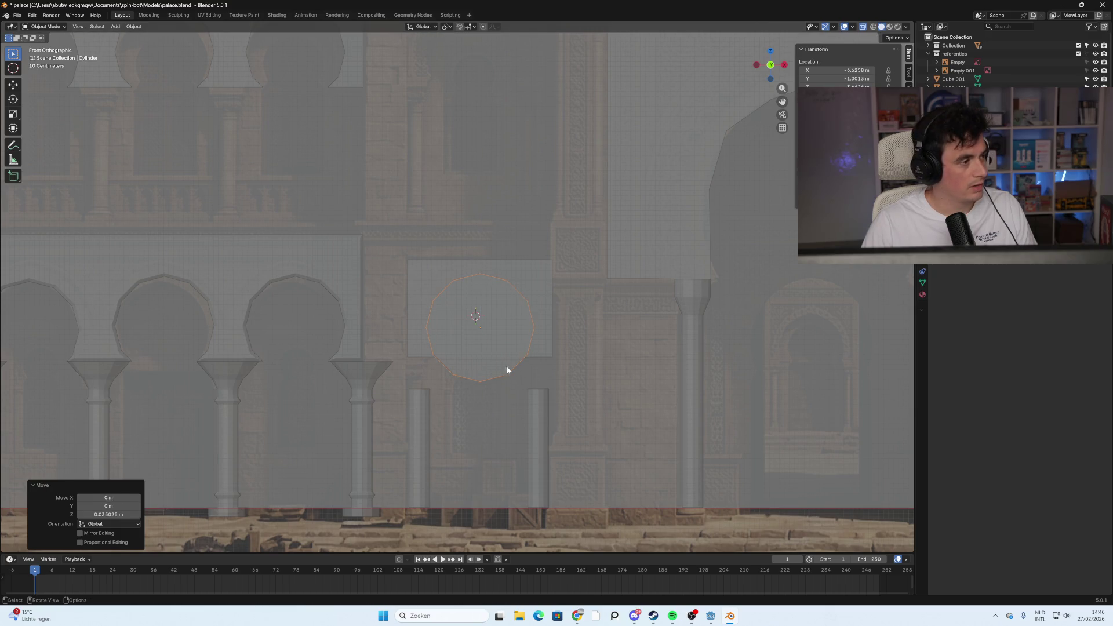
Inspect the cylinder through the block from front and angled views, then select the block
{"action": "left_click", "coordinate": [586, 375]}
{"action": "scroll", "coordinate": [586, 374], "scroll_direction": "down", "scroll_amount": 2}
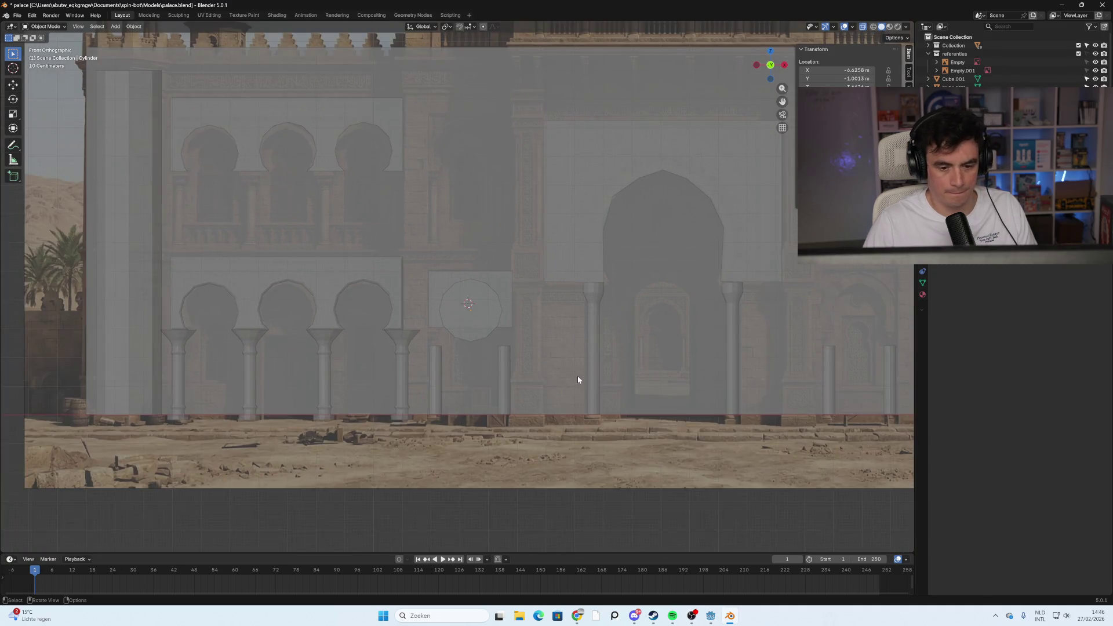
{"action": "scroll", "coordinate": [577, 375], "scroll_direction": "up", "scroll_amount": 4}
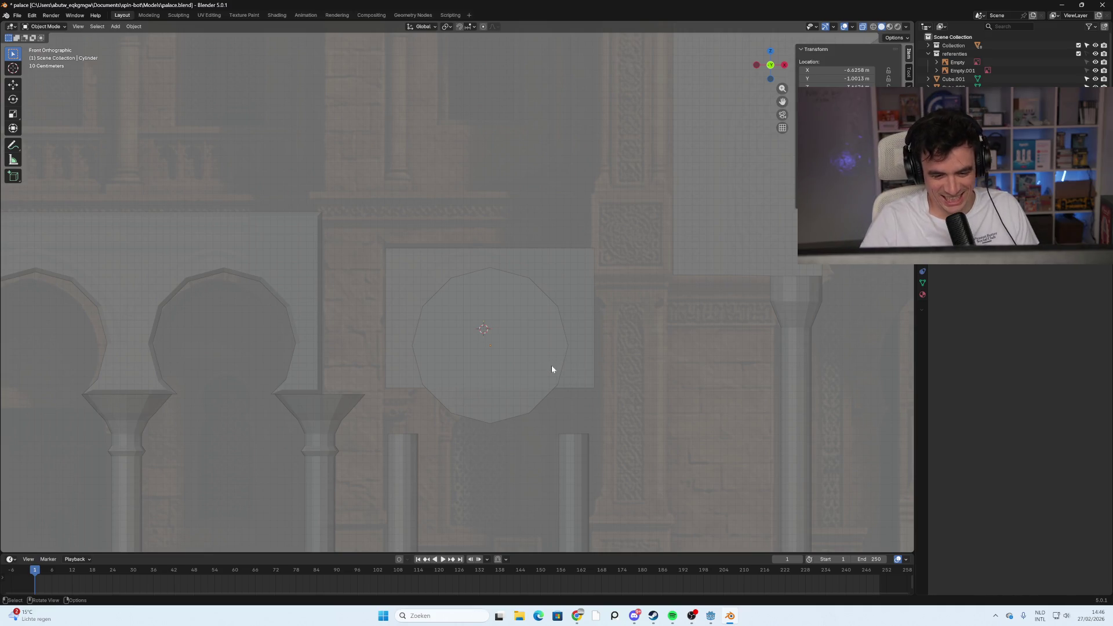
{"action": "middle_click_drag", "start_coordinate": [621, 382], "coordinate": [571, 364]}
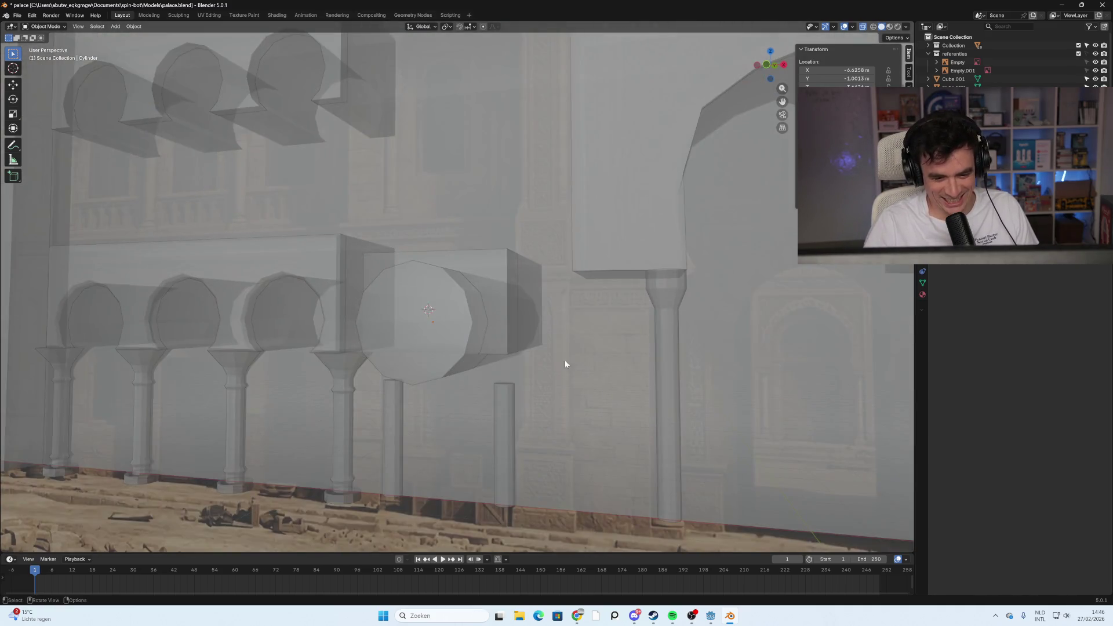
{"action": "left_click", "coordinate": [765, 67]}
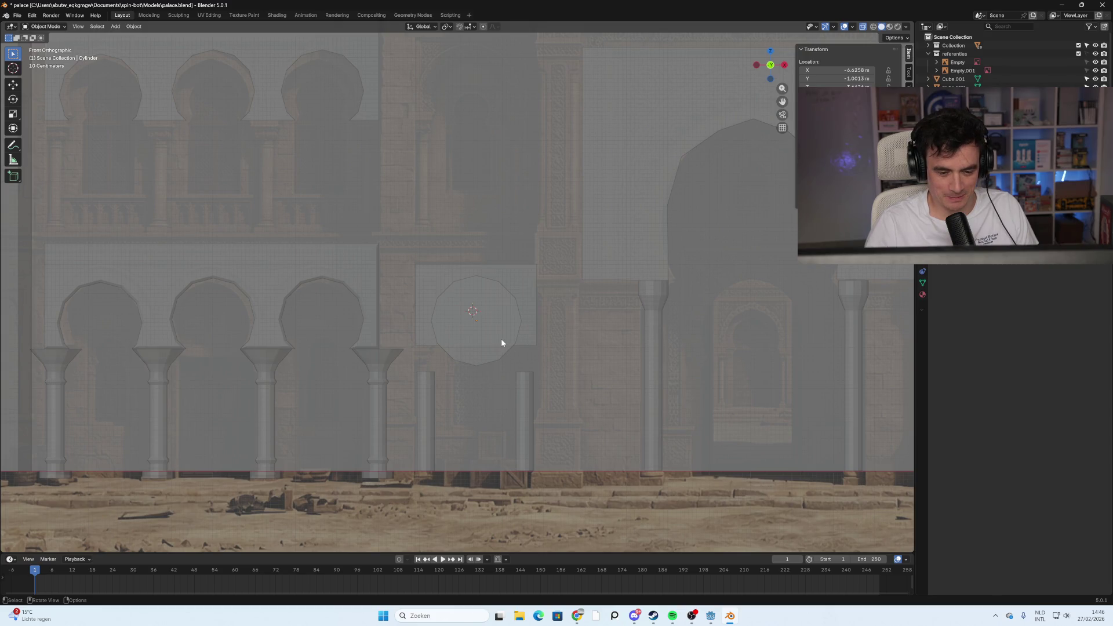
{"action": "mouse_move", "coordinate": [593, 344]}
{"action": "middle_mouse_down"}
{"action": "mouse_move", "coordinate": [545, 359]}
{"action": "mouse_move", "coordinate": [490, 351]}
{"action": "mouse_move", "coordinate": [591, 348]}
{"action": "mouse_move", "coordinate": [581, 318]}
{"action": "middle_mouse_up"}
{"action": "left_click", "coordinate": [544, 281]}
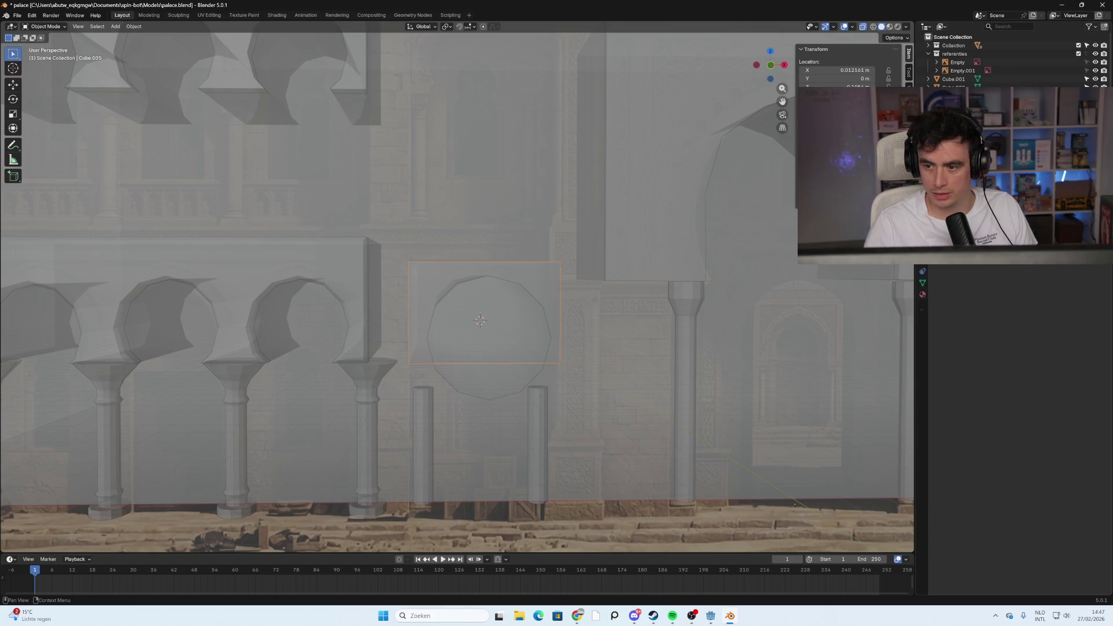
Attempt deleting the cylinder cutter and undo the accidental deletions
{"action": "left_click", "coordinate": [510, 322], "text": "shift"}
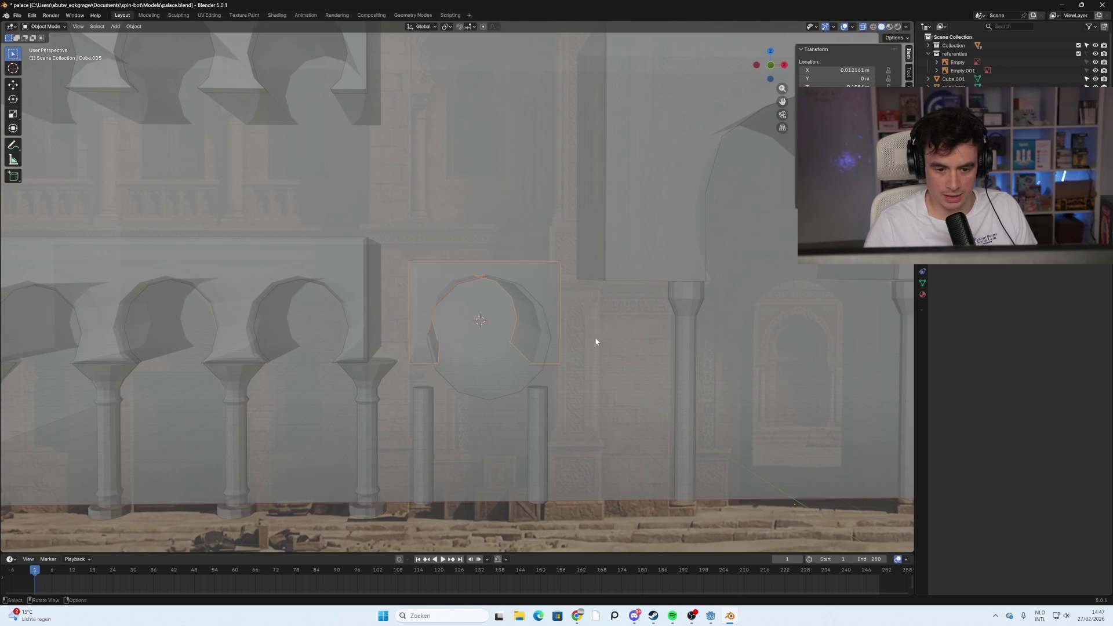
{"action": "left_click", "coordinate": [503, 347]}
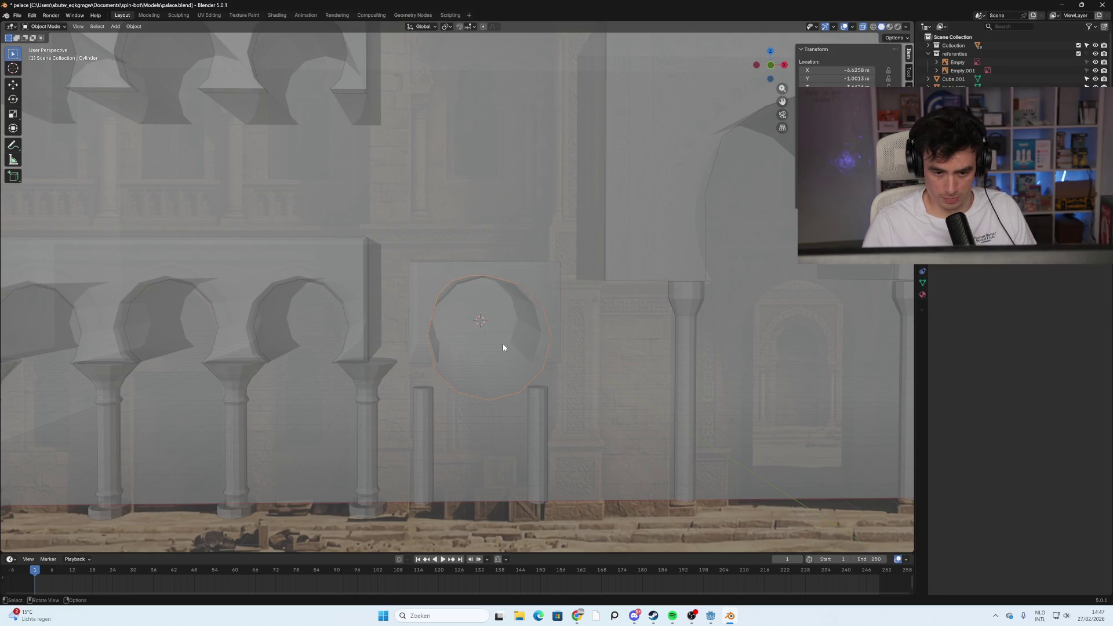
{"action": "key", "text": "Delete"}
{"action": "key", "text": "ctrl+z"}
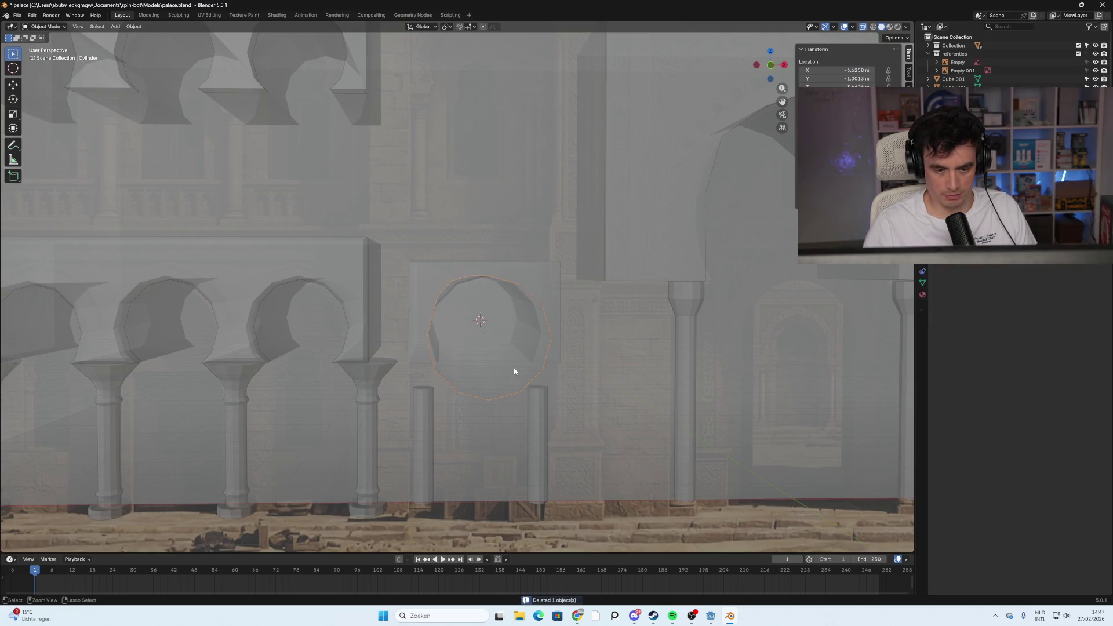
{"action": "left_click", "coordinate": [459, 312]}
{"action": "key", "text": "Delete"}
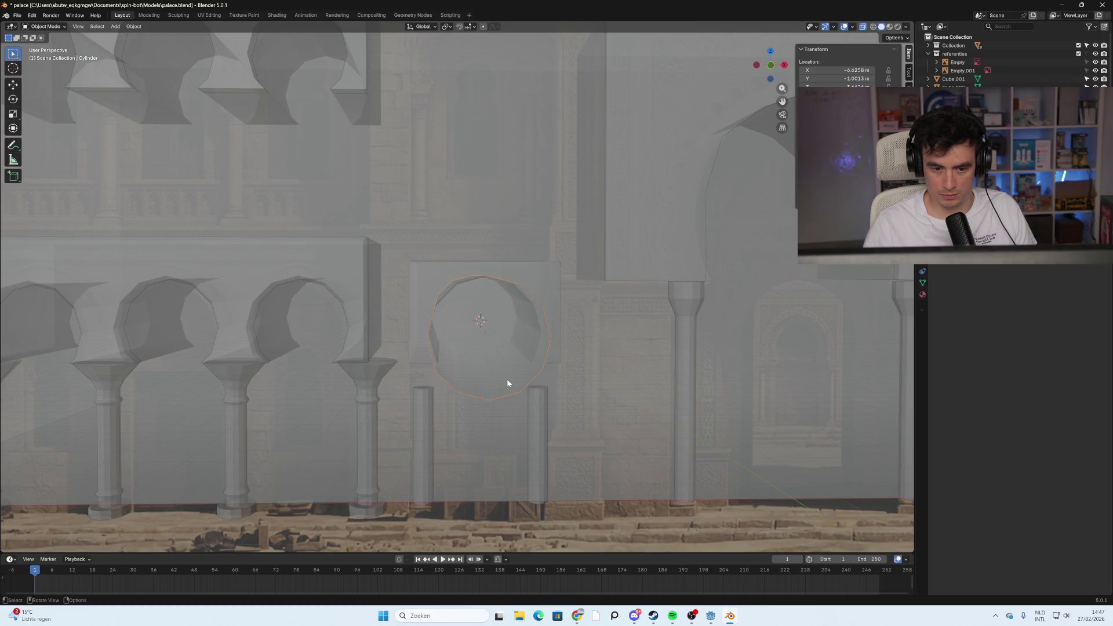
{"action": "mouse_move", "coordinate": [504, 377]}
{"action": "middle_mouse_down"}
{"action": "mouse_move", "coordinate": [561, 346]}
{"action": "mouse_move", "coordinate": [509, 365]}
{"action": "middle_mouse_up"}
{"action": "key", "text": "ctrl+z"}
{"action": "key", "text": "ctrl+z"}
Delete the cylinder cutter to leave the round arch opening, then return to front view
{"action": "left_click", "coordinate": [409, 290]}
{"action": "mouse_move", "coordinate": [408, 290]}
{"action": "middle_mouse_down"}
{"action": "mouse_move", "coordinate": [453, 311]}
{"action": "mouse_move", "coordinate": [444, 304]}
{"action": "middle_mouse_up"}
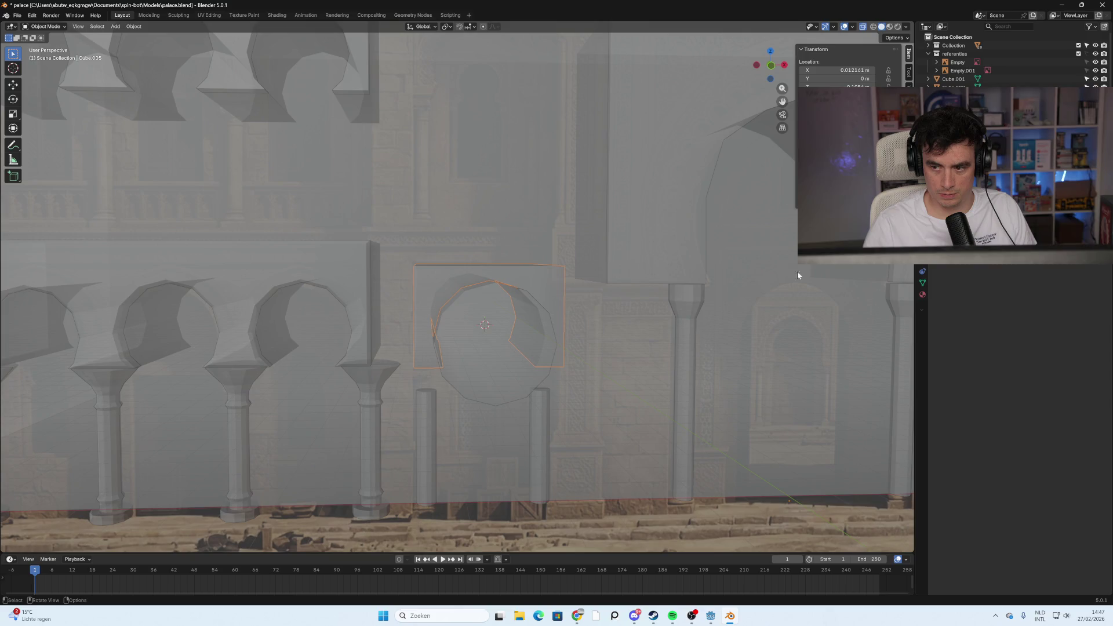
{"action": "left_click", "coordinate": [496, 369]}
{"action": "key", "text": "Delete"}
{"action": "mouse_move", "coordinate": [443, 352]}
{"action": "middle_mouse_down"}
{"action": "mouse_move", "coordinate": [414, 336]}
{"action": "mouse_move", "coordinate": [447, 339]}
{"action": "middle_mouse_up"}
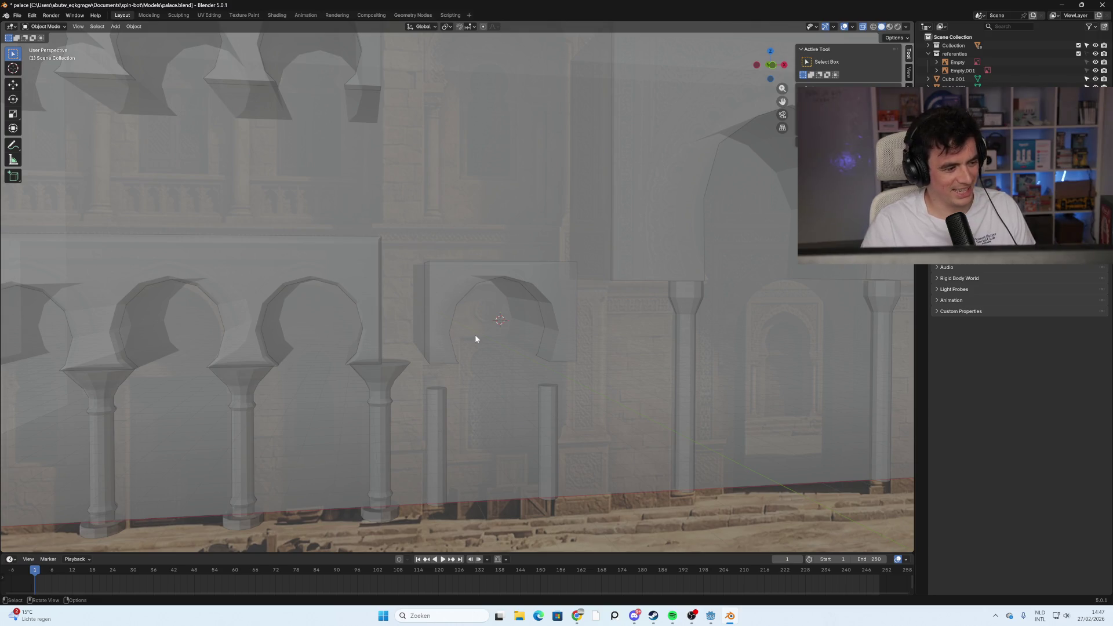
{"action": "middle_click_drag", "start_coordinate": [513, 343], "coordinate": [510, 327]}
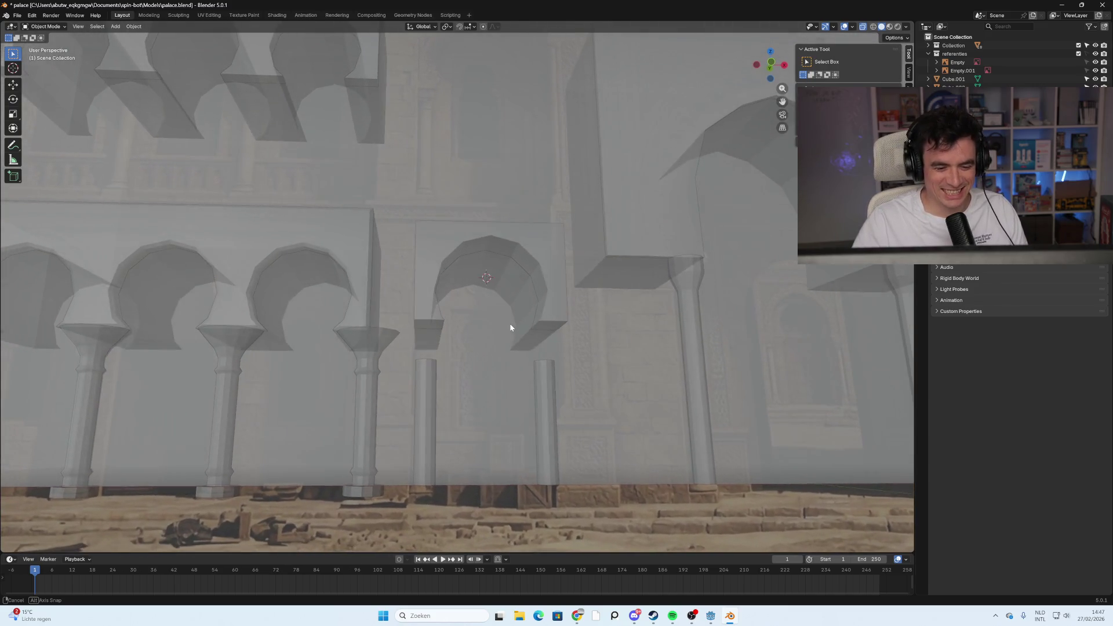
{"action": "middle_click_drag", "start_coordinate": [468, 397], "coordinate": [484, 316]}
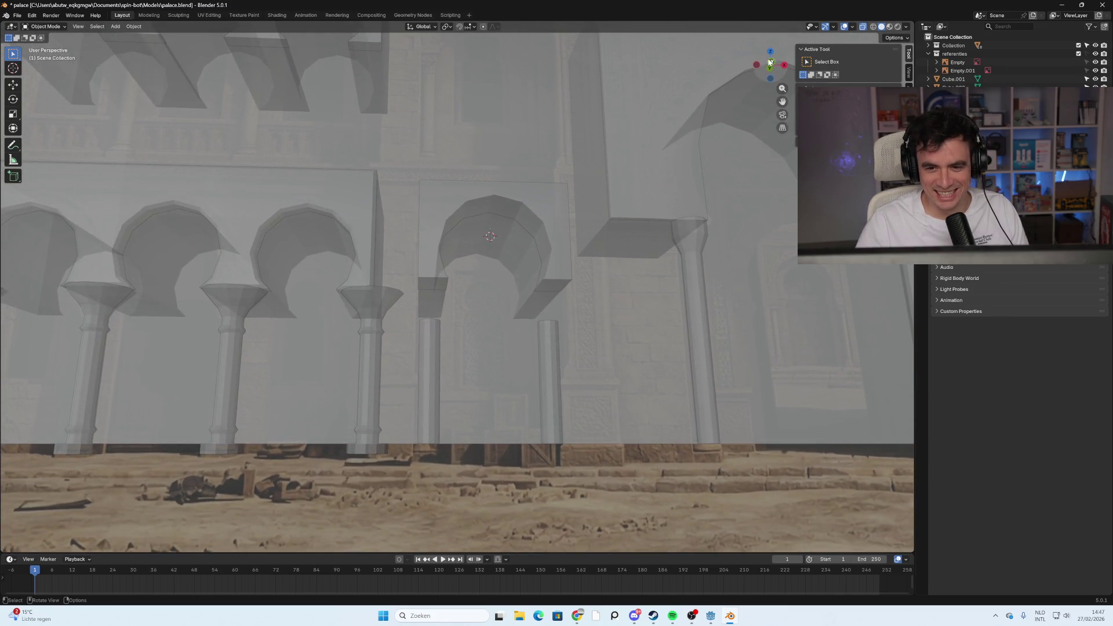
{"action": "left_click", "coordinate": [770, 62]}
{"action": "scroll", "coordinate": [486, 387], "scroll_direction": "up", "scroll_amount": 3}
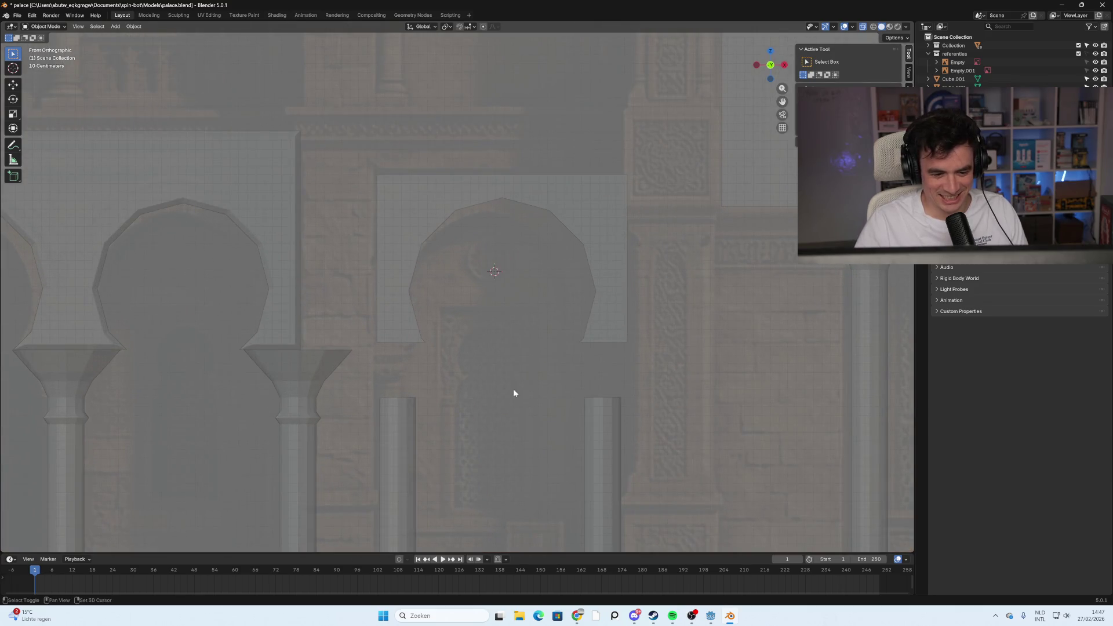
Select the left slim column beneath the new arch and enter its Edit Mode
{"action": "middle_click_drag", "start_coordinate": [513, 393], "coordinate": [517, 314], "text": "shift"}
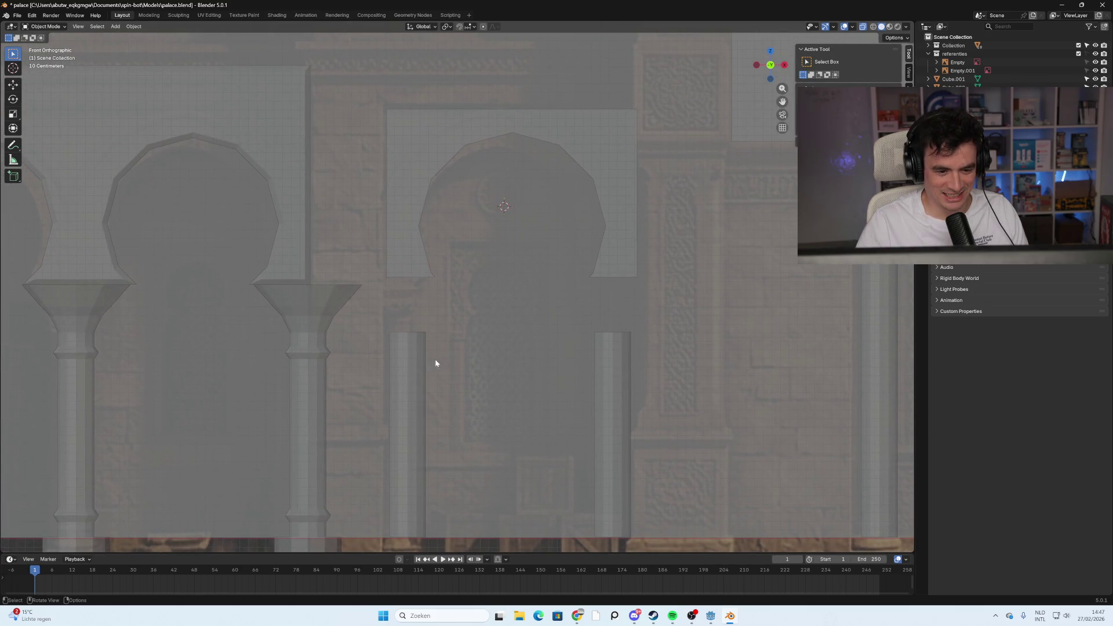
{"action": "left_click", "coordinate": [412, 357]}
{"action": "mouse_move", "coordinate": [474, 303]}
{"action": "middle_mouse_down"}
{"action": "mouse_move", "coordinate": [479, 316]}
{"action": "mouse_move", "coordinate": [487, 303]}
{"action": "mouse_move", "coordinate": [463, 350]}
{"action": "middle_mouse_up"}
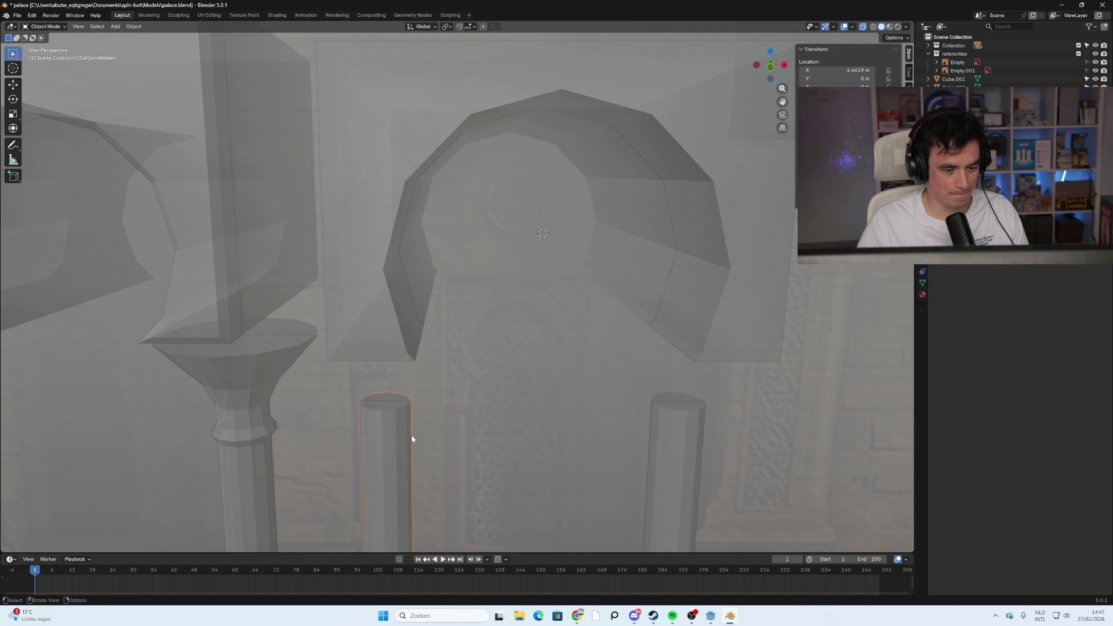
{"action": "scroll", "coordinate": [440, 427], "scroll_direction": "down", "scroll_amount": 2}
{"action": "key", "text": "Tab"}
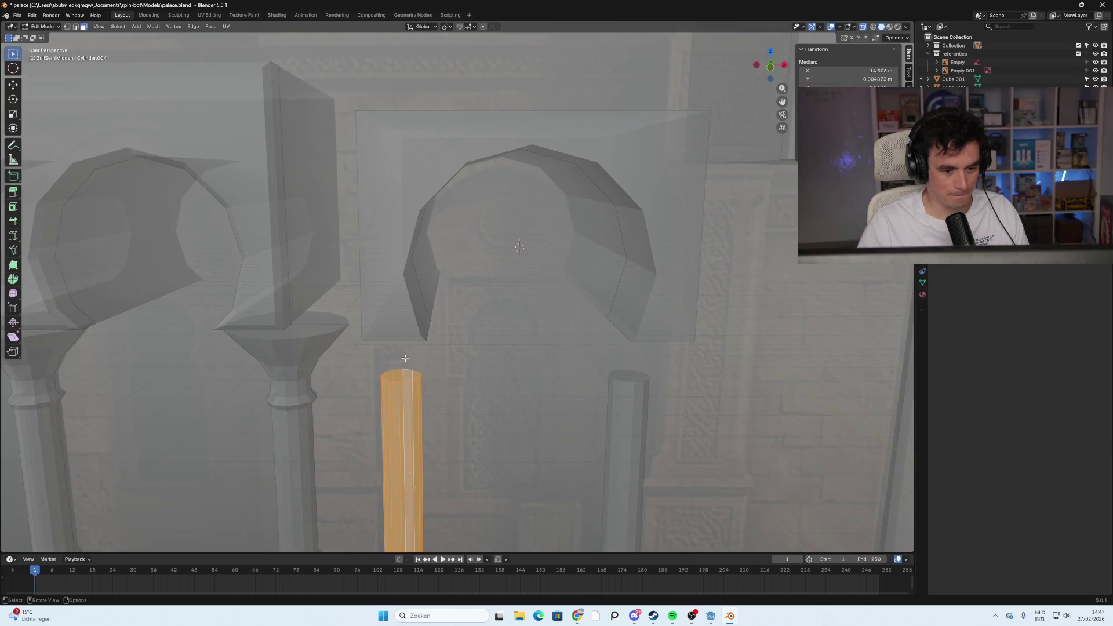
Extrude the column's top face up to the arch base in front view
{"action": "left_click", "coordinate": [408, 375]}
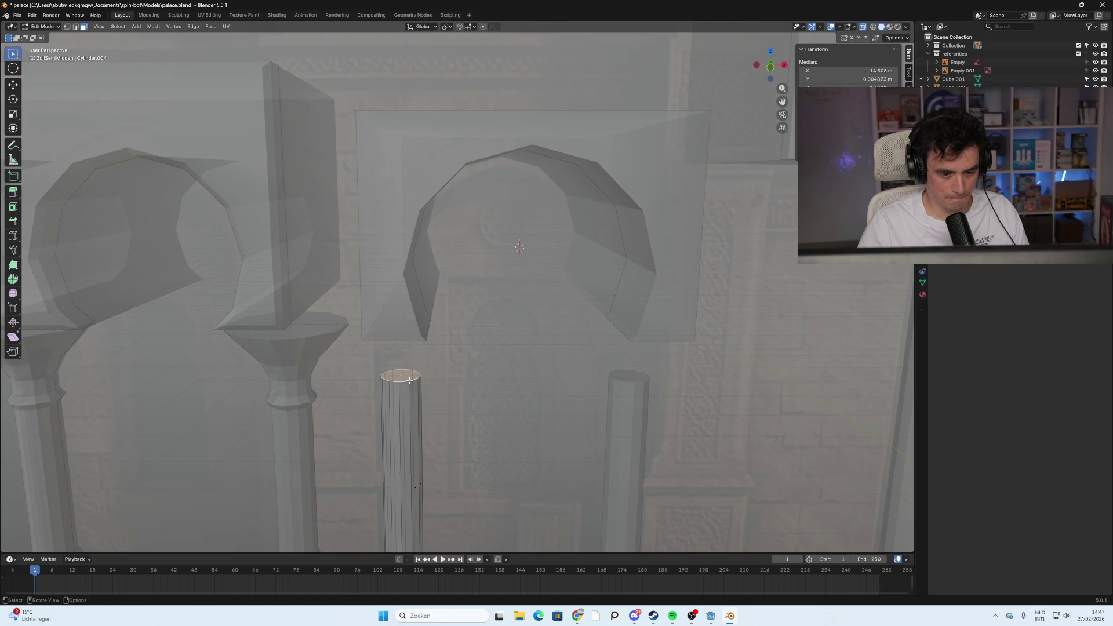
{"action": "left_click", "coordinate": [770, 66]}
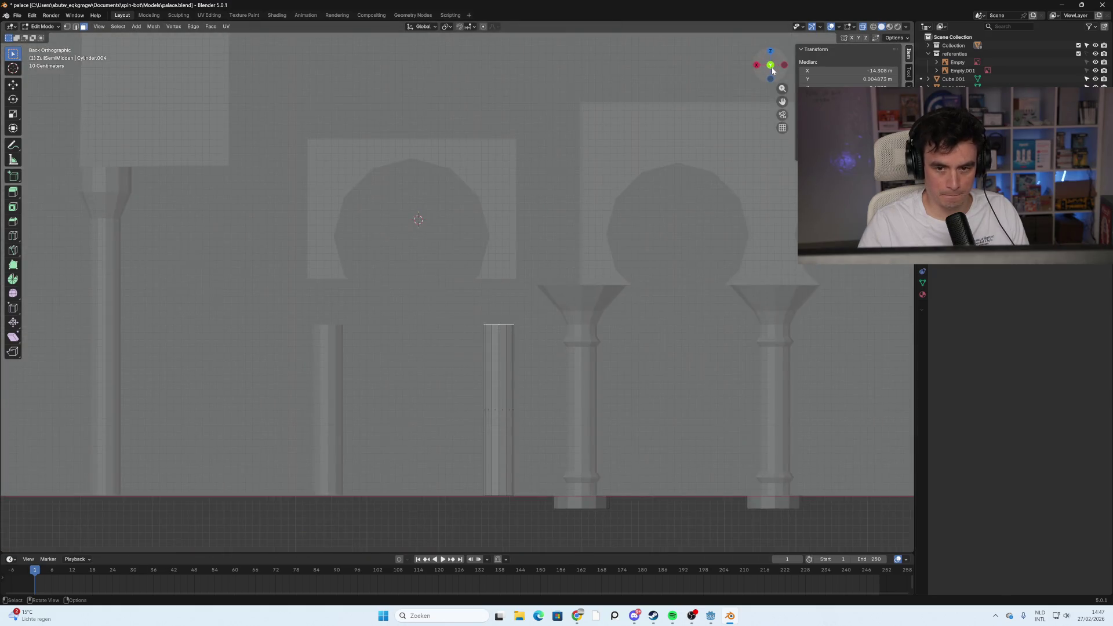
{"action": "left_click_drag", "start_coordinate": [766, 64], "coordinate": [770, 68]}
{"action": "left_click", "coordinate": [770, 68]}
{"action": "key", "text": "e"}
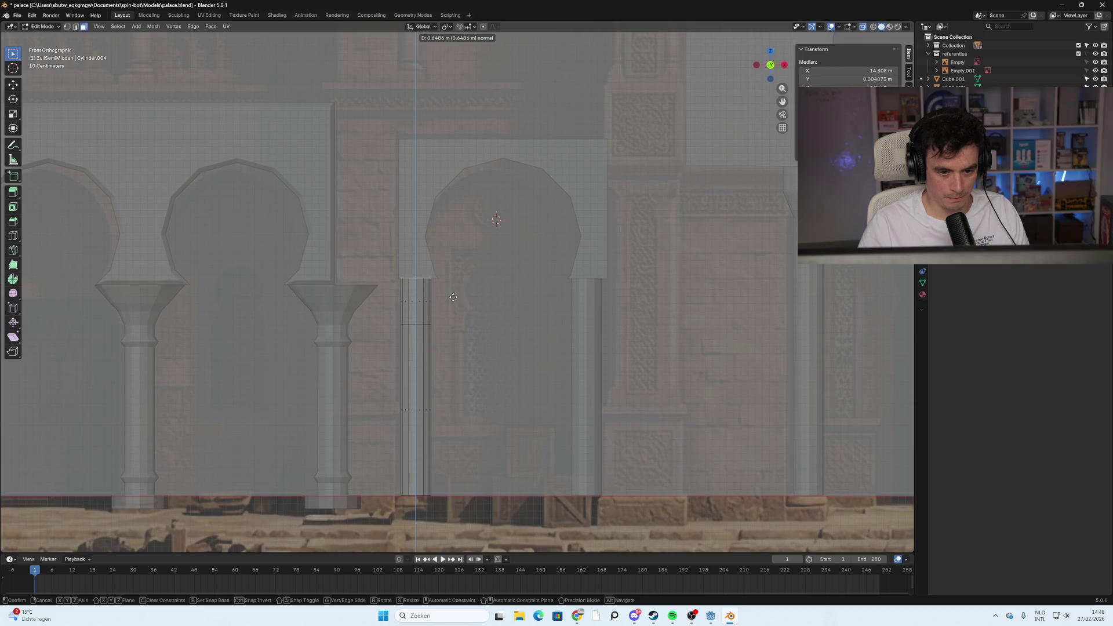
{"action": "left_click", "coordinate": [453, 298]}
Add a loop cut near the column top and scale the top loop out by 1.596
{"action": "left_click", "coordinate": [428, 306]}
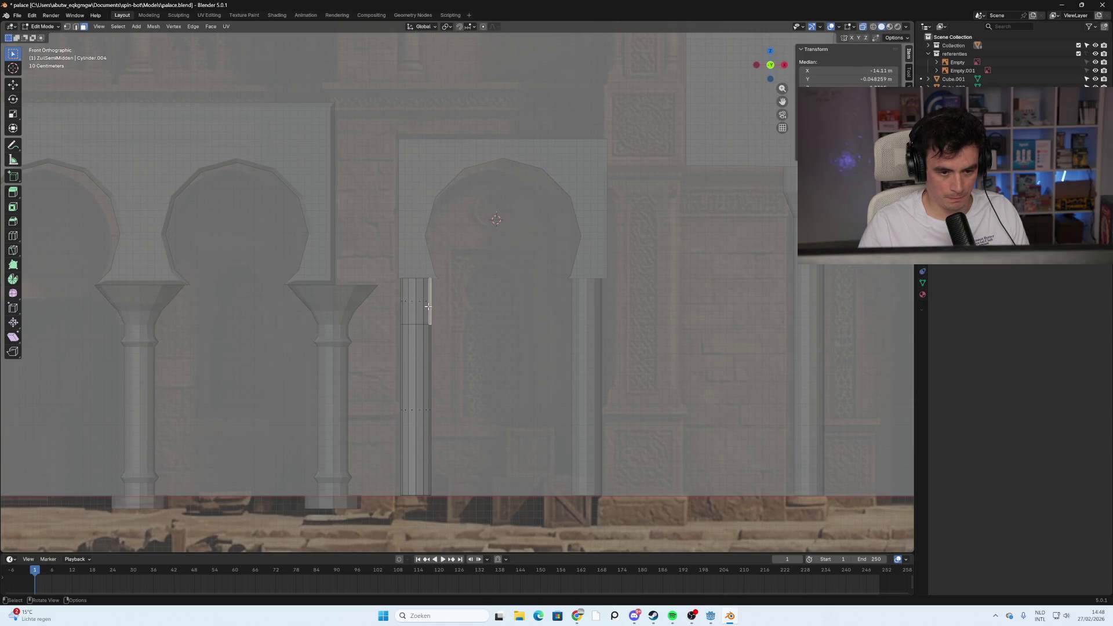
{"action": "key", "text": "ctrl+r"}
{"action": "left_click", "coordinate": [415, 283]}
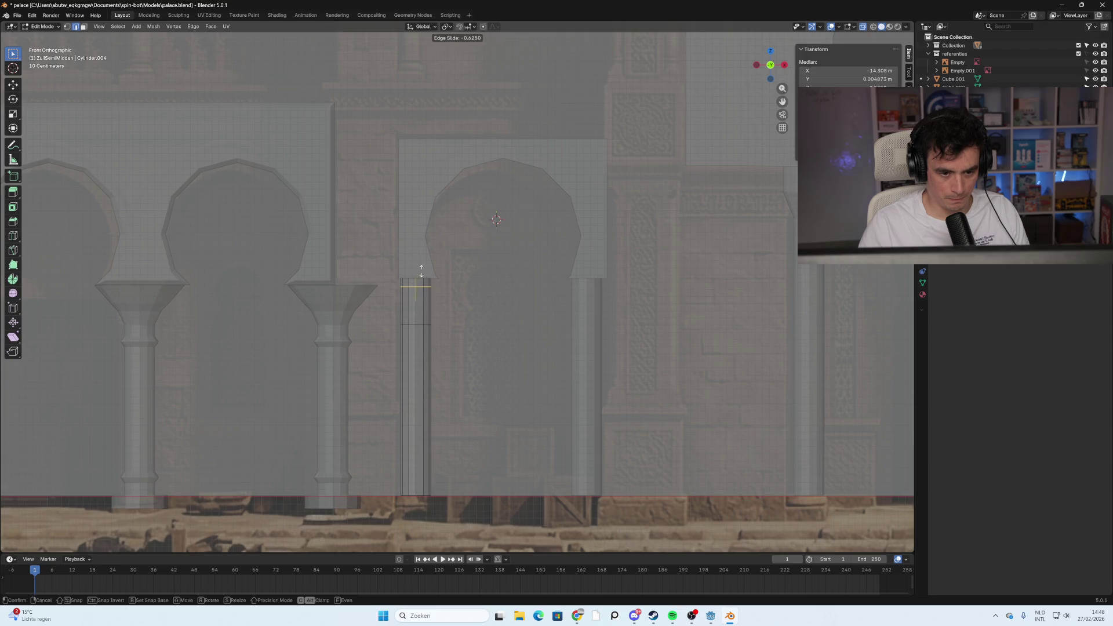
{"action": "left_click", "coordinate": [421, 270]}
{"action": "right_click", "coordinate": [420, 270]}
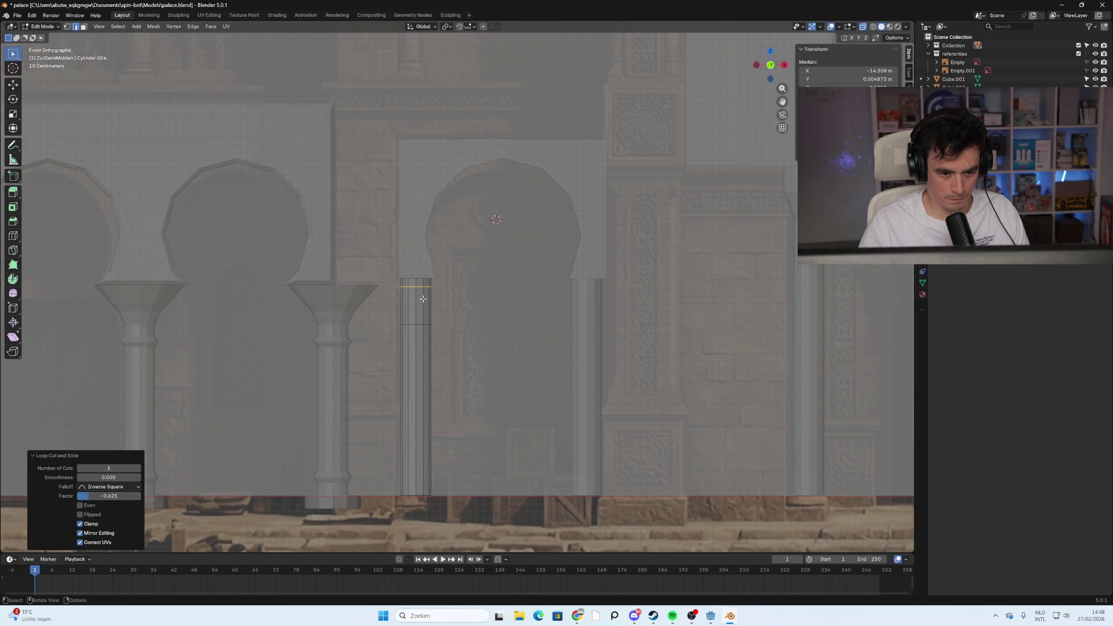
{"action": "left_click", "coordinate": [422, 278], "text": "alt"}
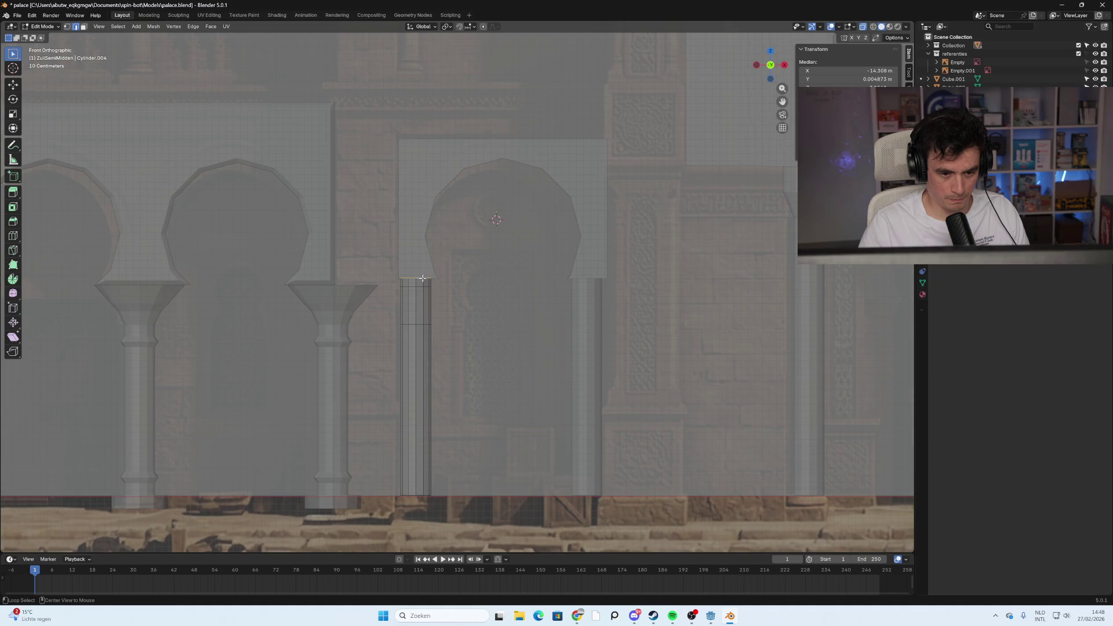
{"action": "key", "text": "s"}
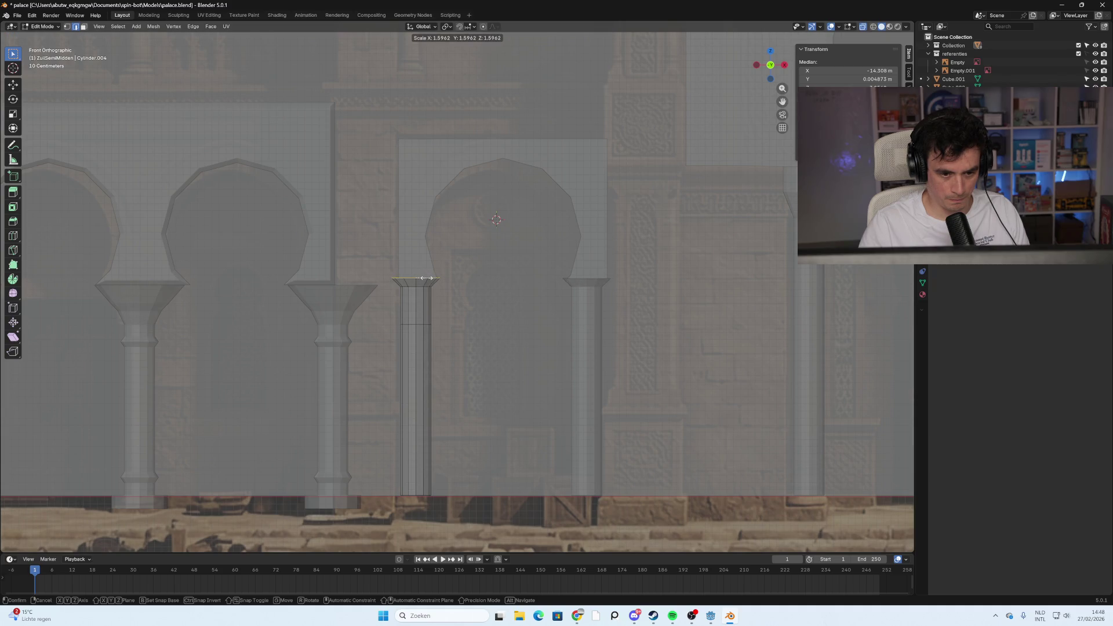
Confirm the pillar top widened to 1.596, then select and widen the loop just below it
{"action": "left_click", "coordinate": [426, 278]}
{"action": "left_click", "coordinate": [547, 350]}
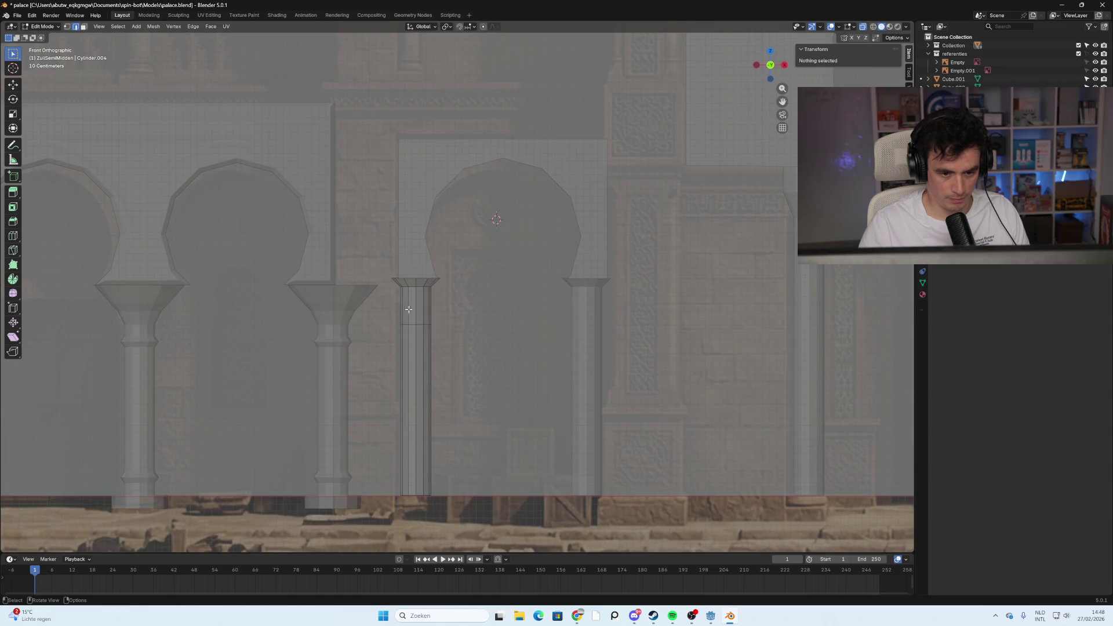
{"action": "left_click", "coordinate": [421, 325], "text": "alt"}
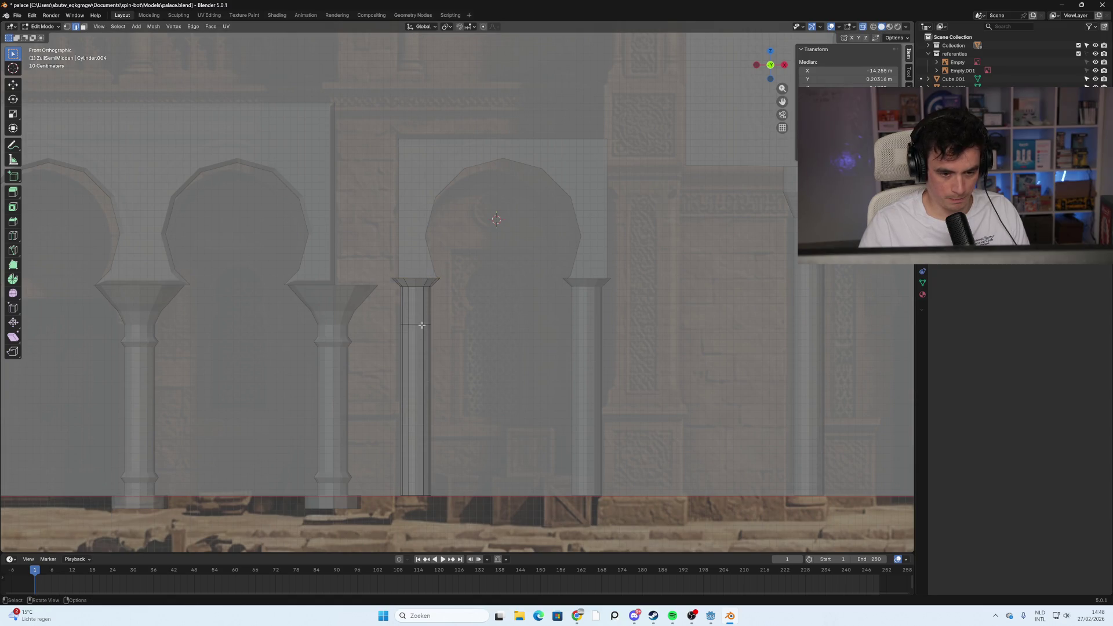
{"action": "left_click", "coordinate": [418, 325], "text": "alt"}
{"action": "key", "text": "s"}
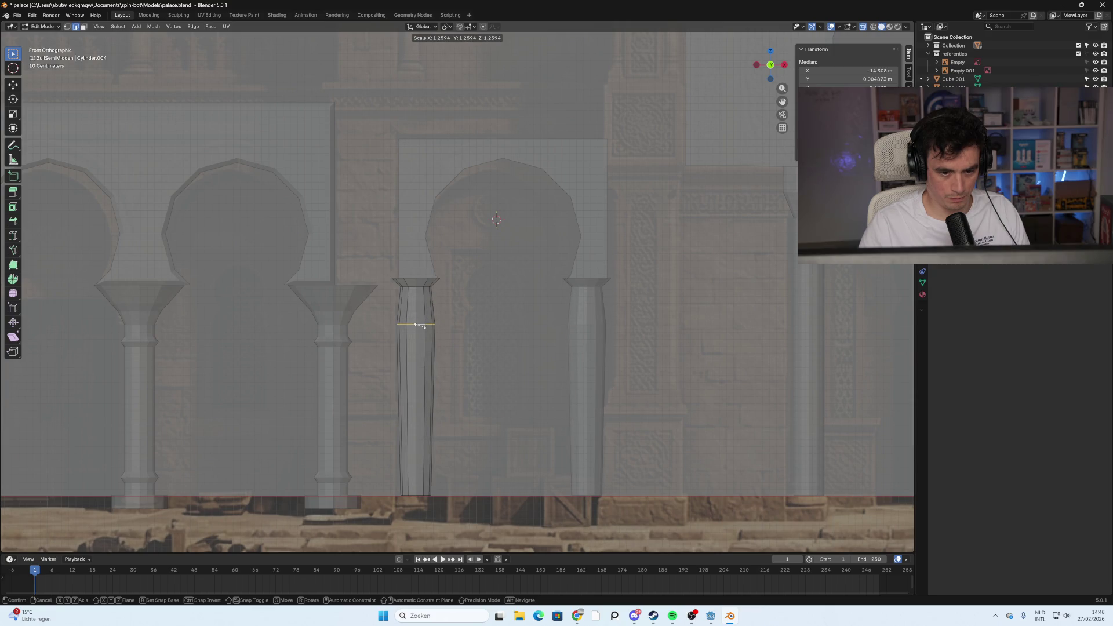
{"action": "left_click", "coordinate": [417, 326]}
Slide that loop up toward the top and narrow the next loop to 0.886
{"action": "key", "text": "g"}
{"action": "key", "text": "g"}
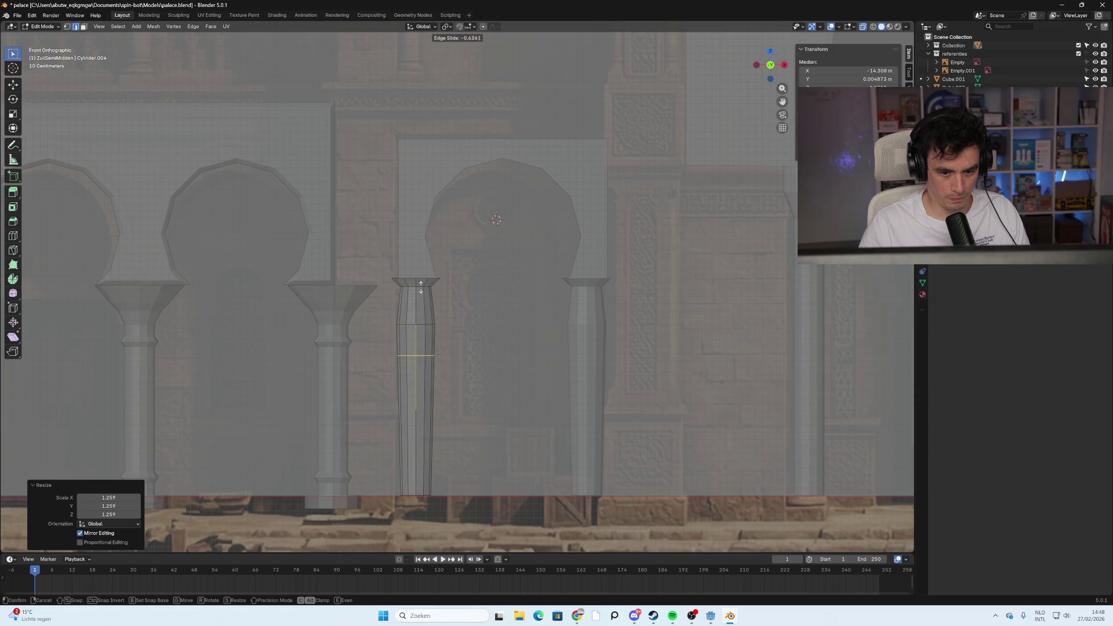
{"action": "left_click", "coordinate": [422, 279]}
{"action": "key", "text": "s"}
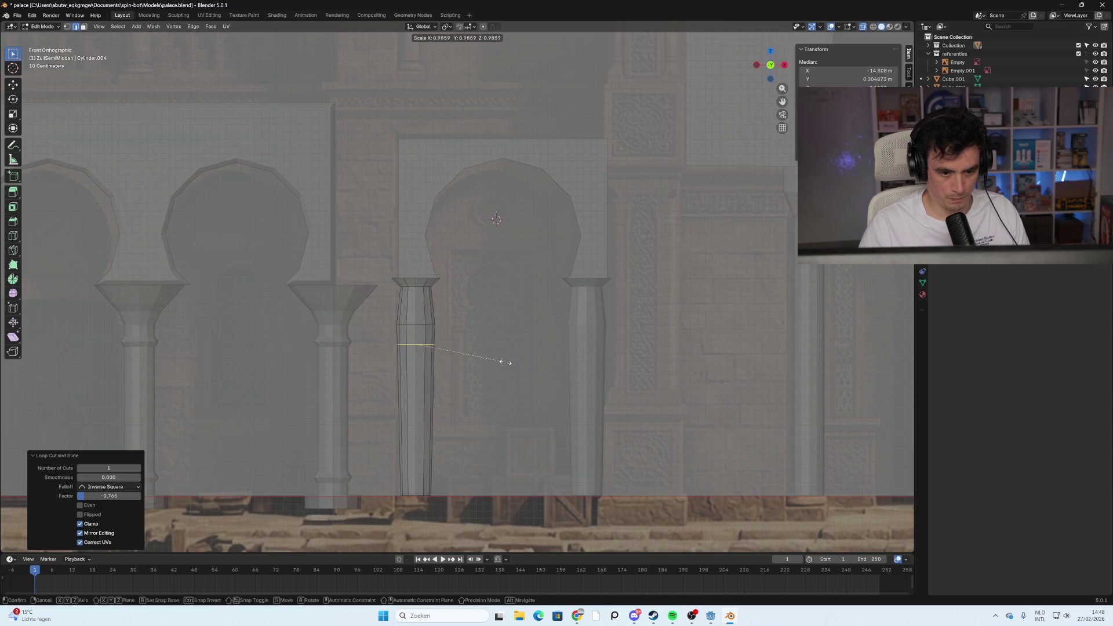
{"action": "left_click", "coordinate": [496, 361]}
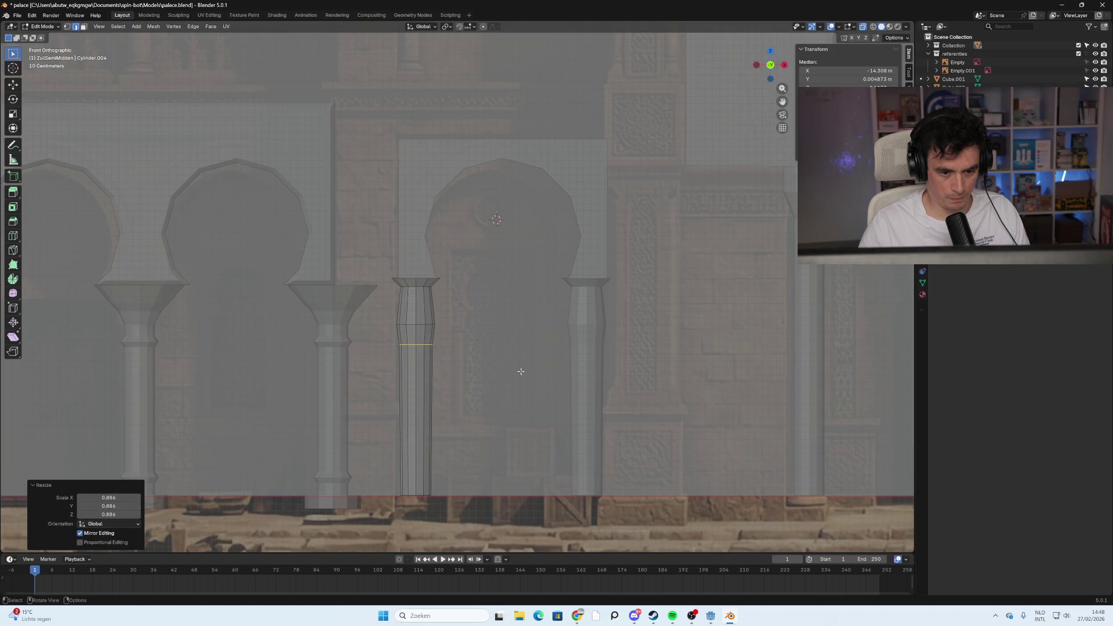
{"action": "scroll", "coordinate": [608, 328], "scroll_direction": "down", "scroll_amount": 7}
{"action": "middle_click_drag", "start_coordinate": [608, 327], "coordinate": [538, 365], "text": "shift"}
{"action": "scroll", "coordinate": [413, 342], "scroll_direction": "up", "scroll_amount": 7}
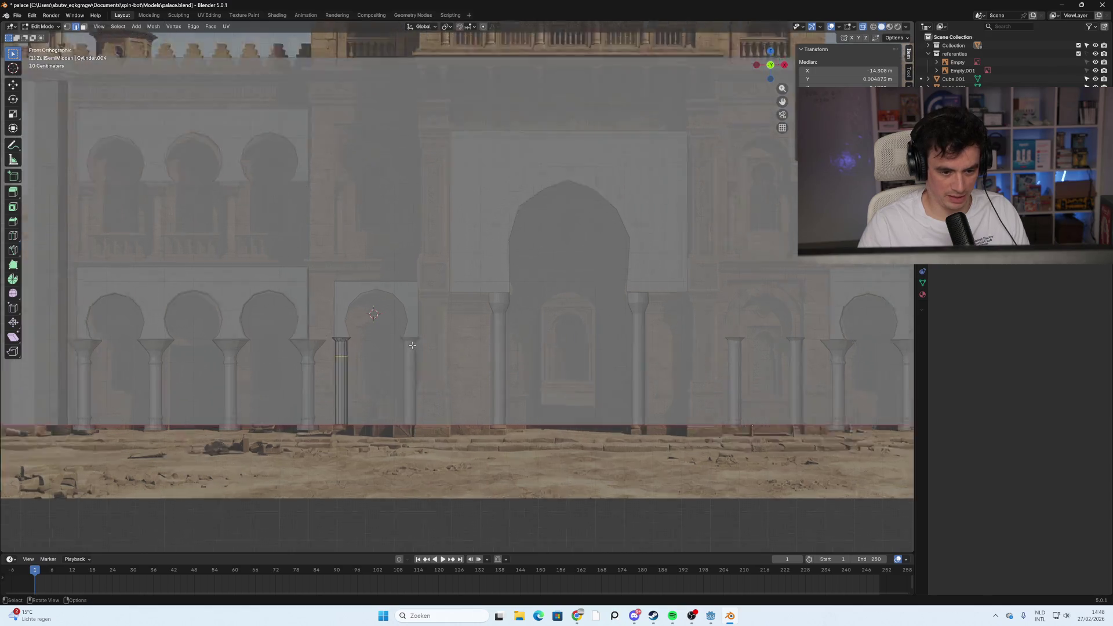
{"action": "scroll", "coordinate": [321, 365], "scroll_direction": "up", "scroll_amount": 2}
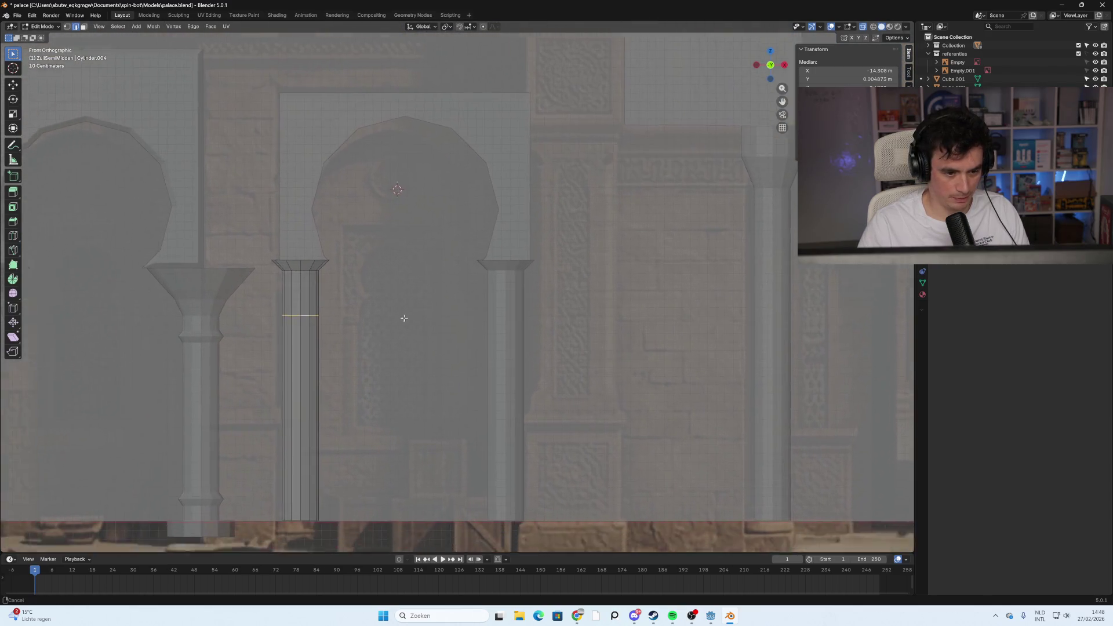
{"action": "middle_click_drag", "start_coordinate": [358, 332], "coordinate": [442, 298], "text": "shift"}
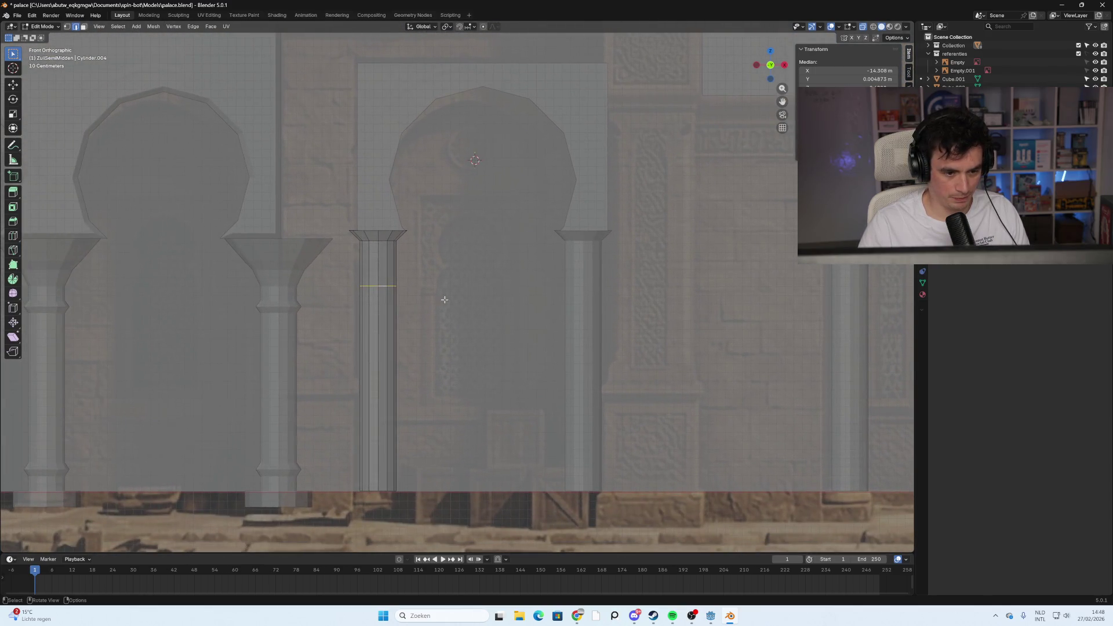
Add two shaft loop cuts, squeeze them together vertically, and raise them about 1.19 m under the capital
{"action": "left_click", "coordinate": [382, 325], "text": "ctrl"}
{"action": "scroll", "coordinate": [382, 325], "scroll_direction": "up", "scroll_amount": 1}
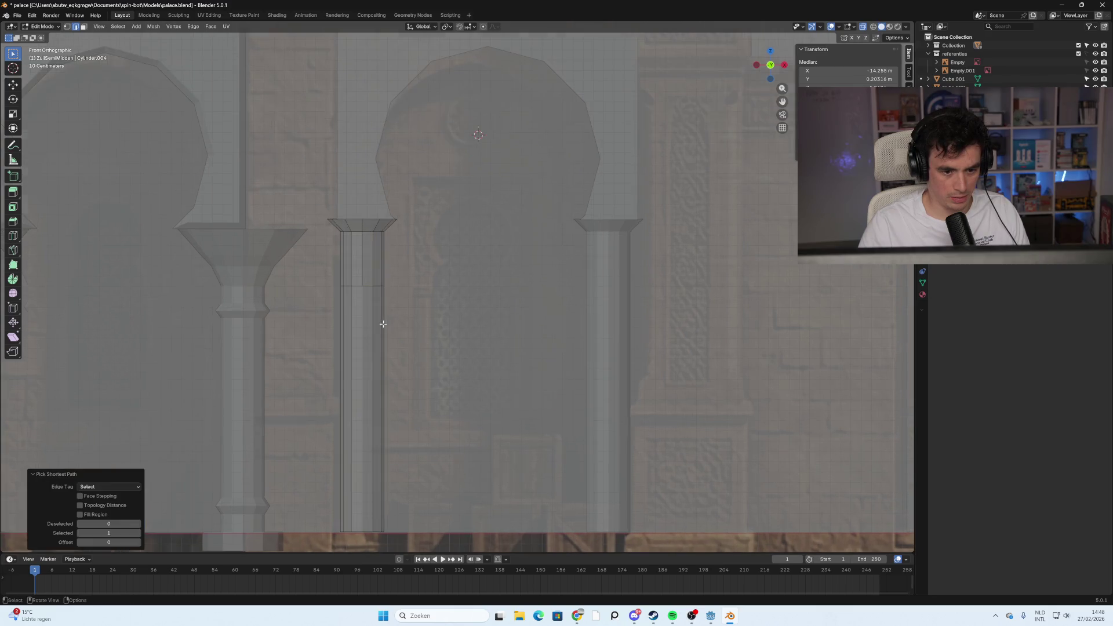
{"action": "key", "text": "g"}
{"action": "key", "text": "g"}
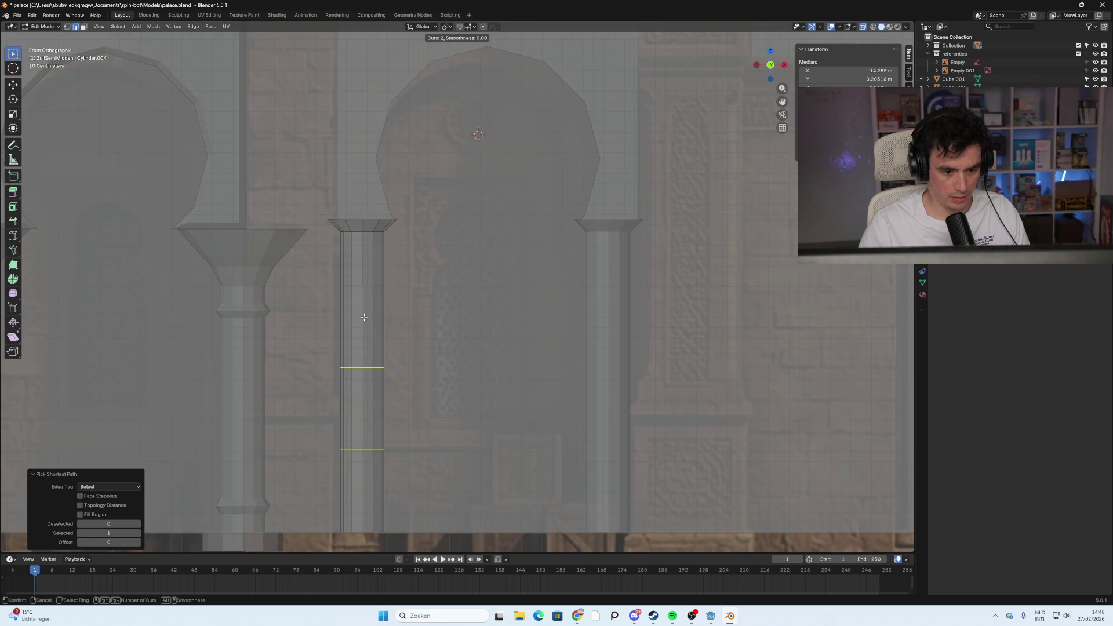
{"action": "key", "text": "s"}
{"action": "key", "text": "z"}
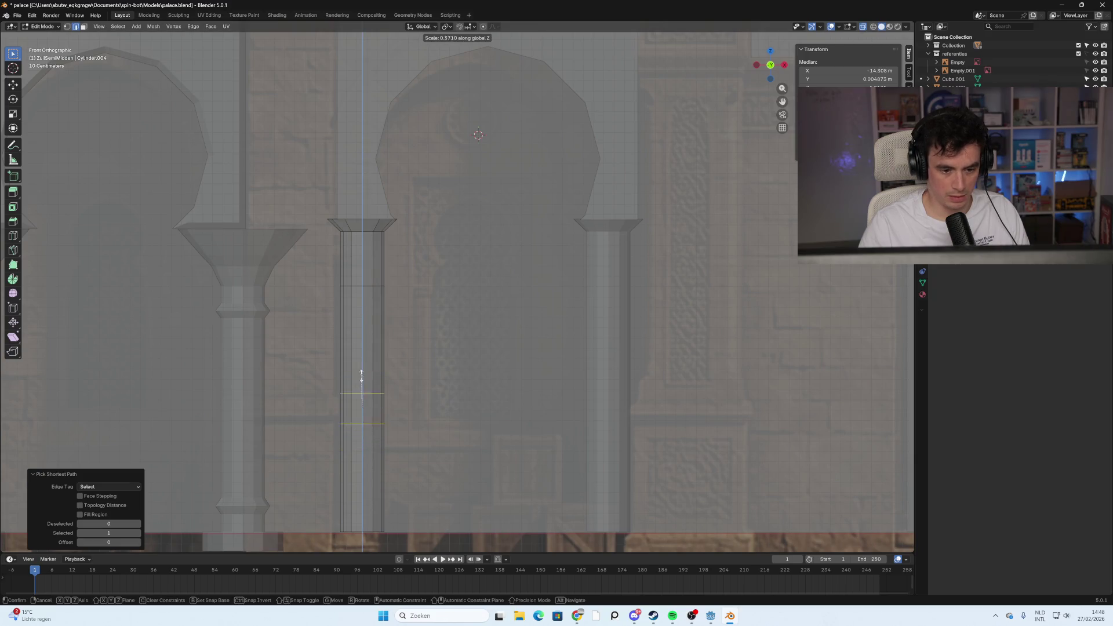
{"action": "left_click", "coordinate": [364, 396]}
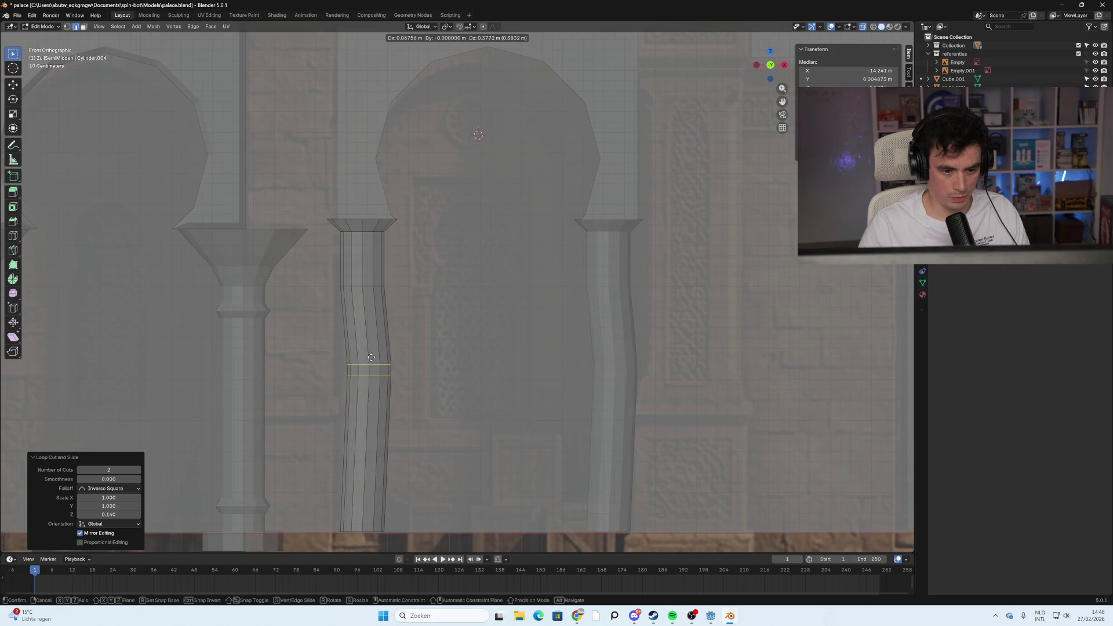
{"action": "key", "text": "g"}
{"action": "key", "text": "z"}
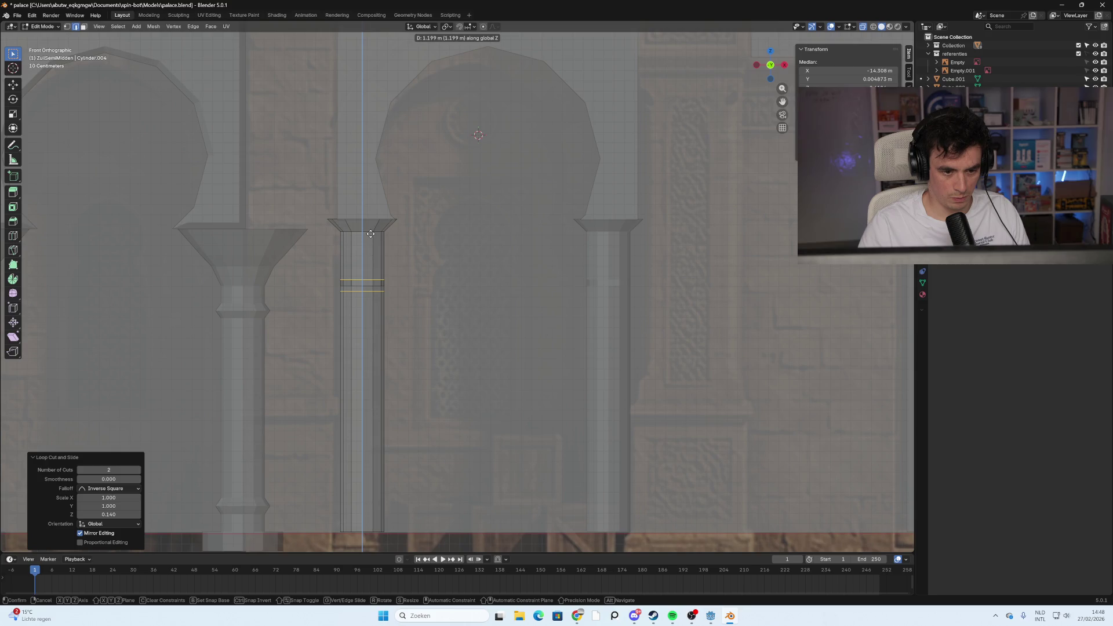
{"action": "left_click", "coordinate": [369, 234]}
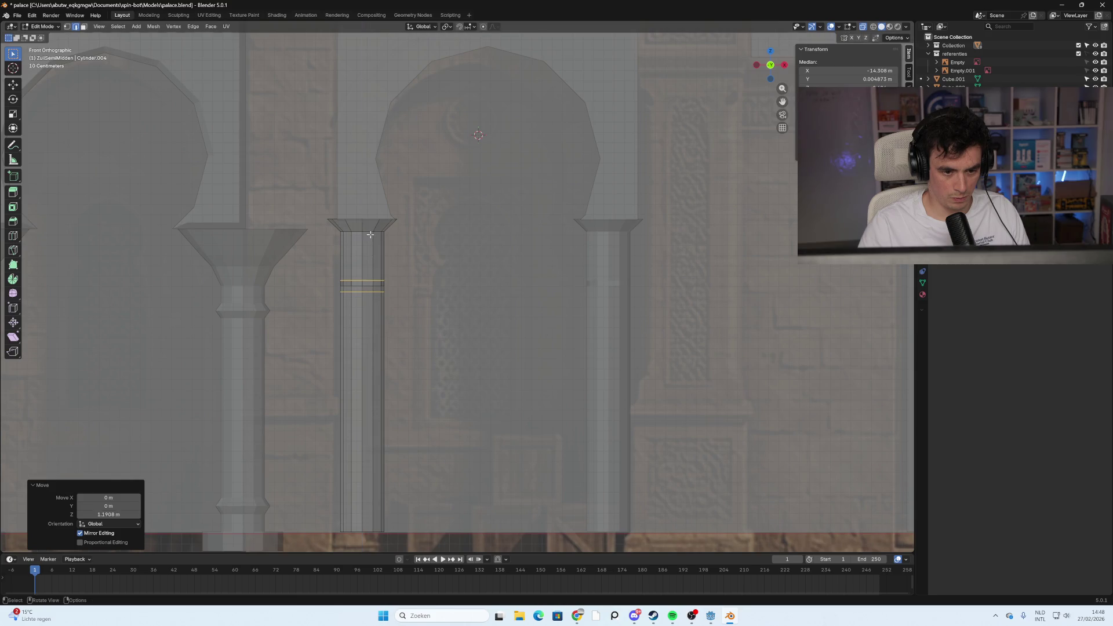
Select a shaft loop, cancel a trial move, then clear the selection and pick another shaft loop
{"action": "left_click", "coordinate": [370, 286], "text": "alt"}
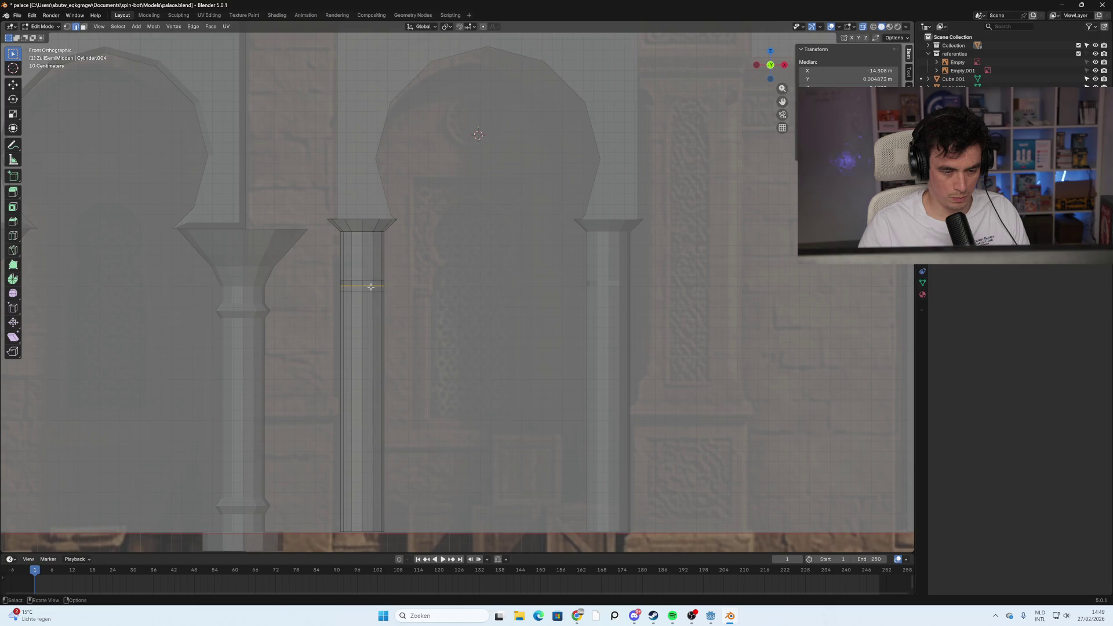
{"action": "key", "text": "g"}
{"action": "key", "text": "g"}
{"action": "key", "text": "Escape"}
{"action": "key", "text": "g"}
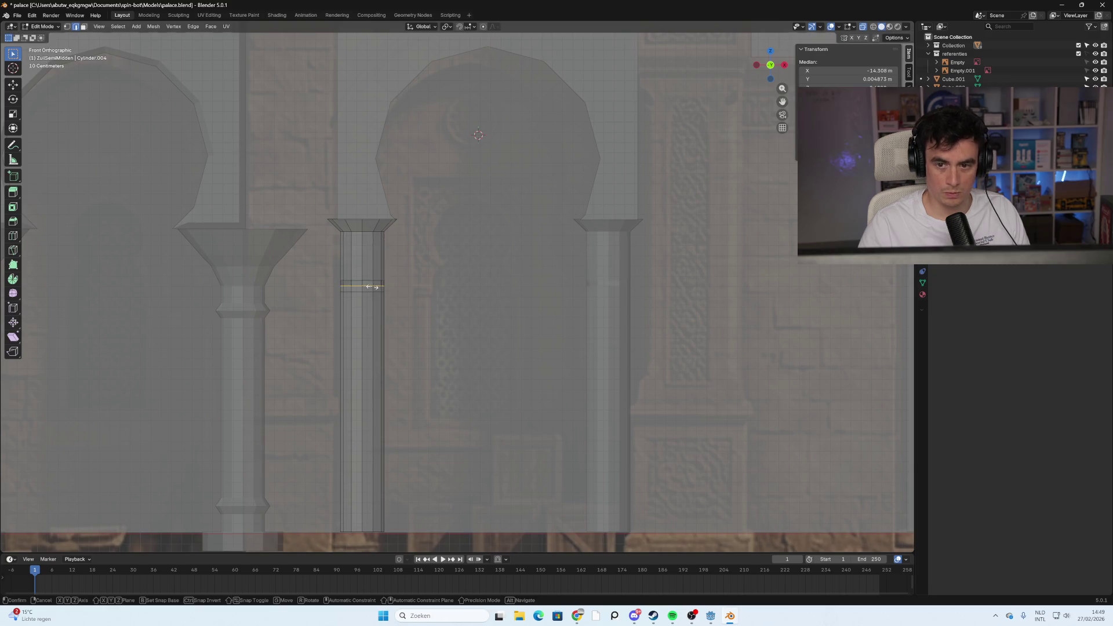
{"action": "key", "text": "z"}
{"action": "key", "text": "x"}
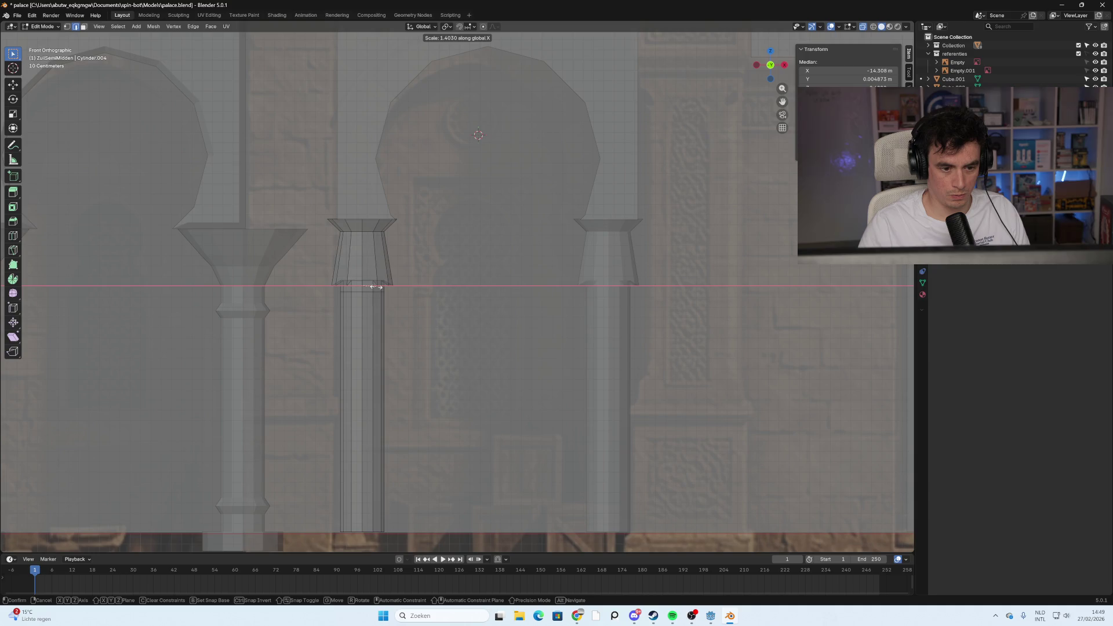
{"action": "key", "text": "Escape"}
{"action": "scroll", "coordinate": [359, 291], "scroll_direction": "up", "scroll_amount": 2}
{"action": "scroll", "coordinate": [359, 291], "scroll_direction": "up", "scroll_amount": 2}
{"action": "key", "text": "alt+a"}
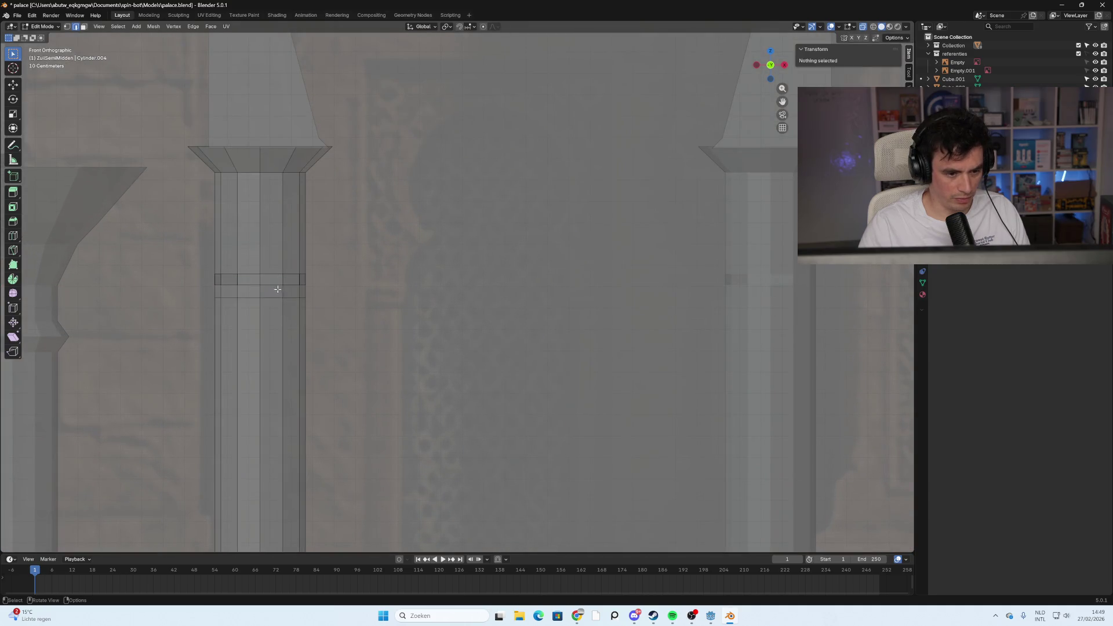
{"action": "left_click", "coordinate": [268, 285], "text": "alt"}
Slide the selected loop lower down the pillar shaft
{"action": "key", "text": "g"}
{"action": "key", "text": "g"}
{"action": "left_click", "coordinate": [281, 342]}
{"action": "scroll", "coordinate": [331, 368], "scroll_direction": "down", "scroll_amount": 3}
{"action": "scroll", "coordinate": [385, 373], "scroll_direction": "down", "scroll_amount": 4}
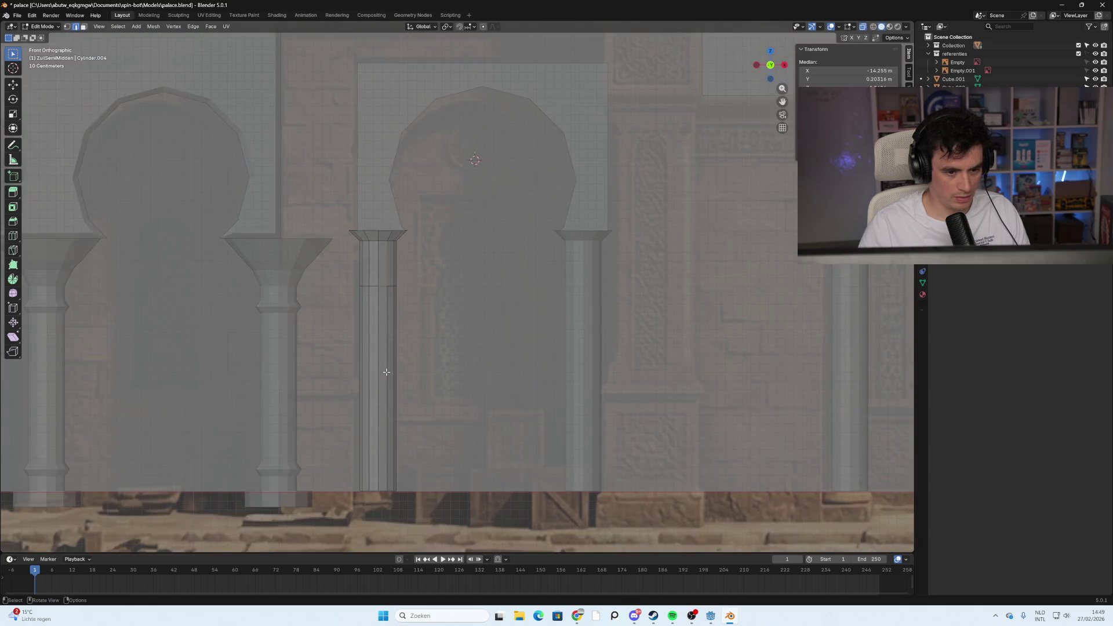
{"action": "scroll", "coordinate": [530, 393], "scroll_direction": "down", "scroll_amount": 2}
Frame the arcade, return to Object Mode, and select the arch block left of the main doorway
{"action": "mouse_move", "coordinate": [625, 387]}
{"action": "middle_mouse_down", "text": "shift"}
{"action": "mouse_move", "coordinate": [310, 377]}
{"action": "mouse_move", "coordinate": [352, 373]}
{"action": "middle_mouse_up", "text": "shift"}
{"action": "scroll", "coordinate": [352, 373], "scroll_direction": "left", "scroll_amount": 3, "text": "ctrl"}
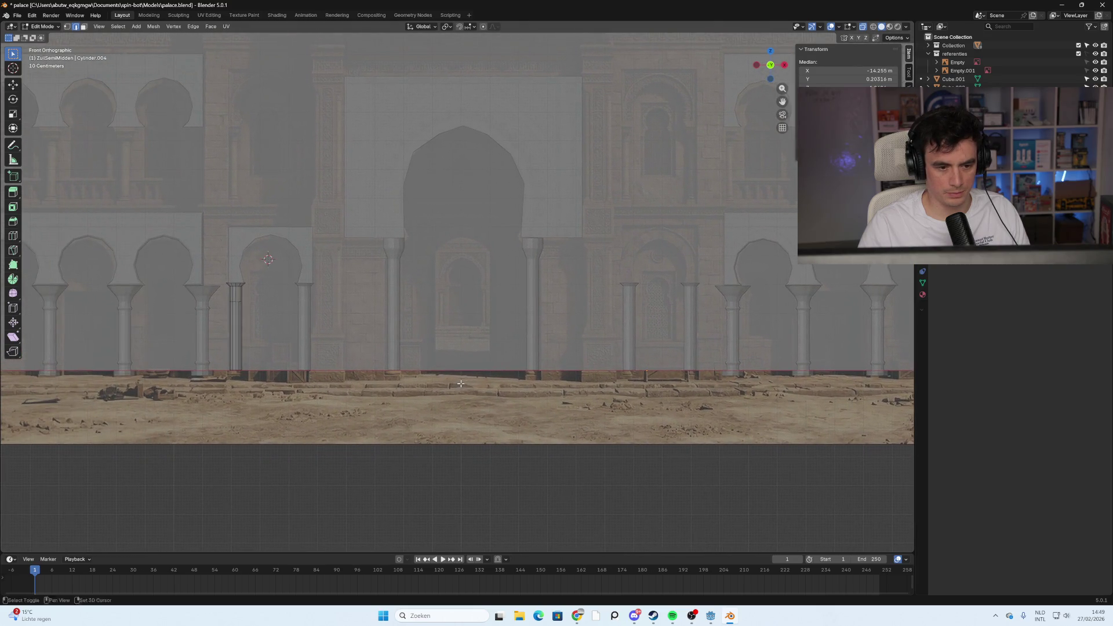
{"action": "scroll", "coordinate": [324, 334], "scroll_direction": "up", "scroll_amount": 2, "text": "shift"}
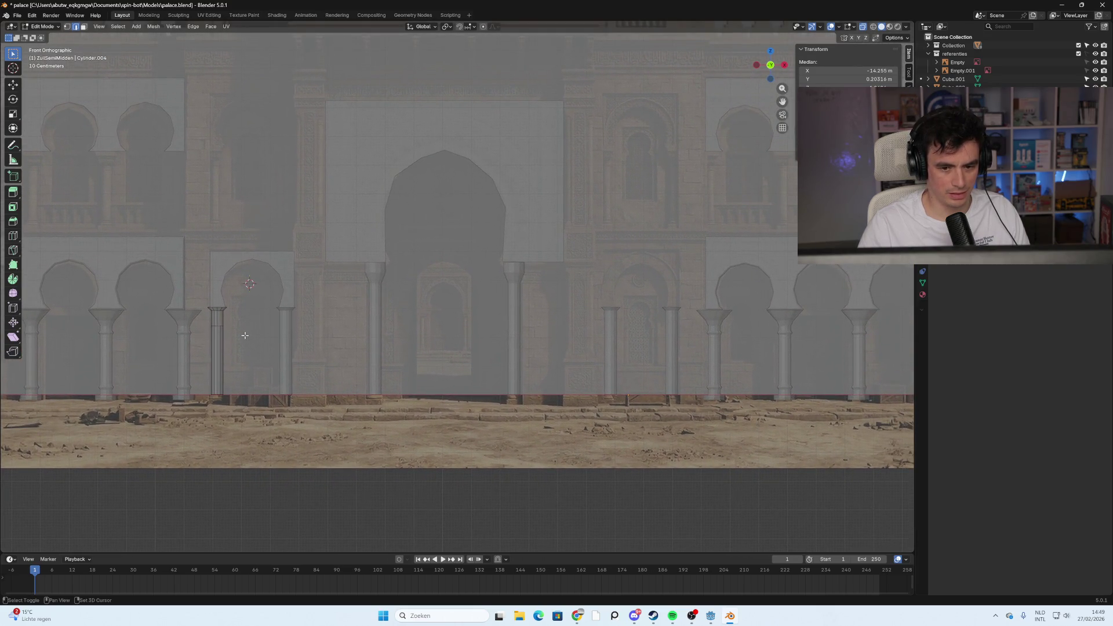
{"action": "scroll", "coordinate": [273, 340], "scroll_direction": "up", "scroll_amount": 3}
{"action": "scroll", "coordinate": [333, 331], "scroll_direction": "down", "scroll_amount": 1}
{"action": "mouse_move", "coordinate": [342, 331]}
{"action": "middle_mouse_down", "text": "shift"}
{"action": "mouse_move", "coordinate": [391, 311]}
{"action": "mouse_move", "coordinate": [229, 308]}
{"action": "middle_mouse_up", "text": "shift"}
{"action": "scroll", "coordinate": [413, 336], "scroll_direction": "down", "scroll_amount": 2}
{"action": "scroll", "coordinate": [636, 343], "scroll_direction": "down", "scroll_amount": 2}
{"action": "key", "text": "Tab"}
{"action": "left_click", "coordinate": [238, 313]}
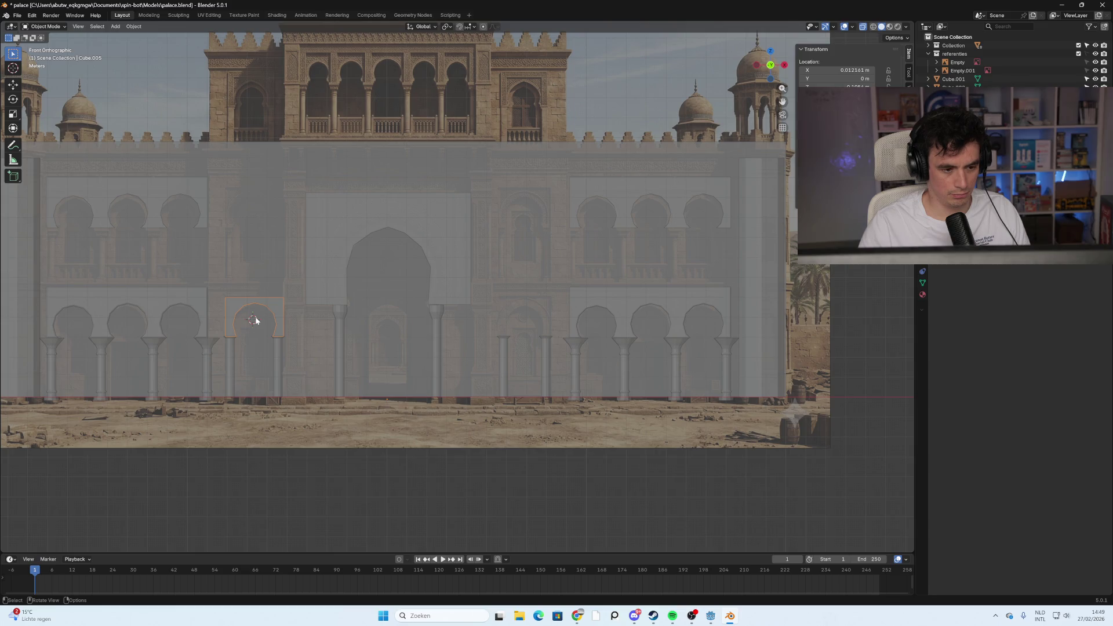
Place a linked copy of the arch block 13.567 m along X, then lift another copy upward
{"action": "key", "text": "shift"}
{"action": "key", "text": "alt"}
{"action": "key", "text": "shift+d"}
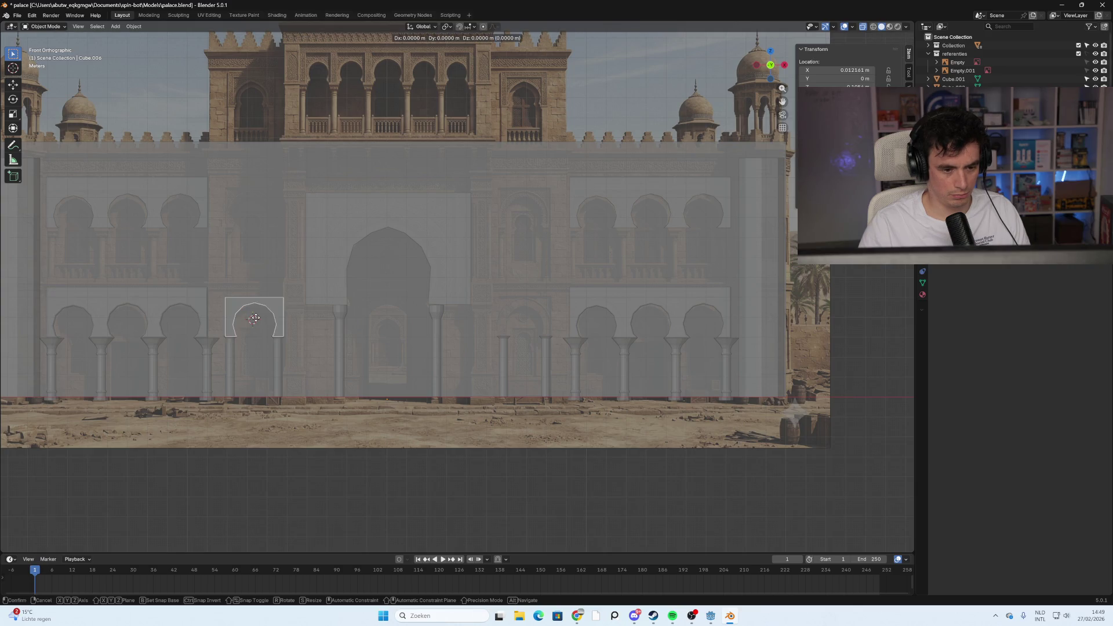
{"action": "key", "text": "x"}
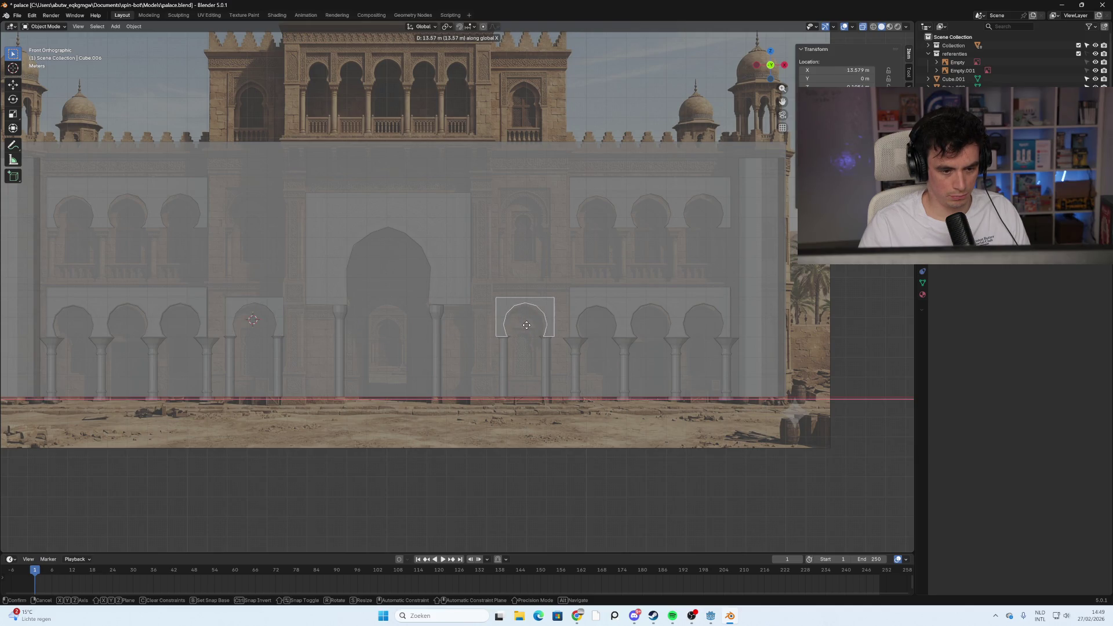
{"action": "left_click", "coordinate": [526, 325]}
{"action": "key", "text": "alt+d"}
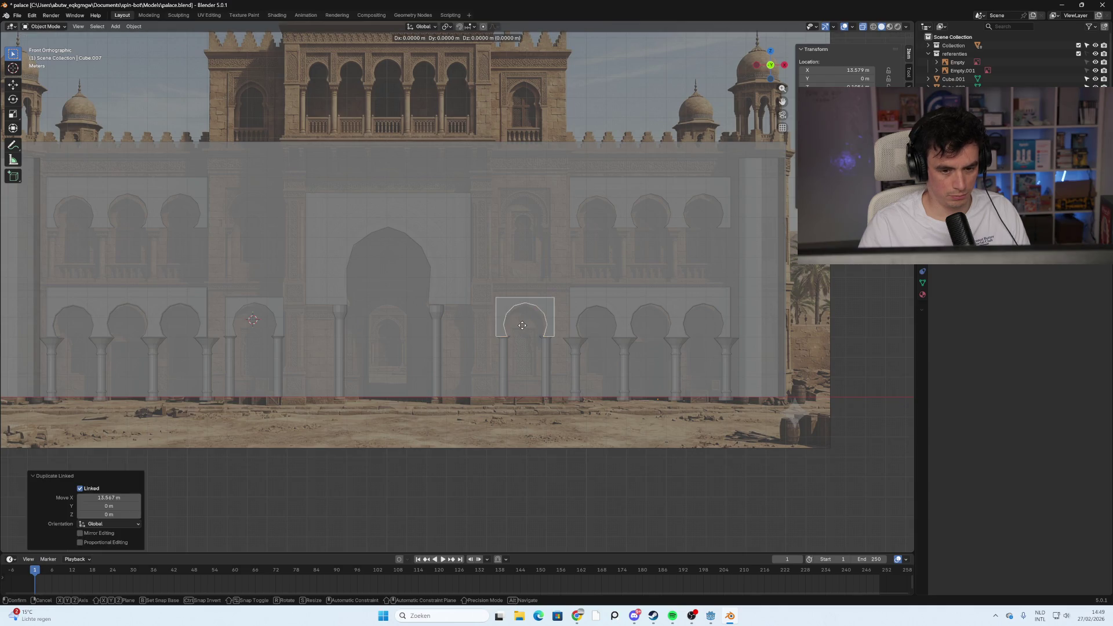
{"action": "key", "text": "z"}
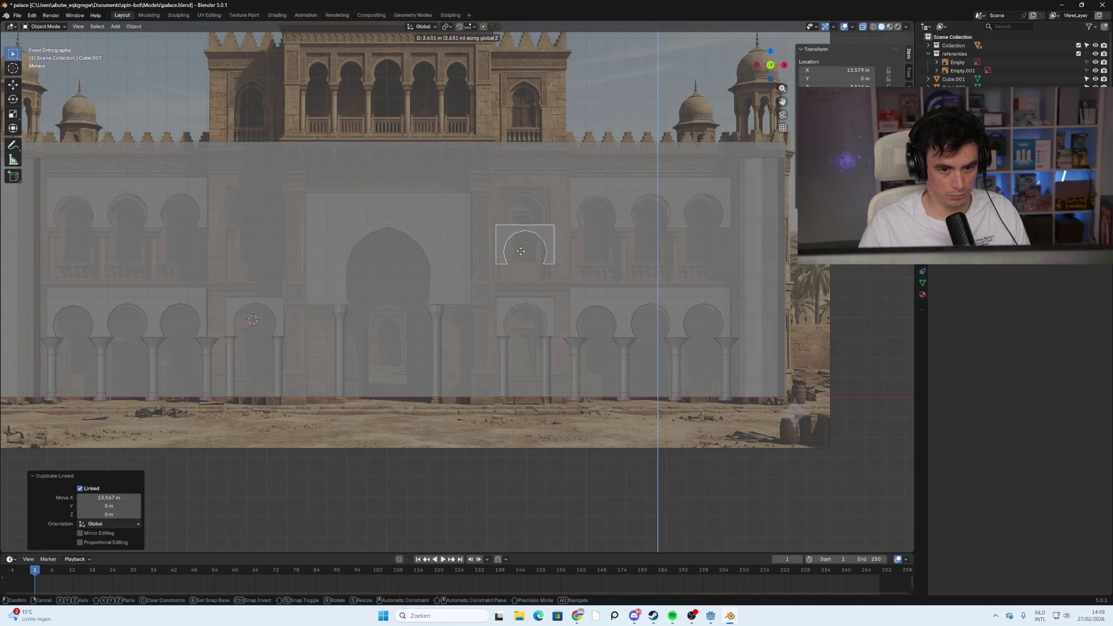
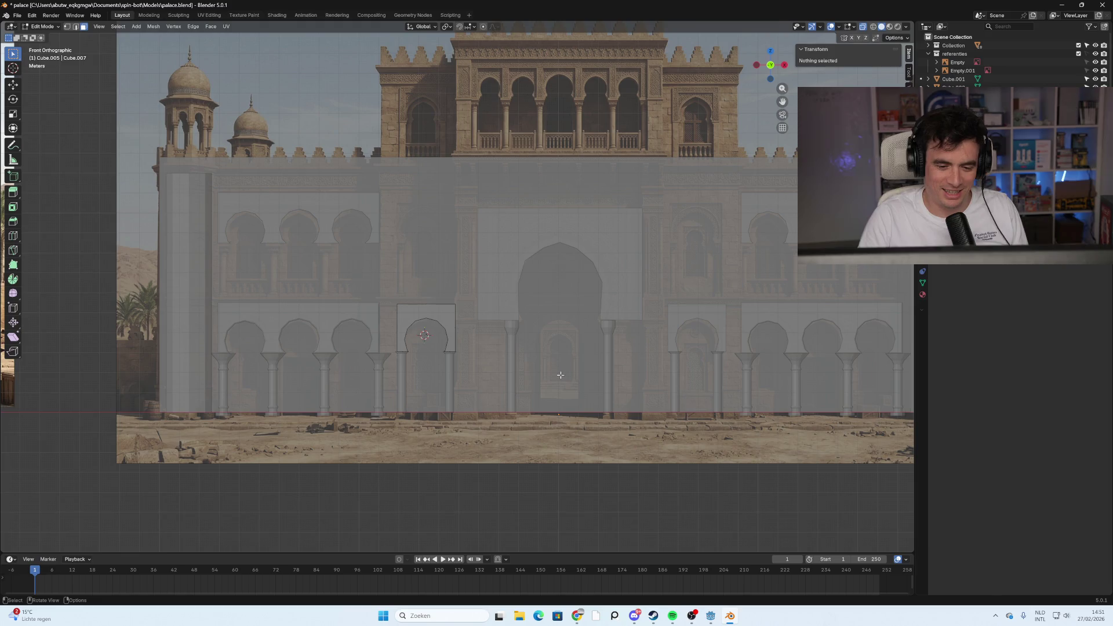
Select the small arch's left column and enter Edit Mode on its mesh
{"action": "middle_click_drag", "start_coordinate": [572, 383], "coordinate": [397, 356], "text": "shift"}
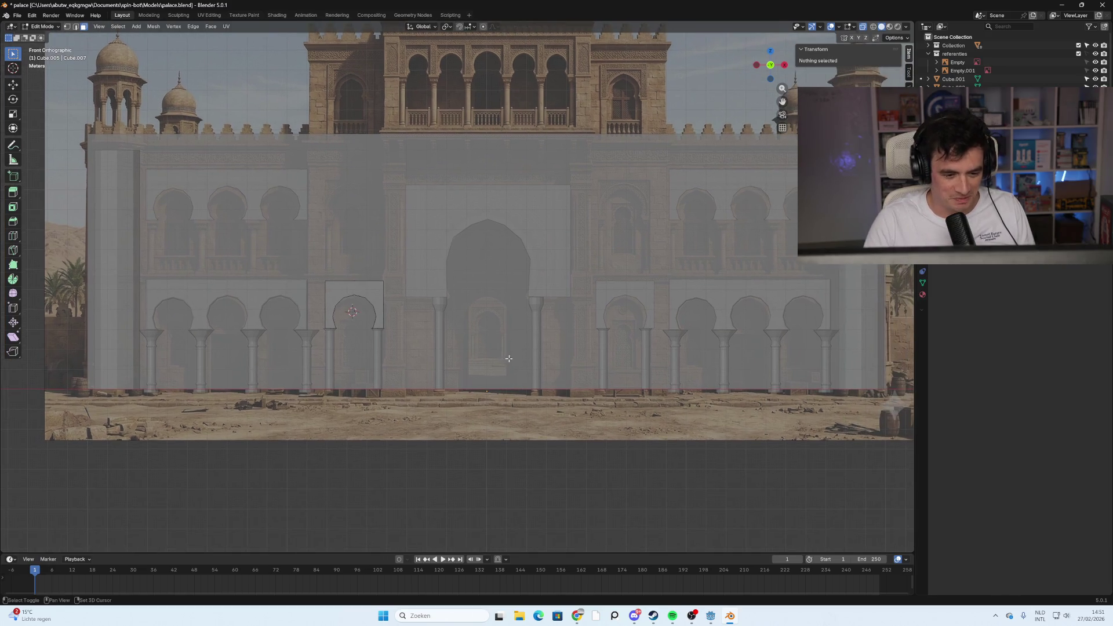
{"action": "scroll", "coordinate": [396, 356], "scroll_direction": "up", "scroll_amount": 5}
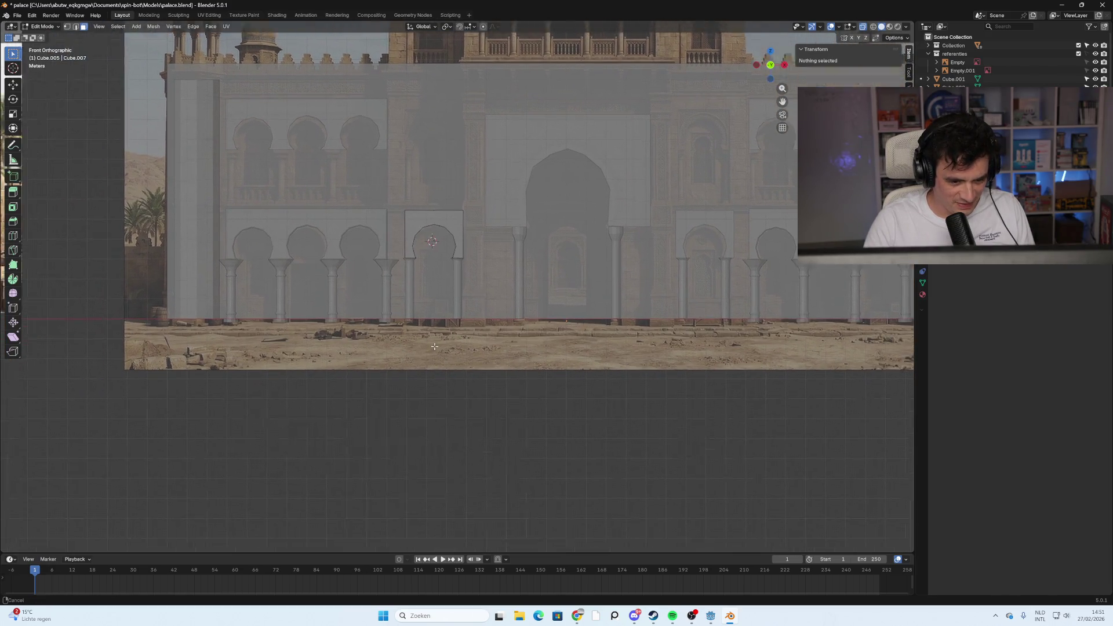
{"action": "scroll", "coordinate": [418, 329], "scroll_direction": "up", "scroll_amount": 1}
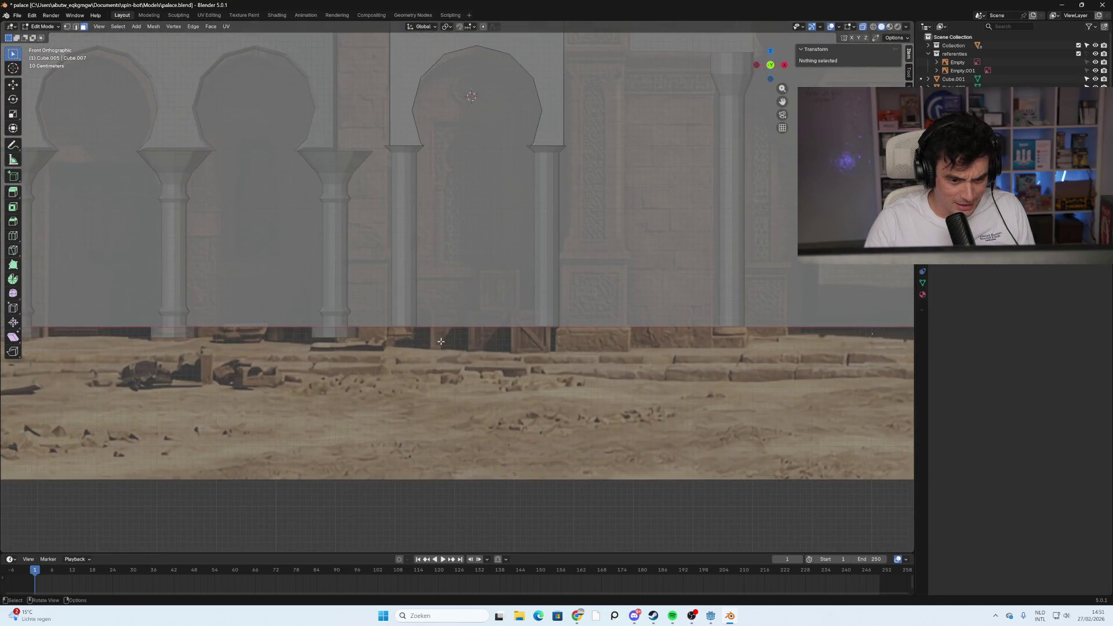
{"action": "key", "text": "Tab"}
{"action": "left_click", "coordinate": [404, 266]}
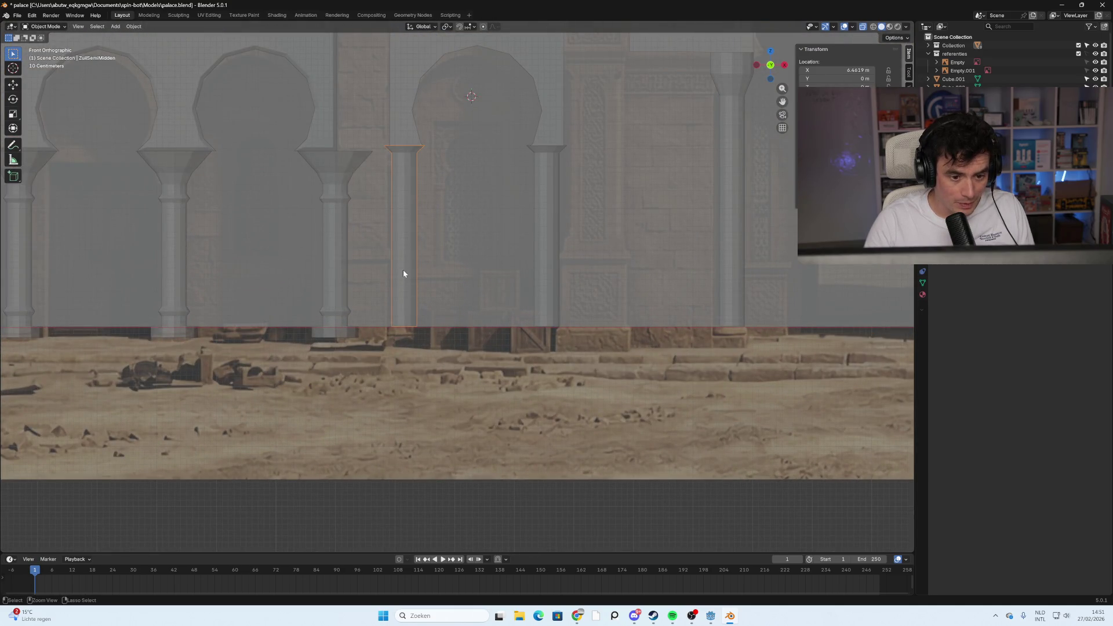
{"action": "key", "text": "Tab"}
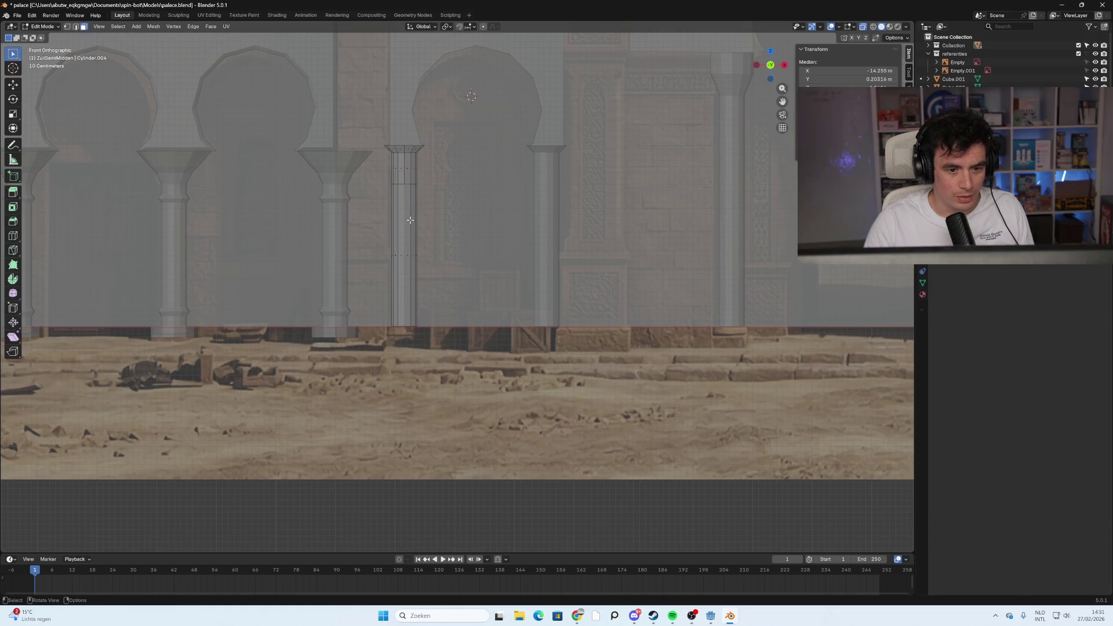
Add three loop cuts to the column, squeeze them together vertically and move them near its base
{"action": "key", "text": "ctrl+r"}
{"action": "scroll", "coordinate": [408, 255], "scroll_direction": "up", "scroll_amount": 1}
{"action": "left_click", "coordinate": [408, 255]}
{"action": "right_click", "coordinate": [409, 255]}
{"action": "key", "text": "s"}
{"action": "key", "text": "z"}
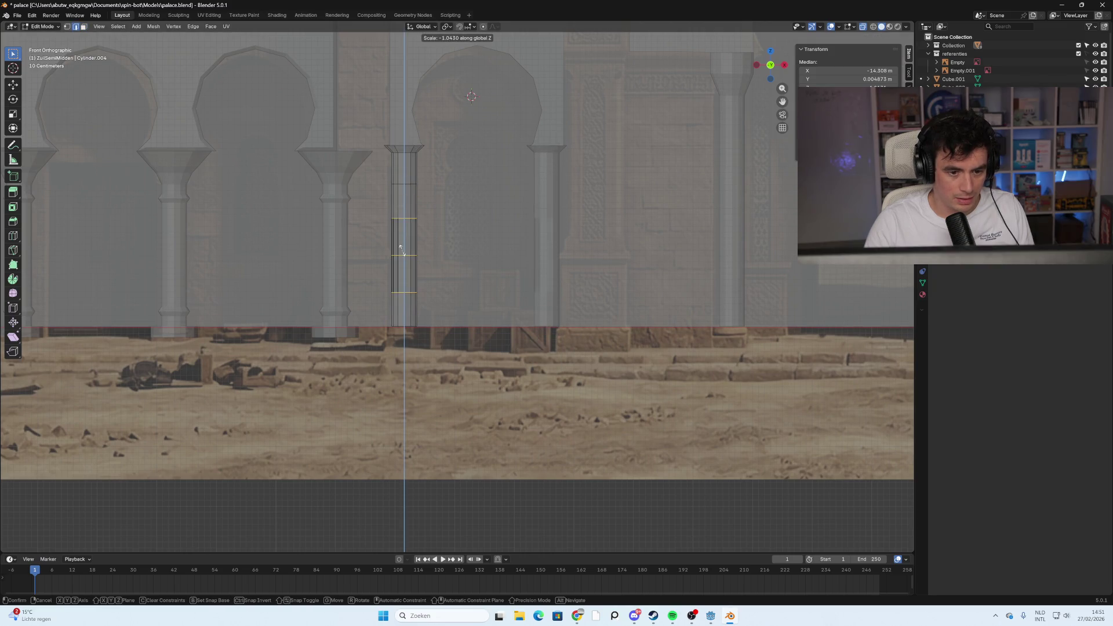
{"action": "left_click", "coordinate": [404, 255]}
{"action": "key", "text": "g"}
{"action": "key", "text": "z"}
{"action": "left_click", "coordinate": [406, 312]}
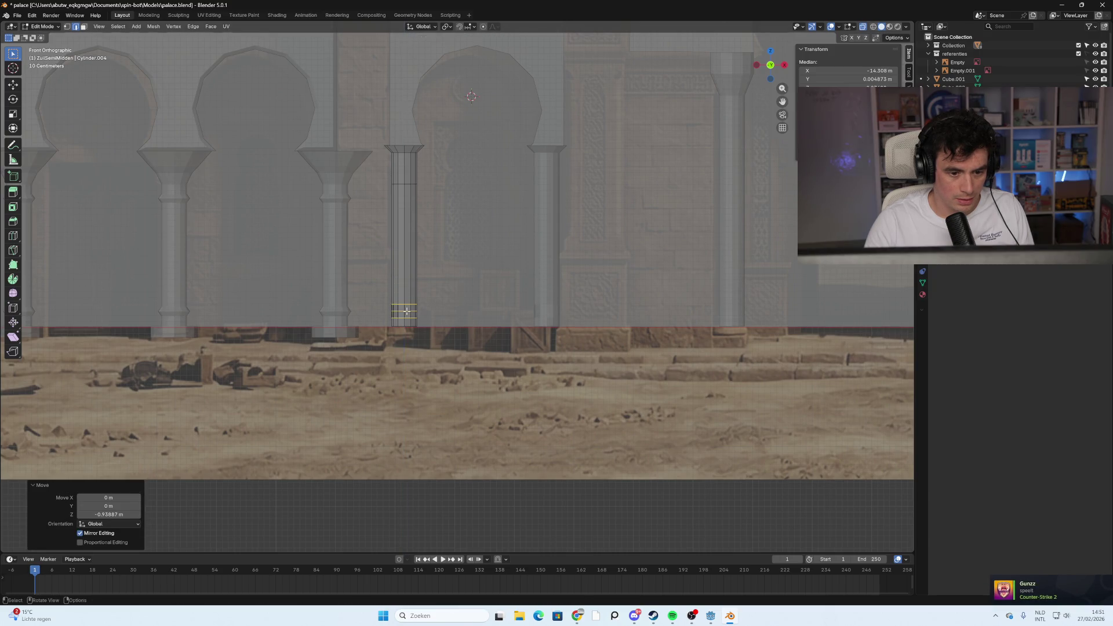
Scale the base band of loops outward with Shift+Z to widen the column's base
{"action": "left_click", "coordinate": [410, 311]}
{"action": "key", "text": "s"}
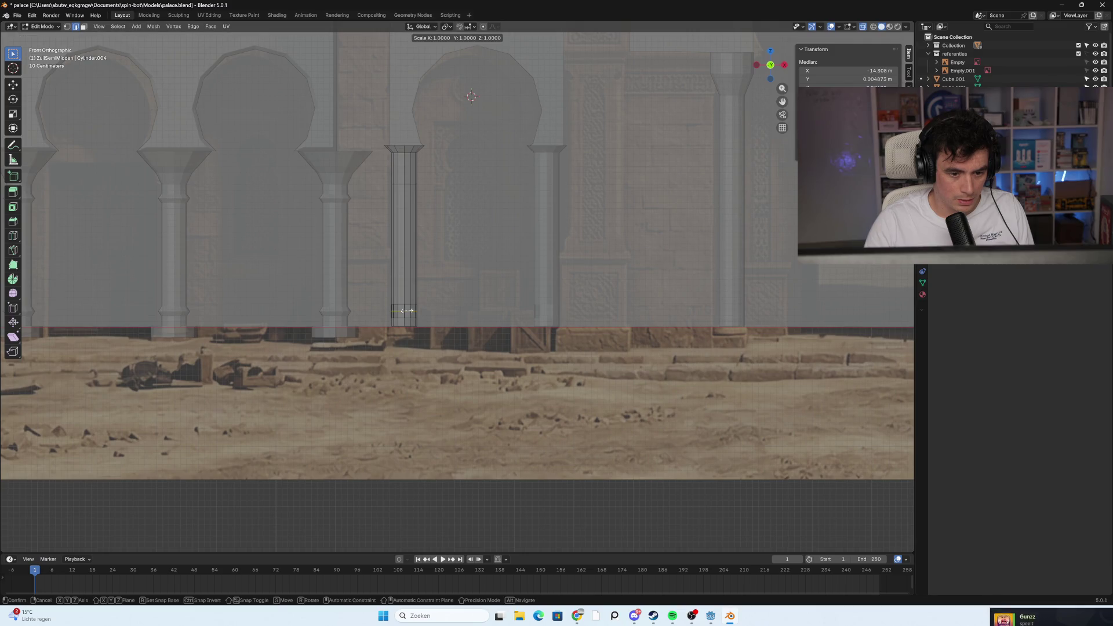
{"action": "key", "text": "z"}
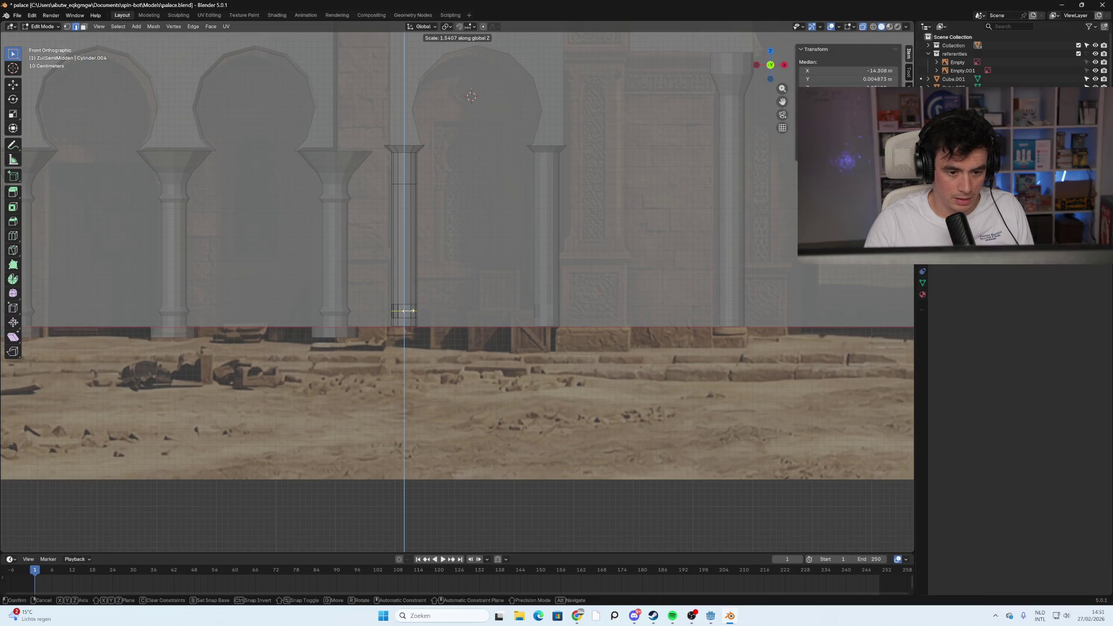
{"action": "key", "text": "Escape"}
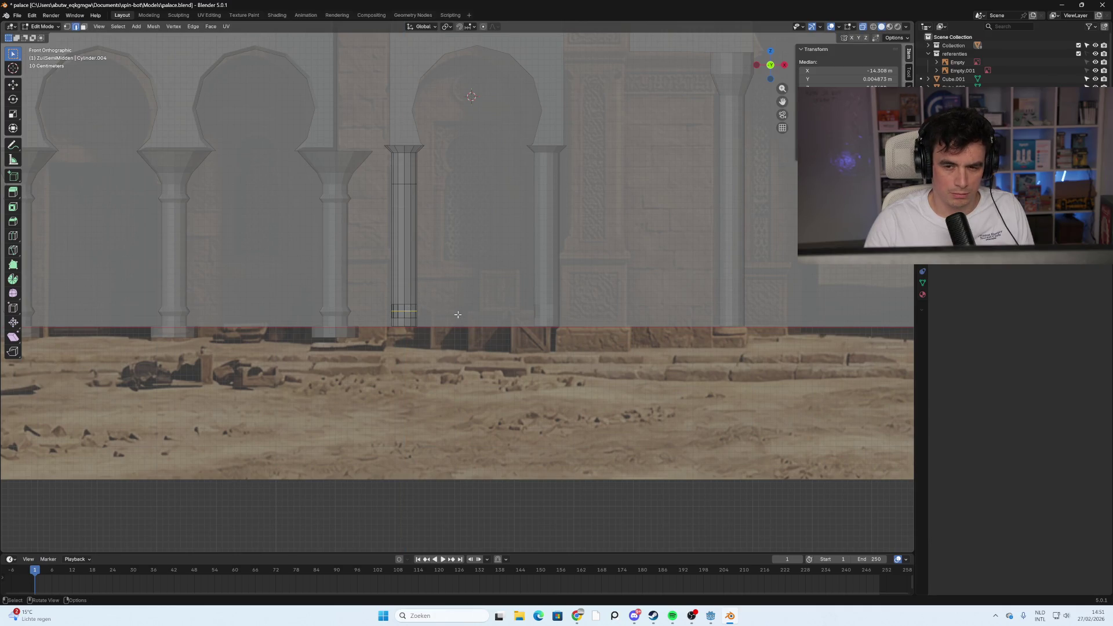
{"action": "key", "text": "s"}
{"action": "key", "text": "shift+z"}
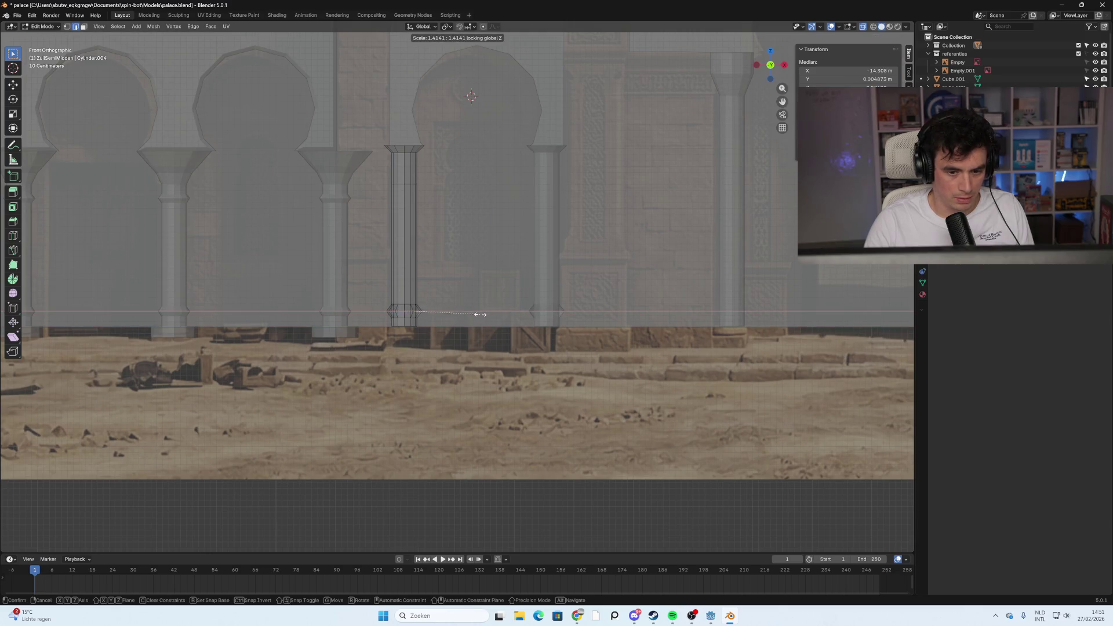
{"action": "left_click", "coordinate": [469, 314]}
{"action": "left_click", "coordinate": [565, 385]}
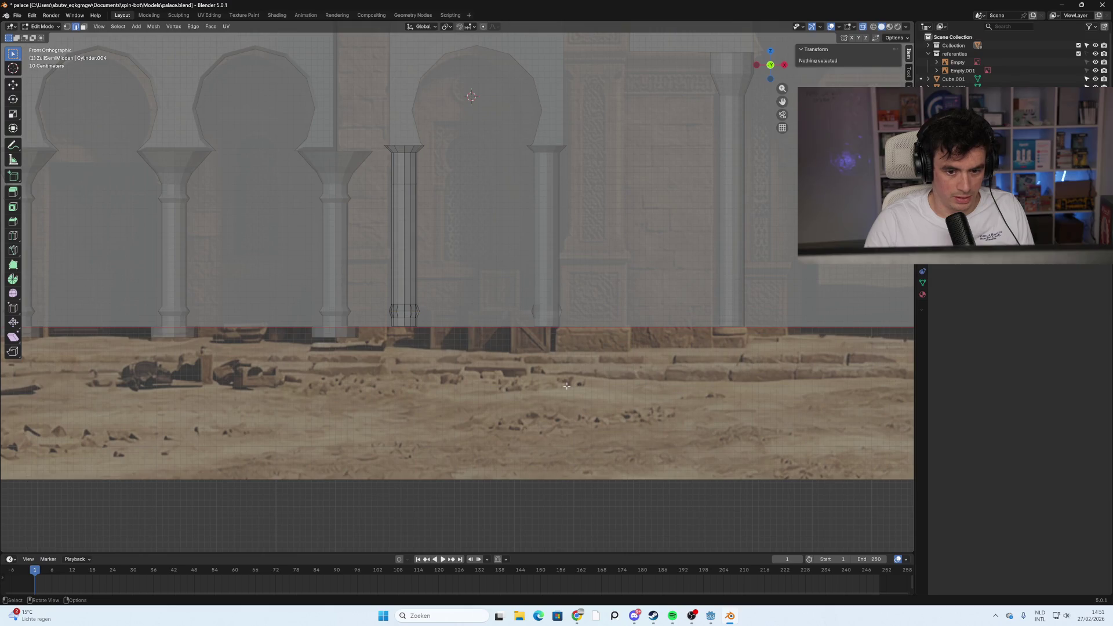
{"action": "mouse_move", "coordinate": [577, 350]}
{"action": "middle_mouse_down"}
{"action": "mouse_move", "coordinate": [565, 356]}
{"action": "mouse_move", "coordinate": [390, 248]}
{"action": "middle_mouse_up"}
Duplicate the column and place the copy on the small arch's right side
{"action": "key", "text": "Tab"}
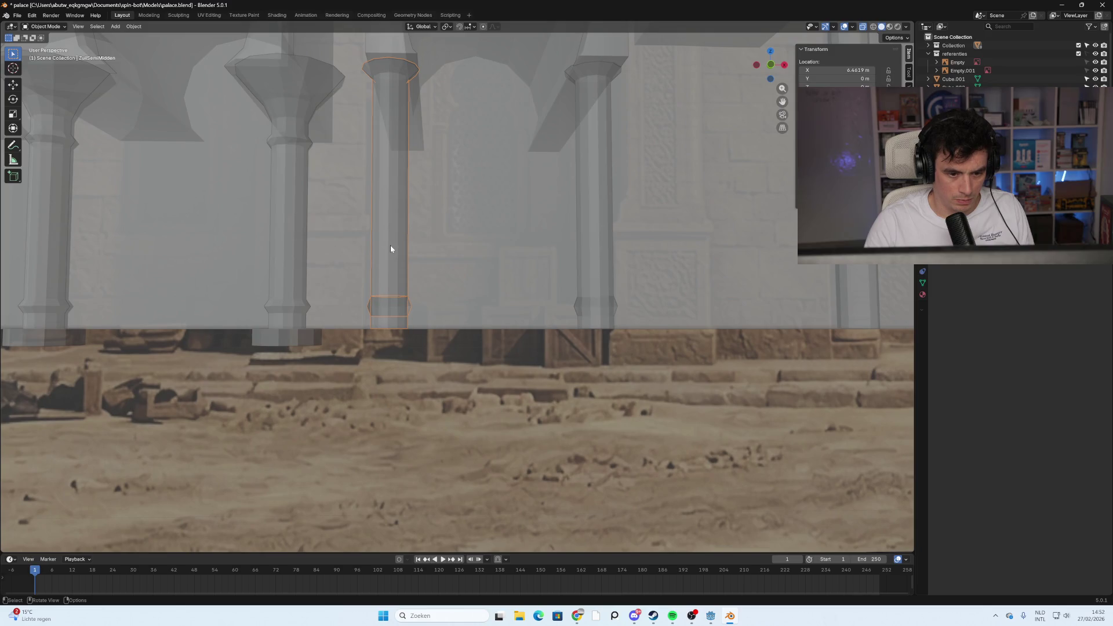
{"action": "key", "text": "g"}
{"action": "key", "text": "Escape"}
{"action": "mouse_move", "coordinate": [492, 251]}
{"action": "middle_mouse_down"}
{"action": "mouse_move", "coordinate": [475, 294]}
{"action": "mouse_move", "coordinate": [450, 299]}
{"action": "mouse_move", "coordinate": [474, 294]}
{"action": "middle_mouse_up"}
{"action": "scroll", "coordinate": [474, 297], "scroll_direction": "down", "scroll_amount": 5}
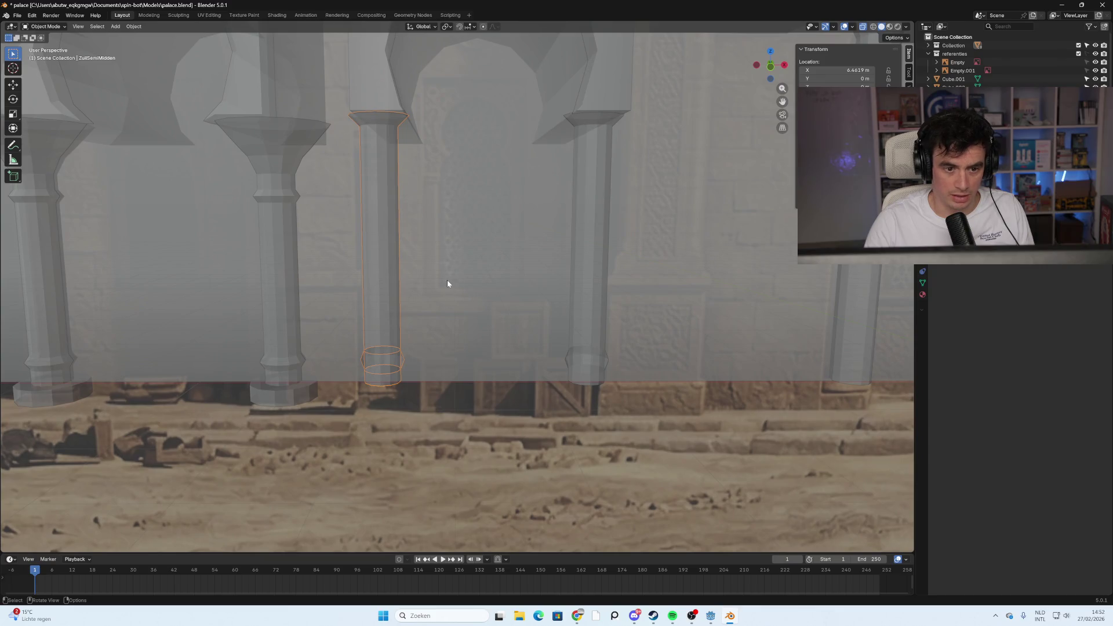
{"action": "key", "text": "shift+d"}
{"action": "left_click", "coordinate": [541, 306]}
{"action": "scroll", "coordinate": [656, 352], "scroll_direction": "down", "scroll_amount": 2}
{"action": "left_click", "coordinate": [656, 352]}
{"action": "mouse_move", "coordinate": [656, 352]}
{"action": "middle_mouse_down"}
{"action": "mouse_move", "coordinate": [586, 344]}
{"action": "mouse_move", "coordinate": [597, 332]}
{"action": "mouse_move", "coordinate": [605, 340]}
{"action": "middle_mouse_up"}
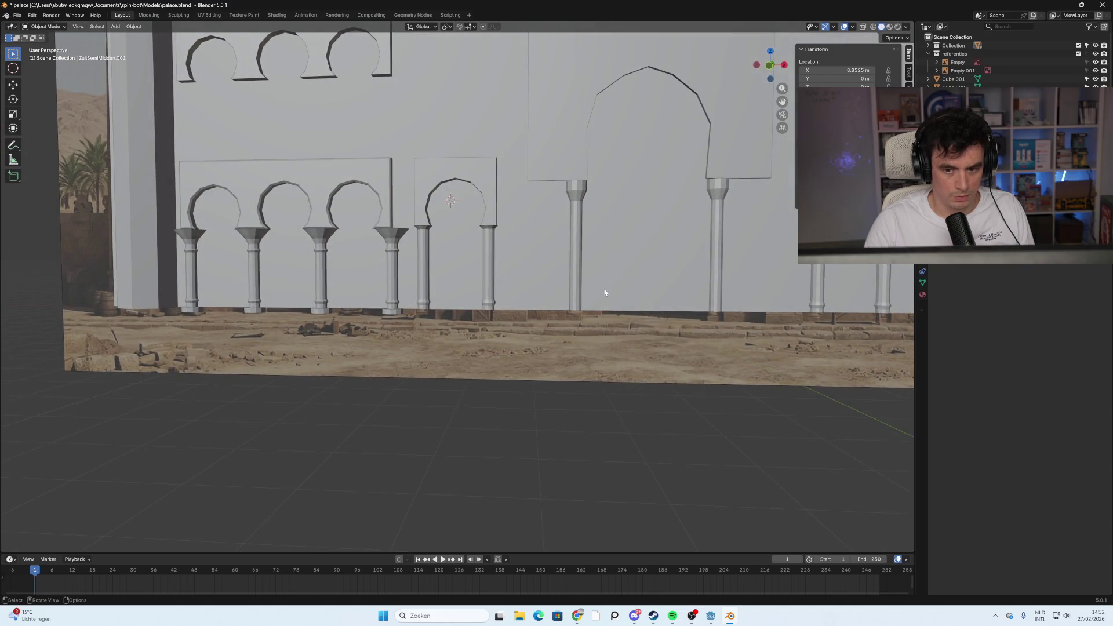
{"action": "scroll", "coordinate": [571, 285], "scroll_direction": "up", "scroll_amount": 4}
In X-ray view, add three loop cuts across the copied column
{"action": "key", "text": "alt+z"}
{"action": "left_click", "coordinate": [510, 258]}
{"action": "key", "text": "Tab"}
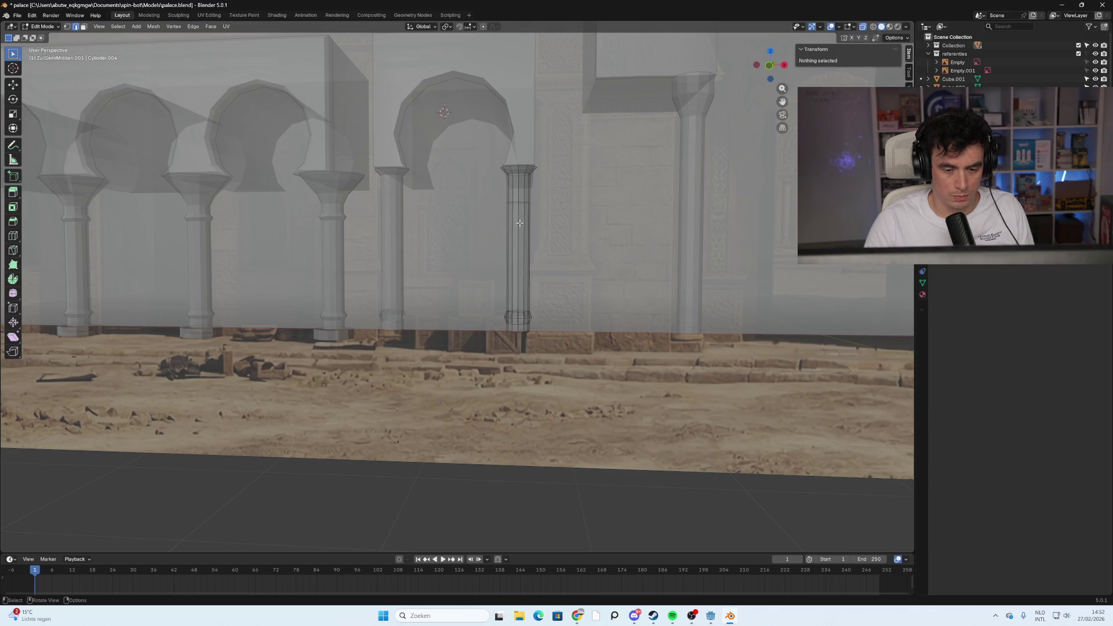
{"action": "left_click", "coordinate": [522, 199]}
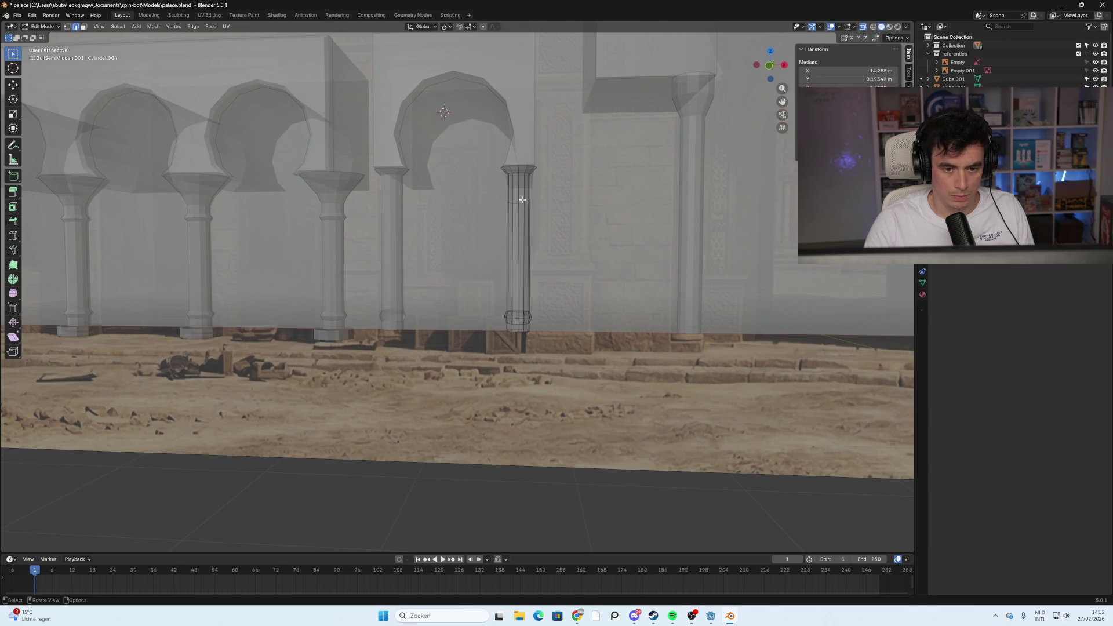
{"action": "left_click", "coordinate": [518, 242]}
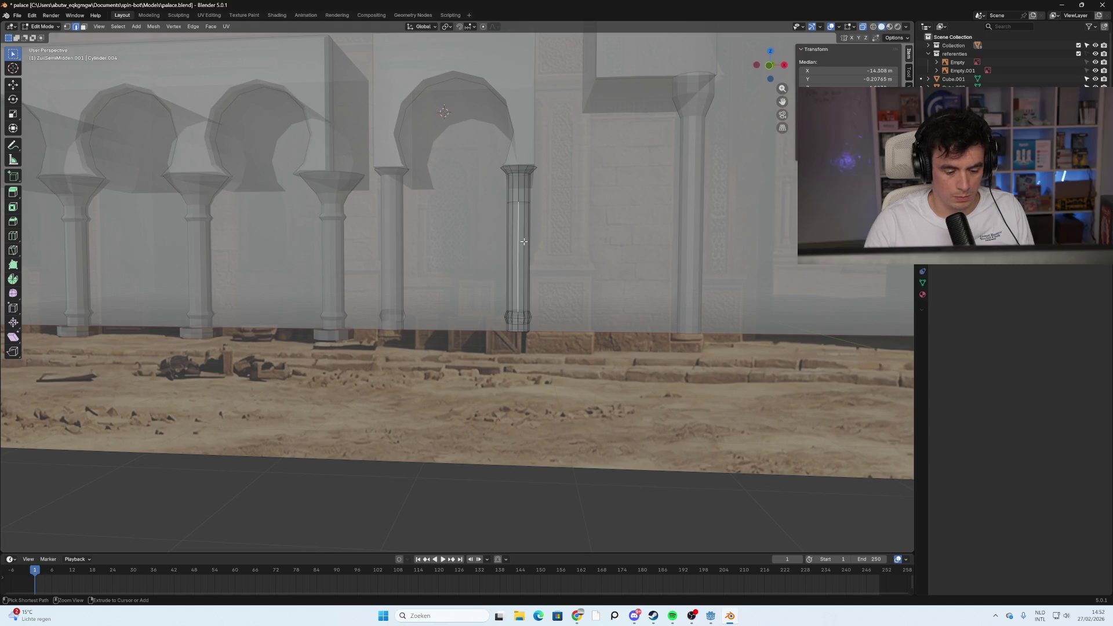
{"action": "key", "text": "ctrl+r"}
{"action": "left_click", "coordinate": [521, 240]}
{"action": "right_click", "coordinate": [521, 240]}
Squeeze the new loops together vertically and move them up near the column top
{"action": "key", "text": "s"}
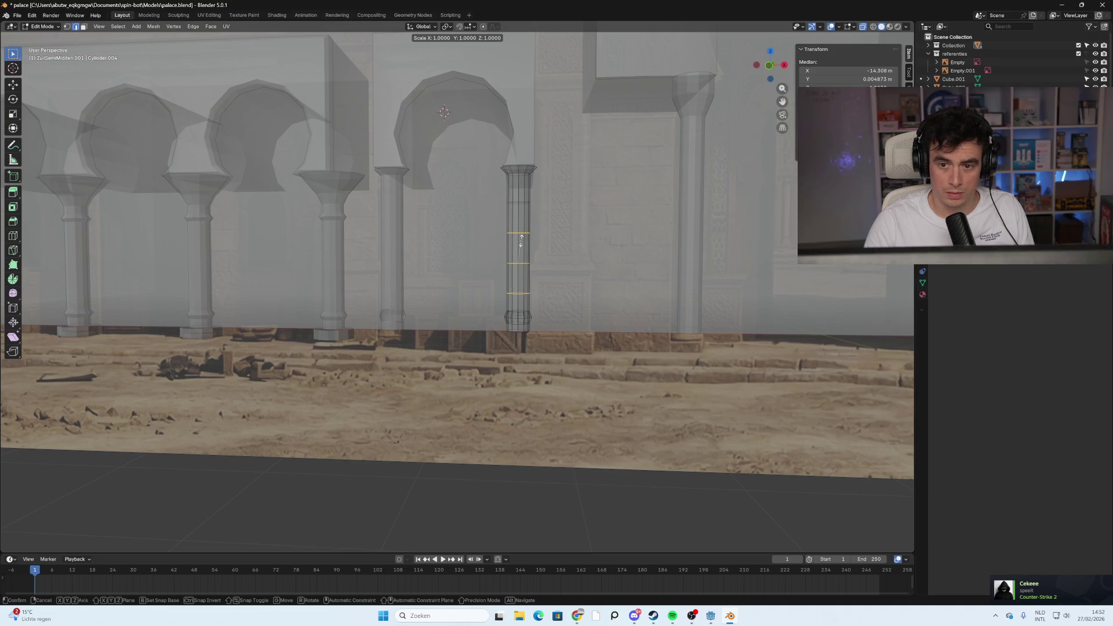
{"action": "key", "text": "z"}
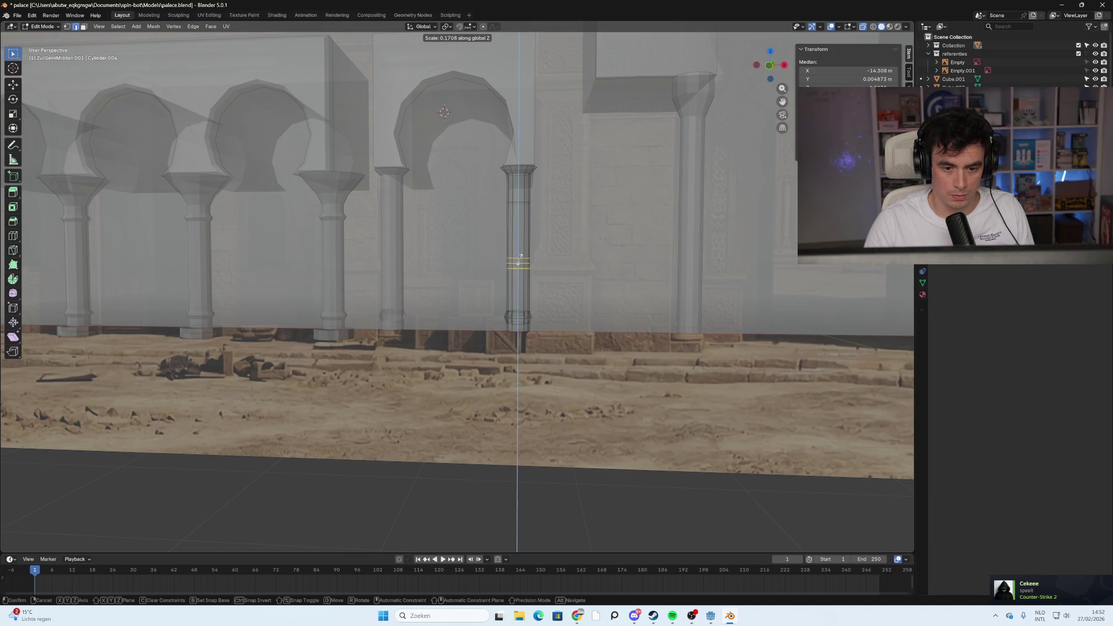
{"action": "left_click", "coordinate": [519, 262]}
{"action": "key", "text": "g"}
{"action": "key", "text": "z"}
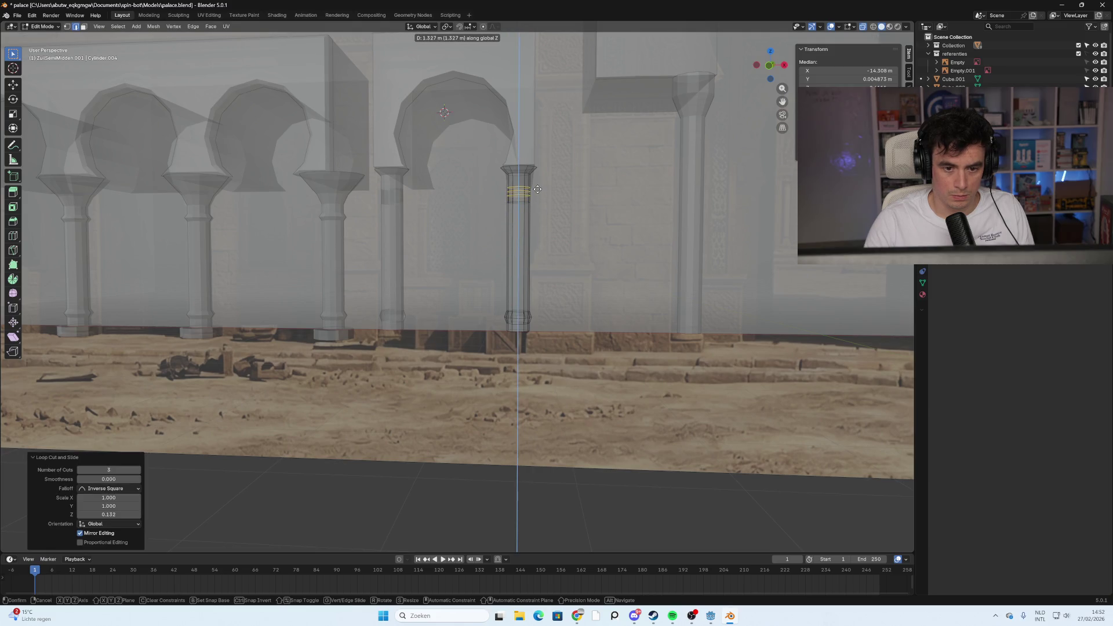
{"action": "left_click", "coordinate": [539, 192]}
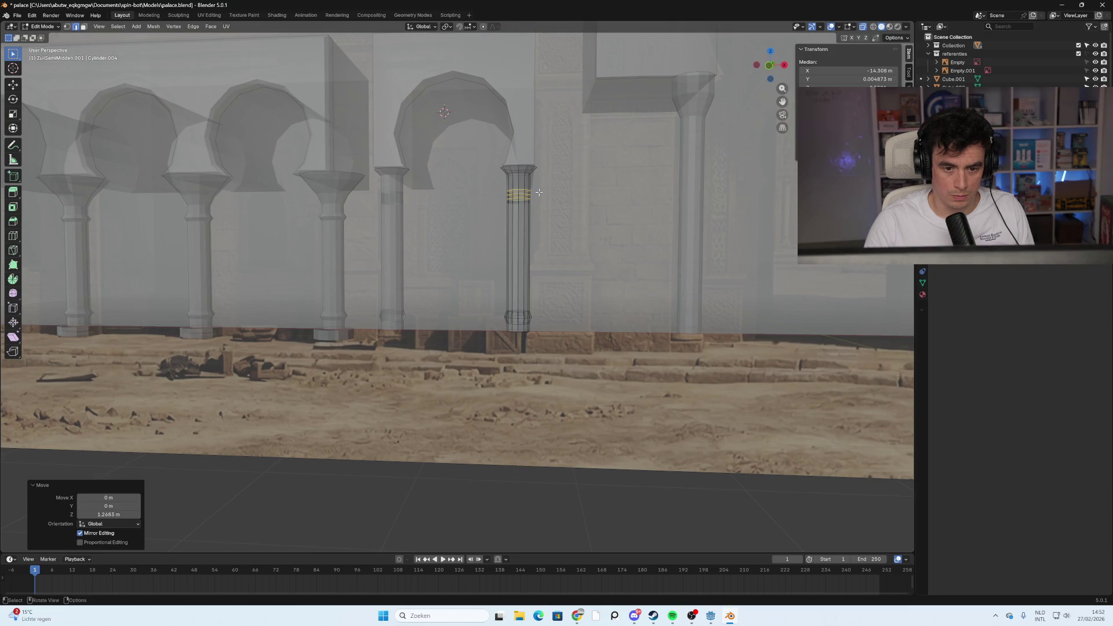
Scale the top band outward, keeping its height, to form a widened ring
{"action": "left_click", "coordinate": [534, 198]}
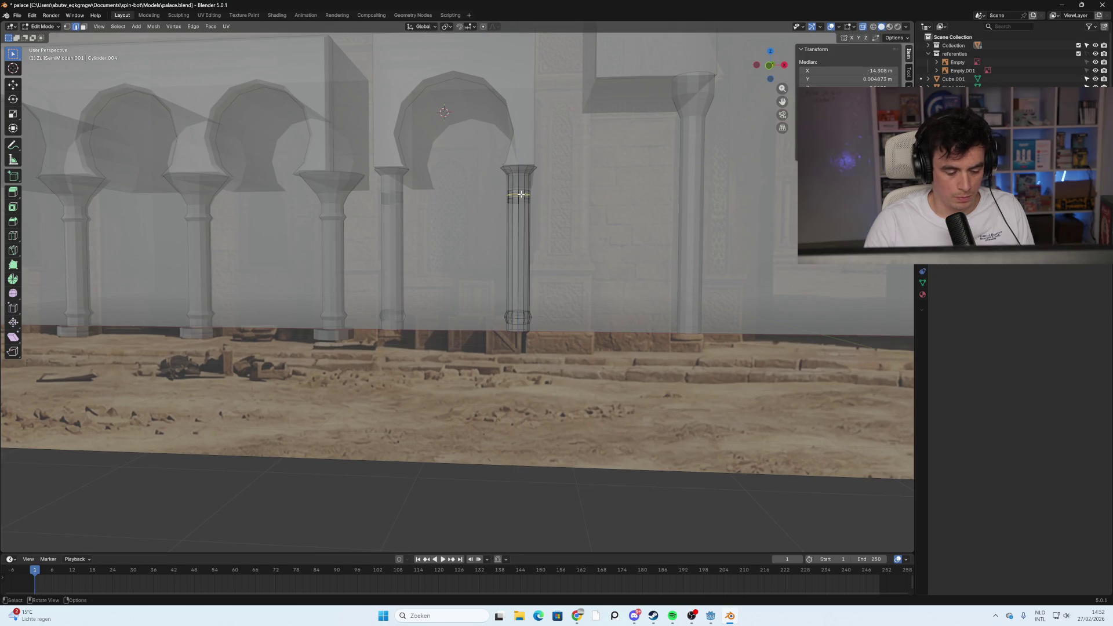
{"action": "key", "text": "s"}
{"action": "key", "text": "shift+z"}
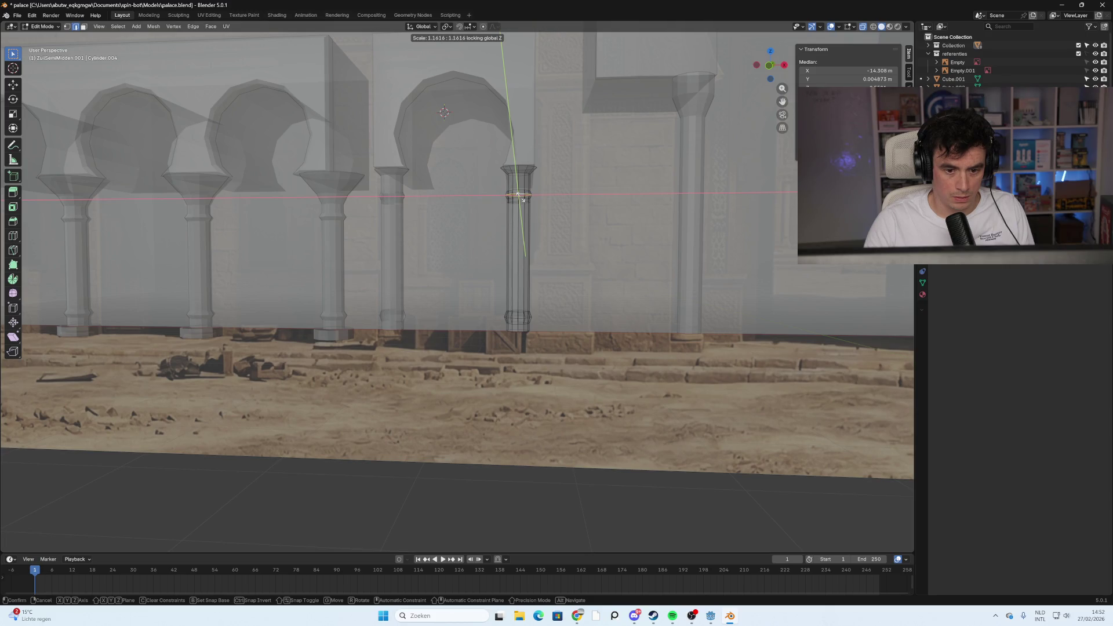
{"action": "left_click", "coordinate": [520, 197]}
{"action": "key", "text": "alt+a"}
{"action": "key", "text": "alt+z"}
{"action": "scroll", "coordinate": [627, 247], "scroll_direction": "down", "scroll_amount": 3}
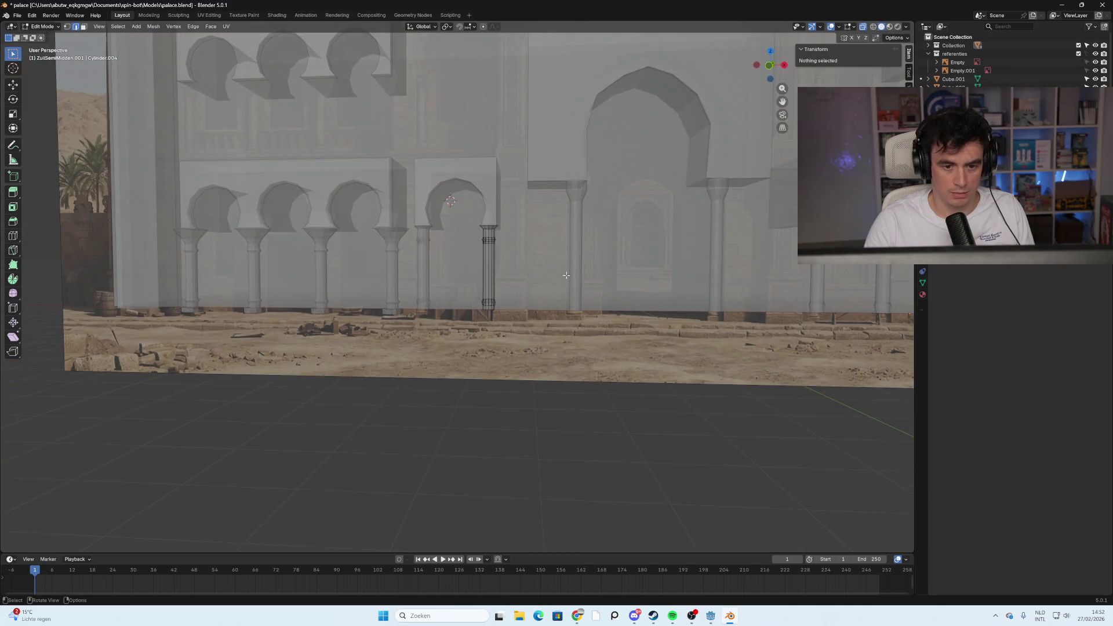
Return to Object Mode and orbit the view to face the palace wall head-on
{"action": "scroll", "coordinate": [570, 273], "scroll_direction": "up", "scroll_amount": 2}
{"action": "key", "text": "Tab"}
{"action": "key", "text": "Tab"}
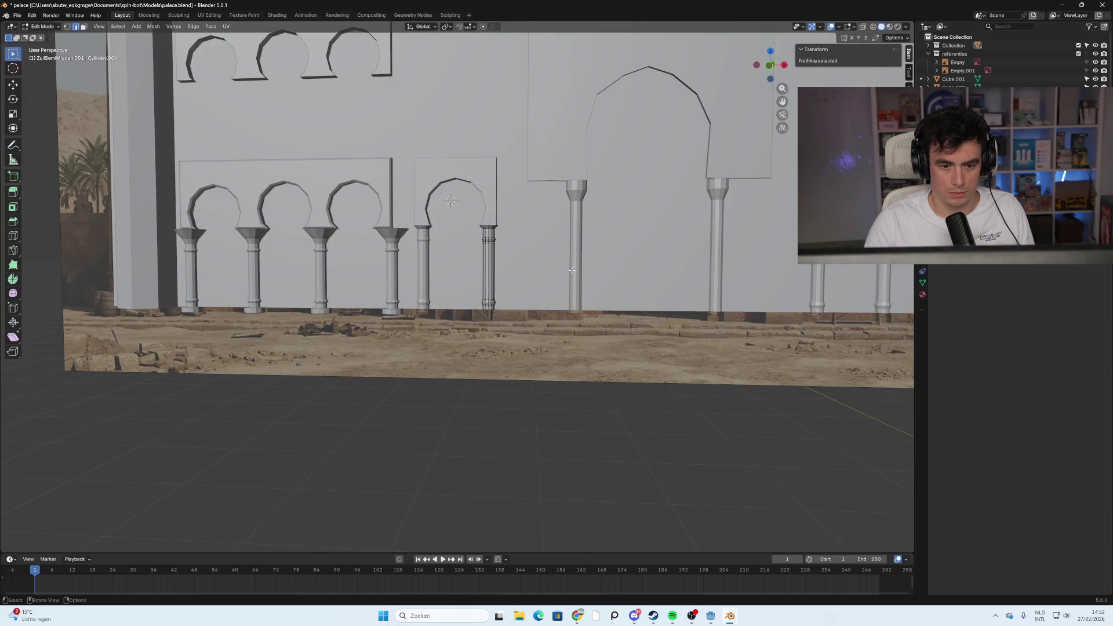
{"action": "key", "text": "Tab"}
{"action": "mouse_move", "coordinate": [571, 380]}
{"action": "middle_mouse_down"}
{"action": "mouse_move", "coordinate": [549, 390]}
{"action": "mouse_move", "coordinate": [544, 372]}
{"action": "middle_mouse_up"}
{"action": "mouse_move", "coordinate": [738, 300]}
{"action": "middle_mouse_down"}
{"action": "mouse_move", "coordinate": [637, 310]}
{"action": "mouse_move", "coordinate": [659, 308]}
{"action": "mouse_move", "coordinate": [640, 312]}
{"action": "mouse_move", "coordinate": [665, 320]}
{"action": "mouse_move", "coordinate": [638, 323]}
{"action": "mouse_move", "coordinate": [425, 308]}
{"action": "middle_mouse_up"}
{"action": "scroll", "coordinate": [667, 316], "scroll_direction": "down", "scroll_amount": 3}
{"action": "scroll", "coordinate": [644, 322], "scroll_direction": "up", "scroll_amount": 2}
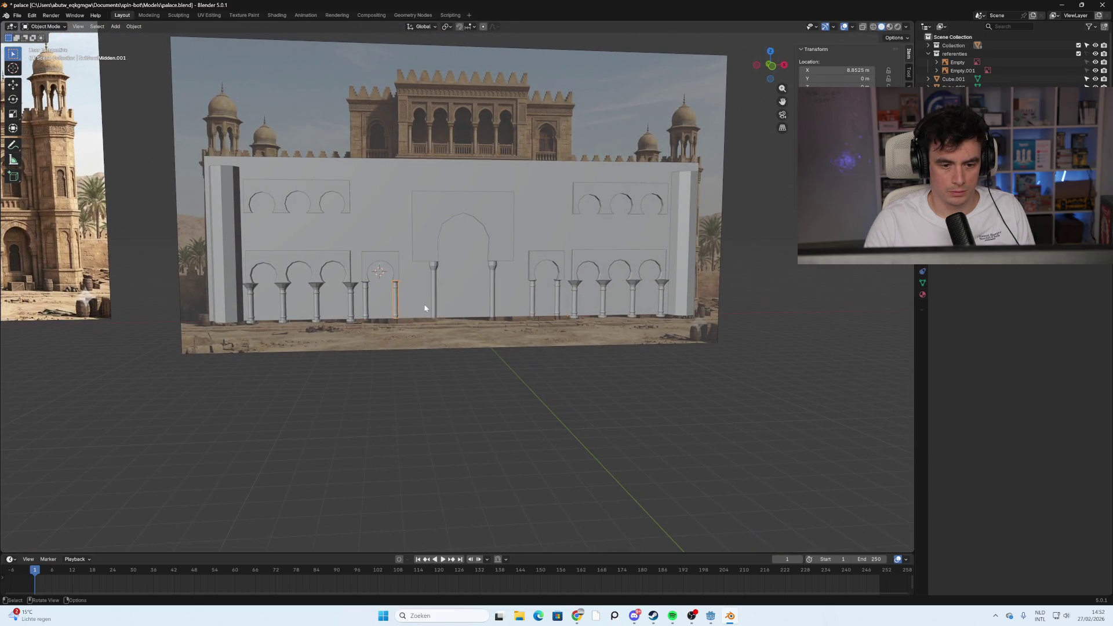
{"action": "key", "text": "Tab"}
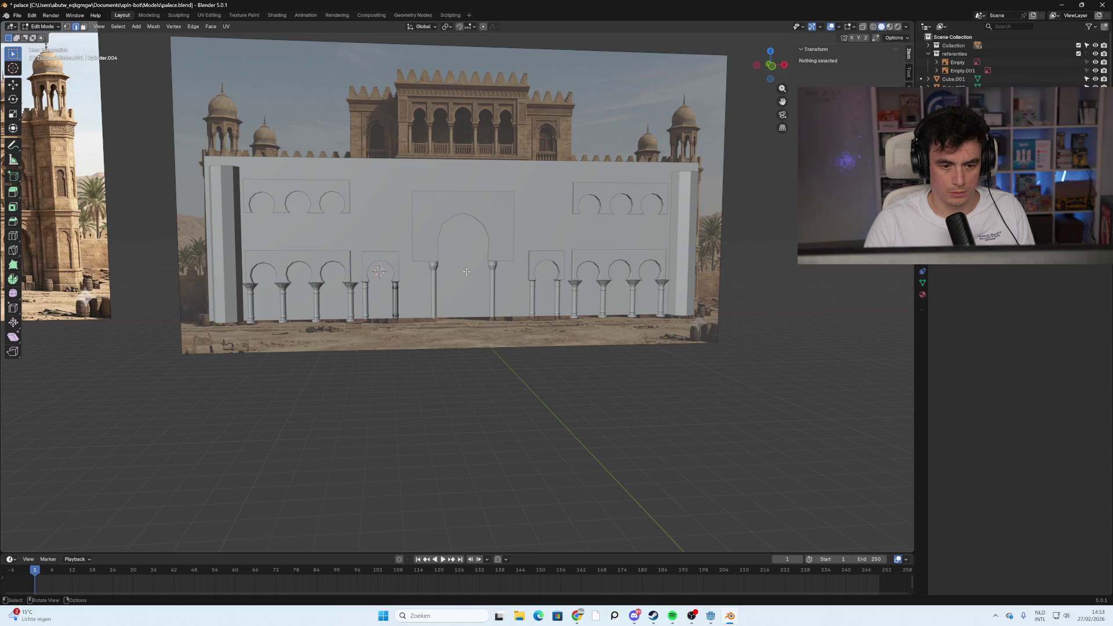
{"action": "key", "text": "Tab"}
{"action": "scroll", "coordinate": [993, 76], "scroll_direction": "down", "scroll_amount": 6}
{"action": "scroll", "coordinate": [1054, 62], "scroll_direction": "up", "scroll_amount": 4}
Move the Paleis wall along Y to 1.8049 m and check its depth
{"action": "left_click", "coordinate": [541, 169]}
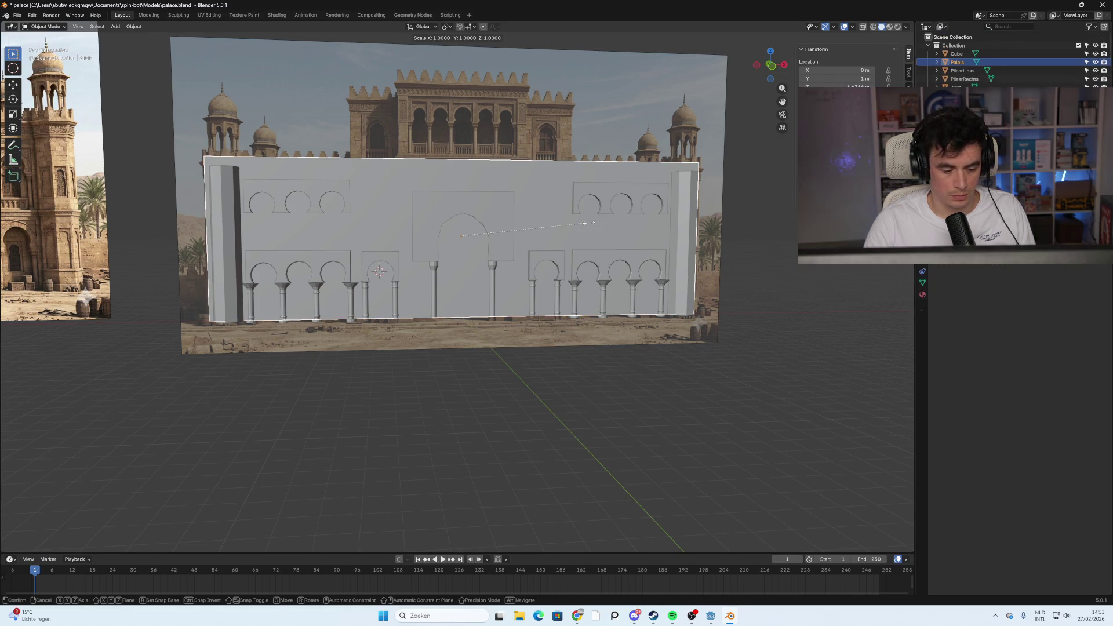
{"action": "key", "text": "g"}
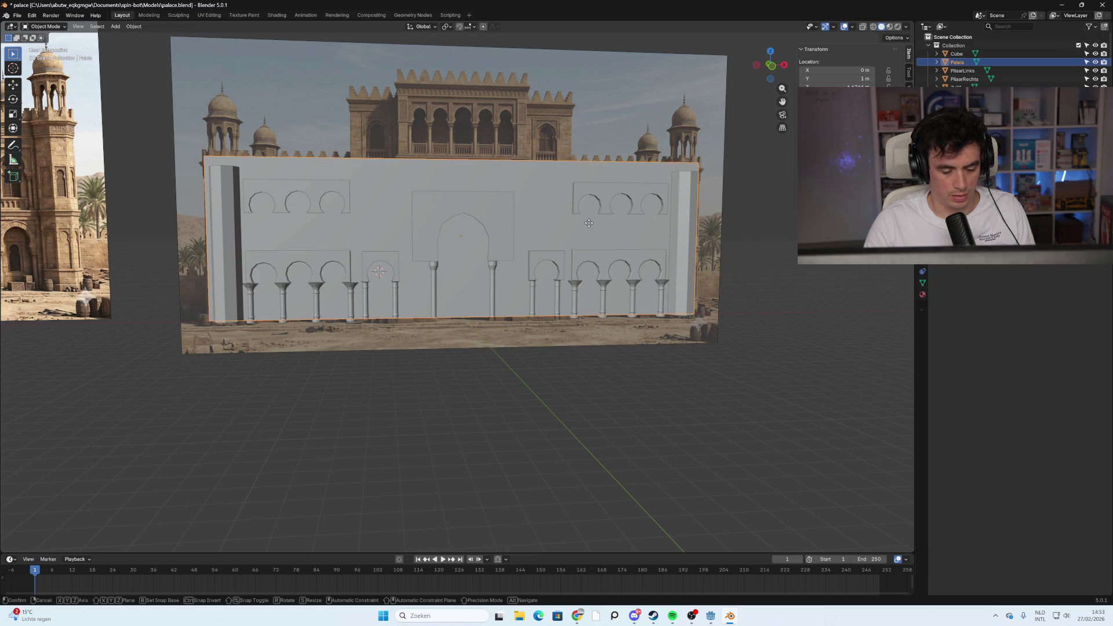
{"action": "key", "text": "y"}
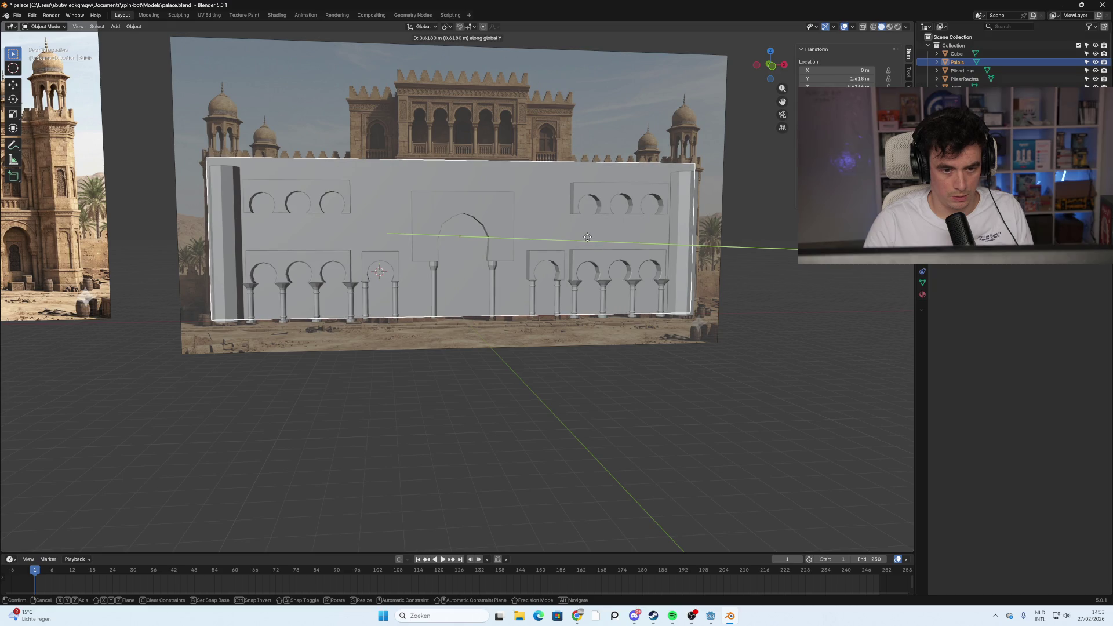
{"action": "left_click", "coordinate": [586, 237]}
{"action": "left_click", "coordinate": [743, 354]}
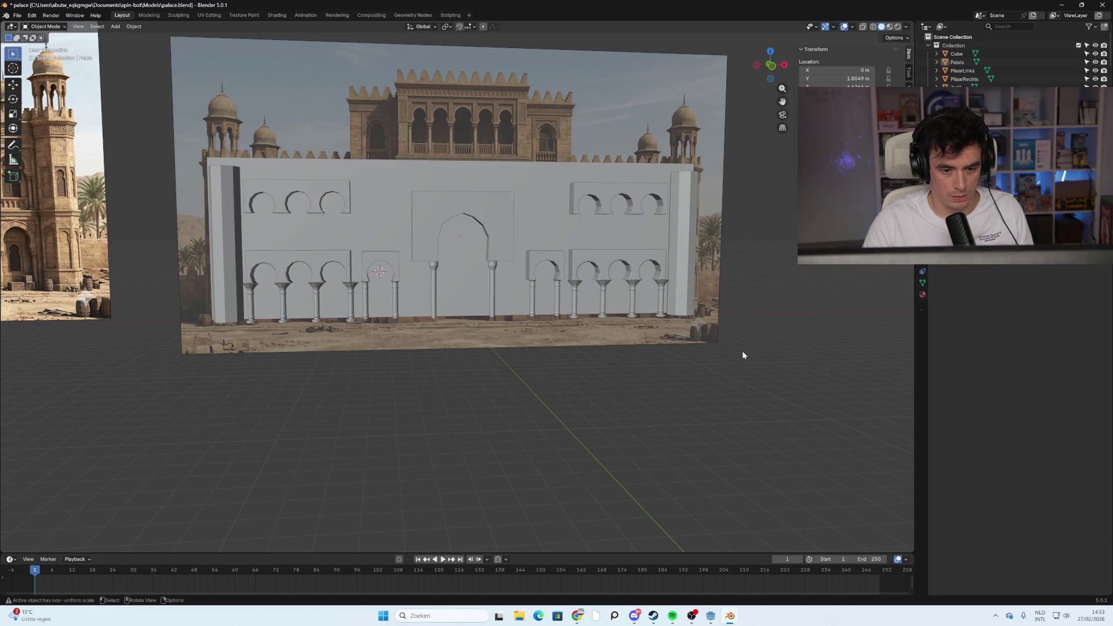
{"action": "mouse_move", "coordinate": [771, 308]}
{"action": "middle_mouse_down"}
{"action": "mouse_move", "coordinate": [676, 325]}
{"action": "mouse_move", "coordinate": [783, 313]}
{"action": "middle_mouse_up"}
{"action": "scroll", "coordinate": [702, 305], "scroll_direction": "up", "scroll_amount": 2}
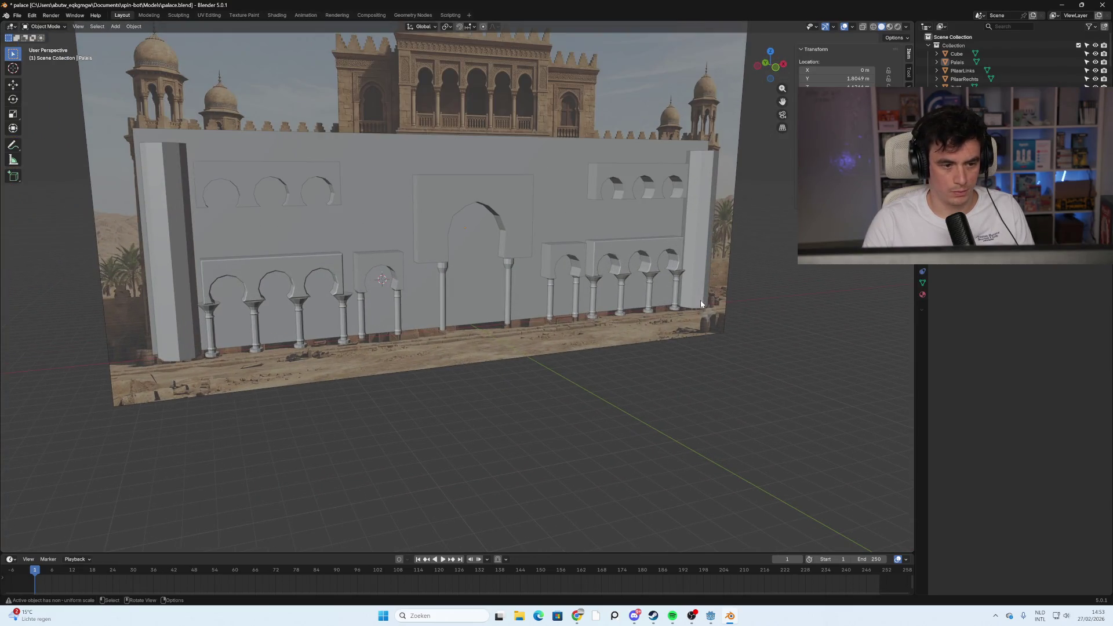
{"action": "left_click", "coordinate": [518, 172]}
{"action": "mouse_move", "coordinate": [778, 300]}
{"action": "middle_mouse_down"}
{"action": "mouse_move", "coordinate": [753, 282]}
{"action": "mouse_move", "coordinate": [761, 288]}
{"action": "middle_mouse_up"}
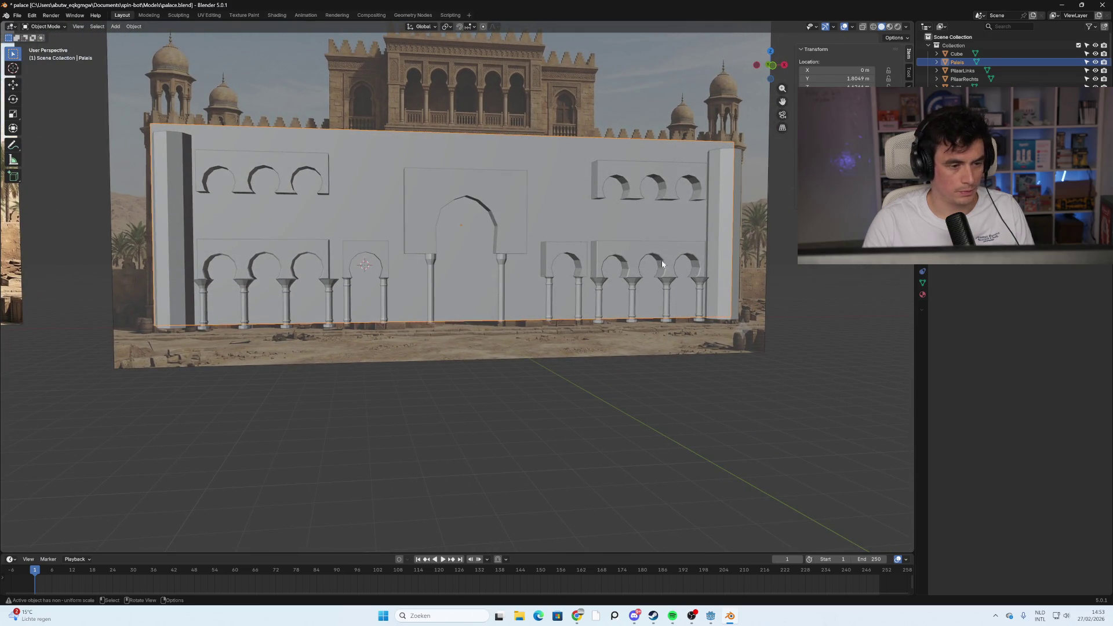
Save palace.blend and switch over to the Godot project
{"action": "key", "text": "ctrl+s"}
{"action": "mouse_move", "coordinate": [624, 256]}
{"action": "middle_mouse_down"}
{"action": "mouse_move", "coordinate": [643, 294]}
{"action": "mouse_move", "coordinate": [590, 277]}
{"action": "mouse_move", "coordinate": [589, 263]}
{"action": "middle_mouse_up"}
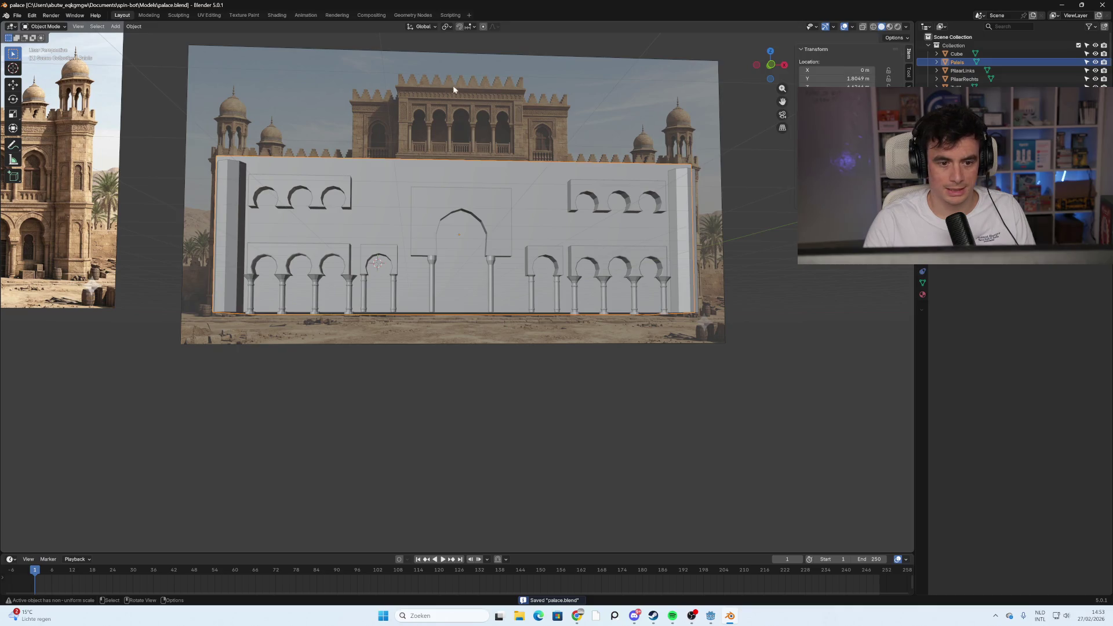
{"action": "scroll", "coordinate": [482, 140], "scroll_direction": "up", "scroll_amount": 1}
{"action": "scroll", "coordinate": [478, 140], "scroll_direction": "up", "scroll_amount": 2}
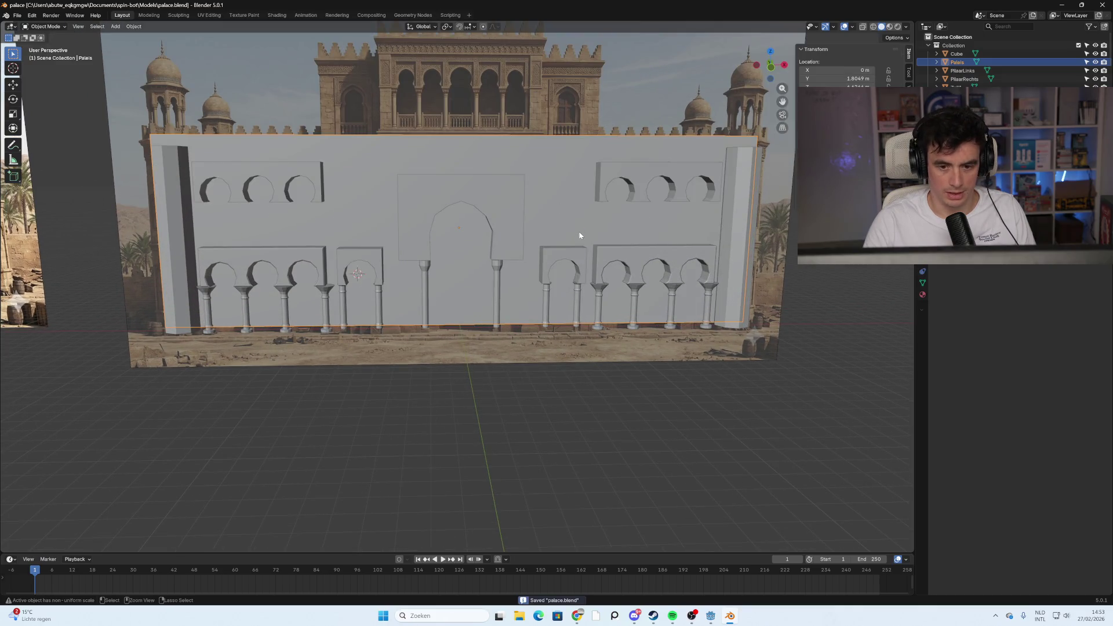
{"action": "left_click", "coordinate": [710, 615]}
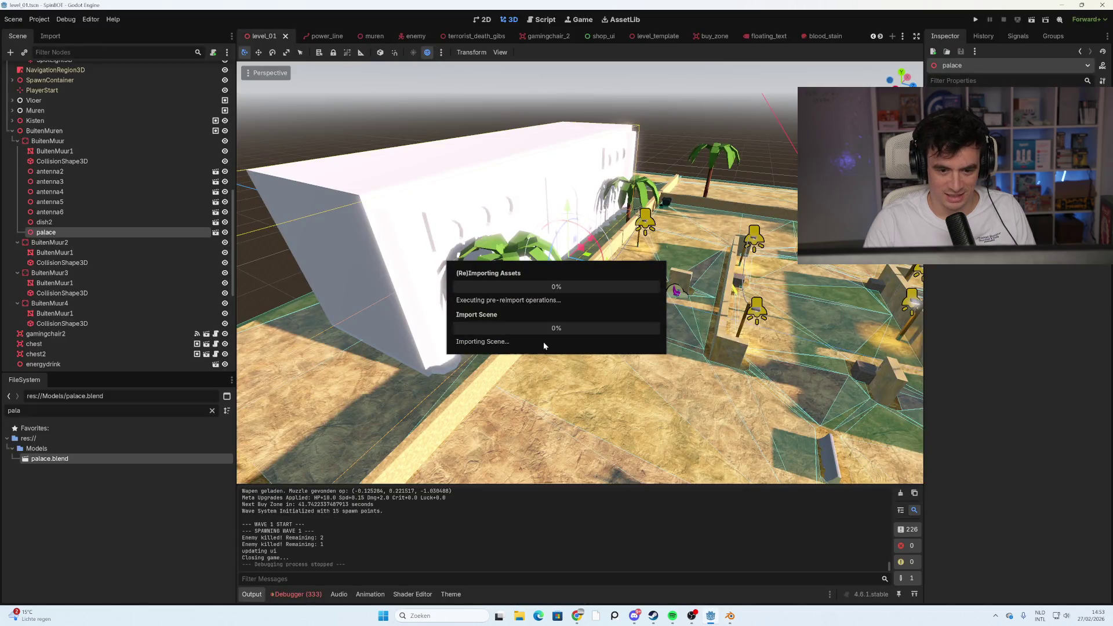
Look over the reimported palace wall in Godot's 3D view, then go back to Blender
{"action": "mouse_move", "coordinate": [543, 340]}
{"action": "middle_mouse_down"}
{"action": "mouse_move", "coordinate": [438, 307]}
{"action": "mouse_move", "coordinate": [324, 319]}
{"action": "mouse_move", "coordinate": [453, 324]}
{"action": "mouse_move", "coordinate": [503, 290]}
{"action": "mouse_move", "coordinate": [609, 357]}
{"action": "middle_mouse_up"}
{"action": "scroll", "coordinate": [454, 323], "scroll_direction": "down", "scroll_amount": 5}
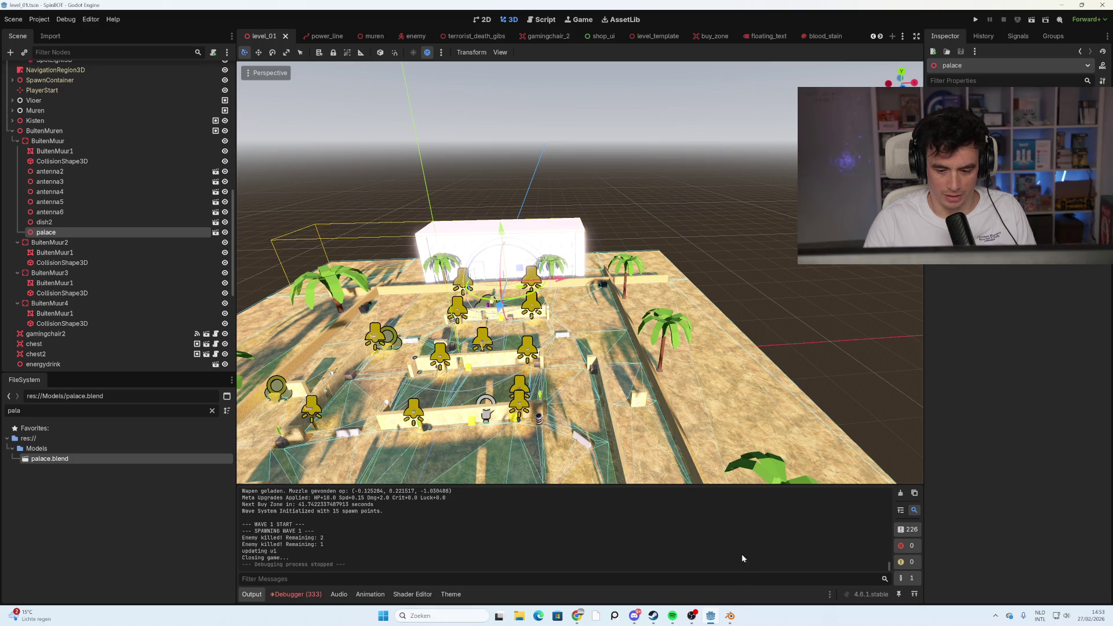
{"action": "left_click", "coordinate": [732, 616]}
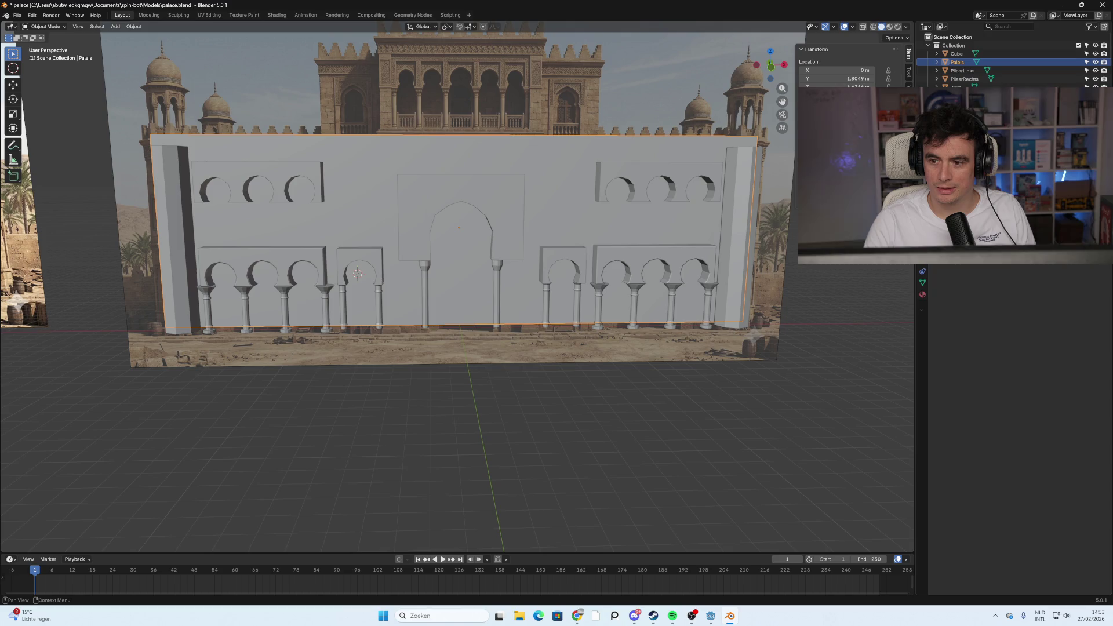
{"action": "left_click", "coordinate": [953, 46]}
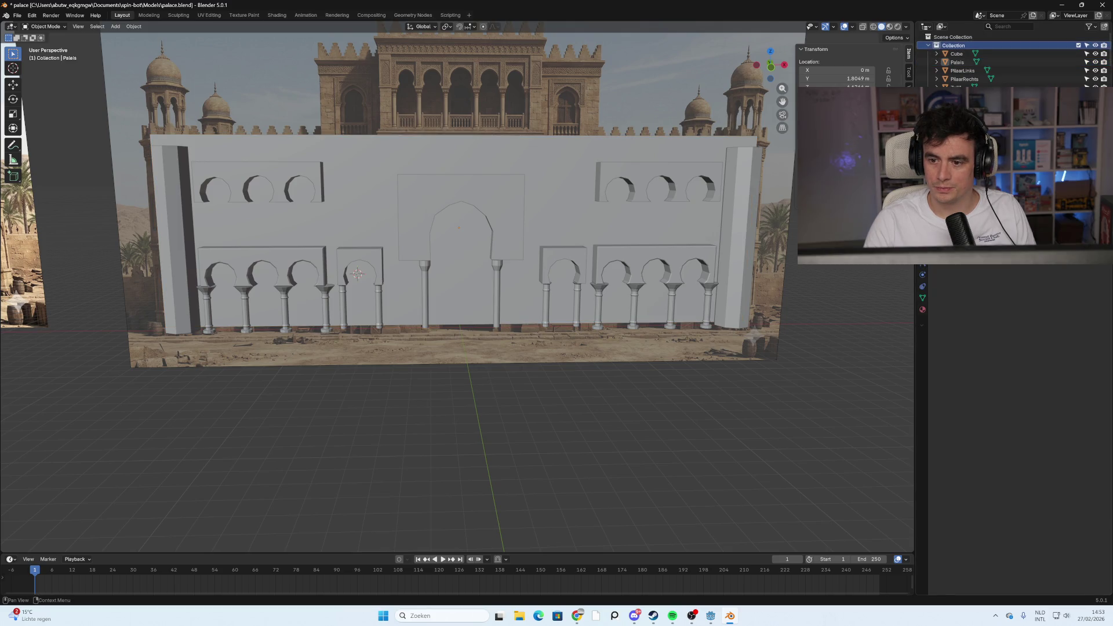
{"action": "left_click", "coordinate": [956, 53]}
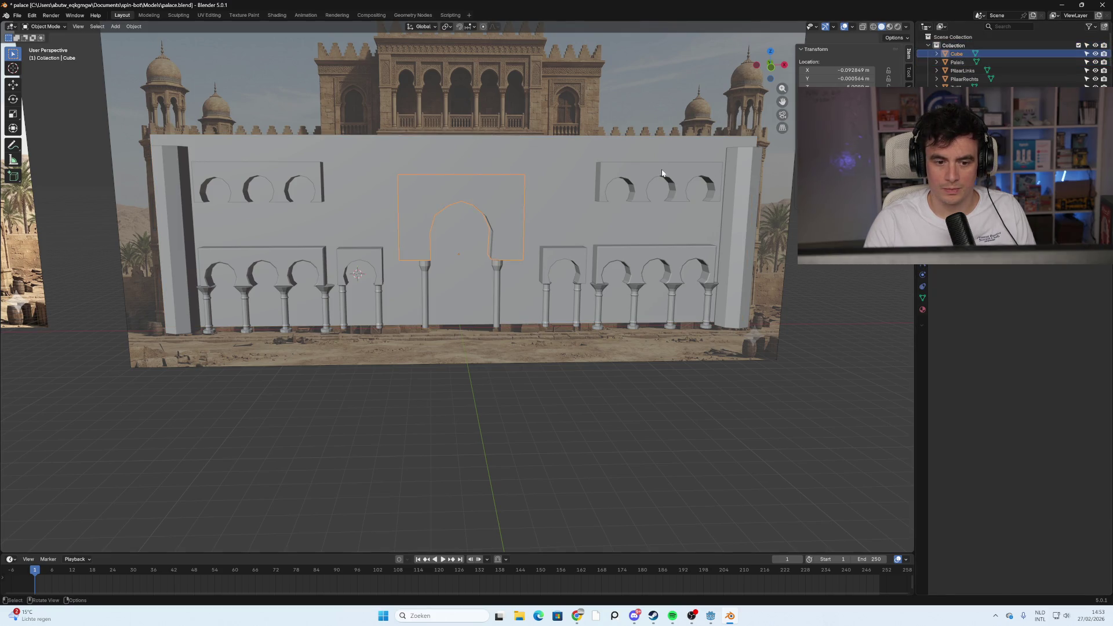
{"action": "left_click", "coordinate": [365, 189]}
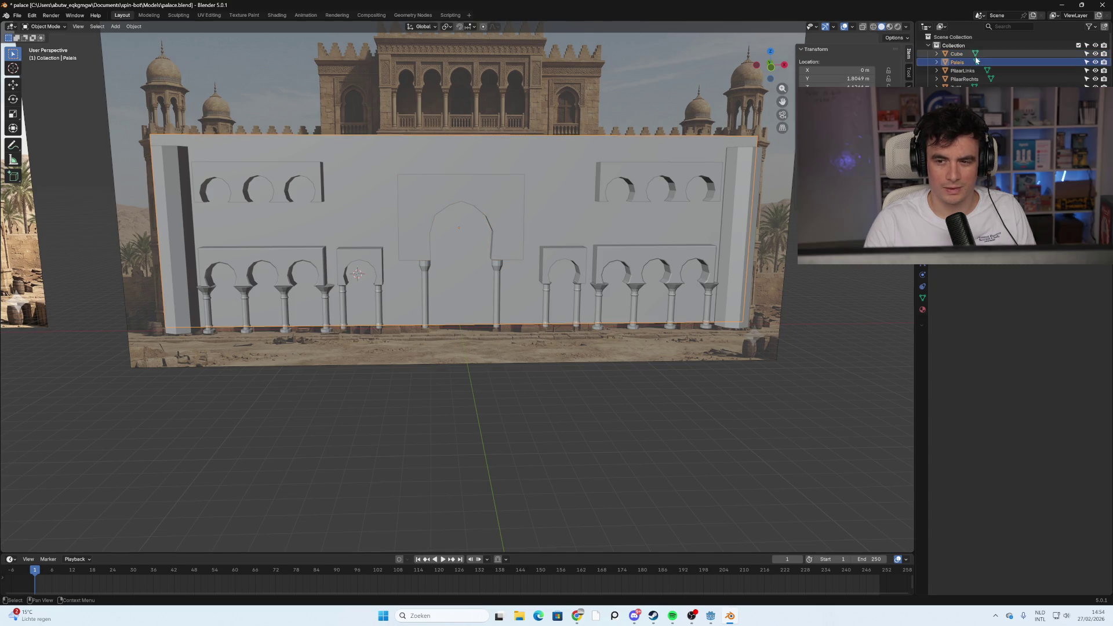
{"action": "scroll", "coordinate": [985, 64], "scroll_direction": "down", "scroll_amount": 5}
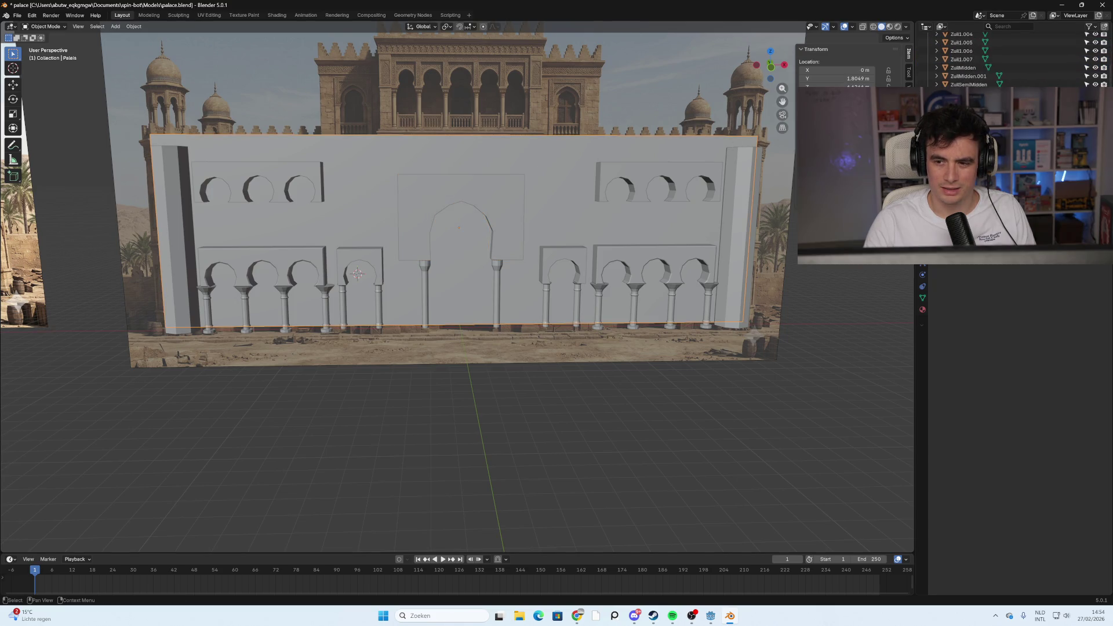
{"action": "scroll", "coordinate": [985, 63], "scroll_direction": "down", "scroll_amount": 3}
{"action": "scroll", "coordinate": [986, 64], "scroll_direction": "up", "scroll_amount": 3}
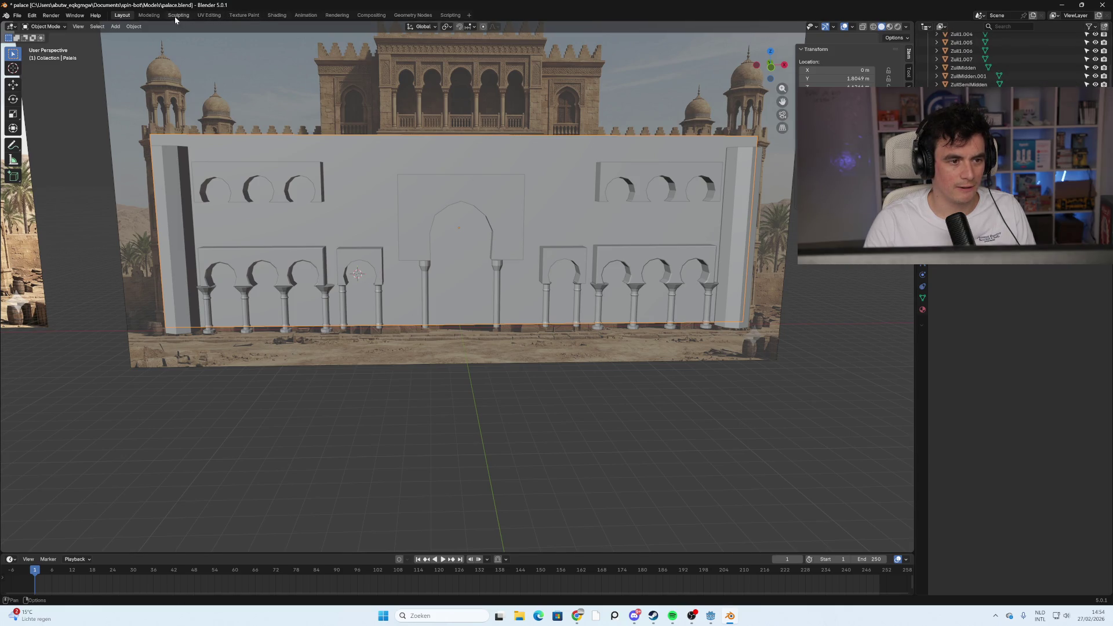
{"action": "left_click", "coordinate": [277, 15]}
Try a yellow-green base colour on the wall, then undo it back to white
{"action": "scroll", "coordinate": [547, 339], "scroll_direction": "down", "scroll_amount": 2}
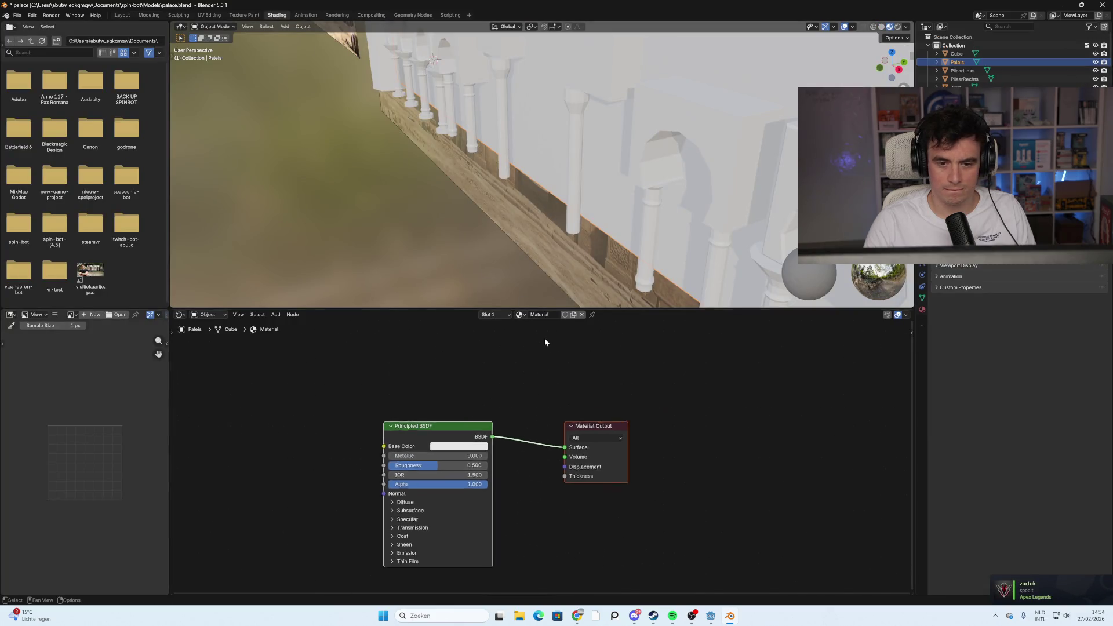
{"action": "left_click", "coordinate": [450, 450]}
{"action": "left_click_drag", "start_coordinate": [475, 337], "coordinate": [463, 338]}
{"action": "mouse_move", "coordinate": [418, 192]}
{"action": "middle_mouse_down"}
{"action": "mouse_move", "coordinate": [483, 197]}
{"action": "mouse_move", "coordinate": [503, 183]}
{"action": "middle_mouse_up"}
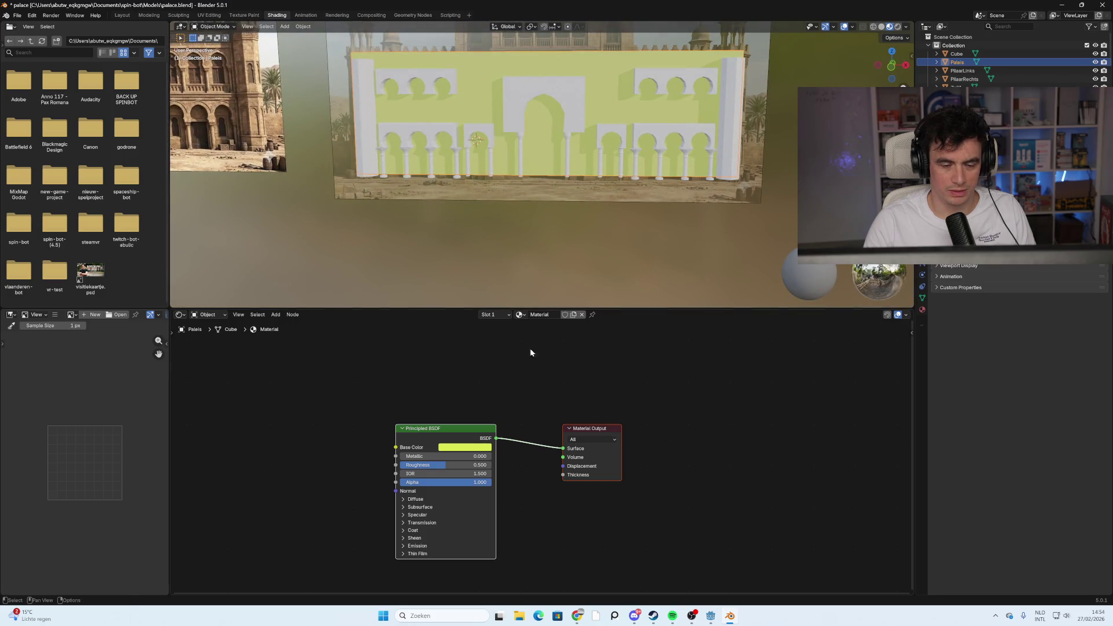
{"action": "left_click", "coordinate": [369, 99]}
{"action": "left_click", "coordinate": [449, 136]}
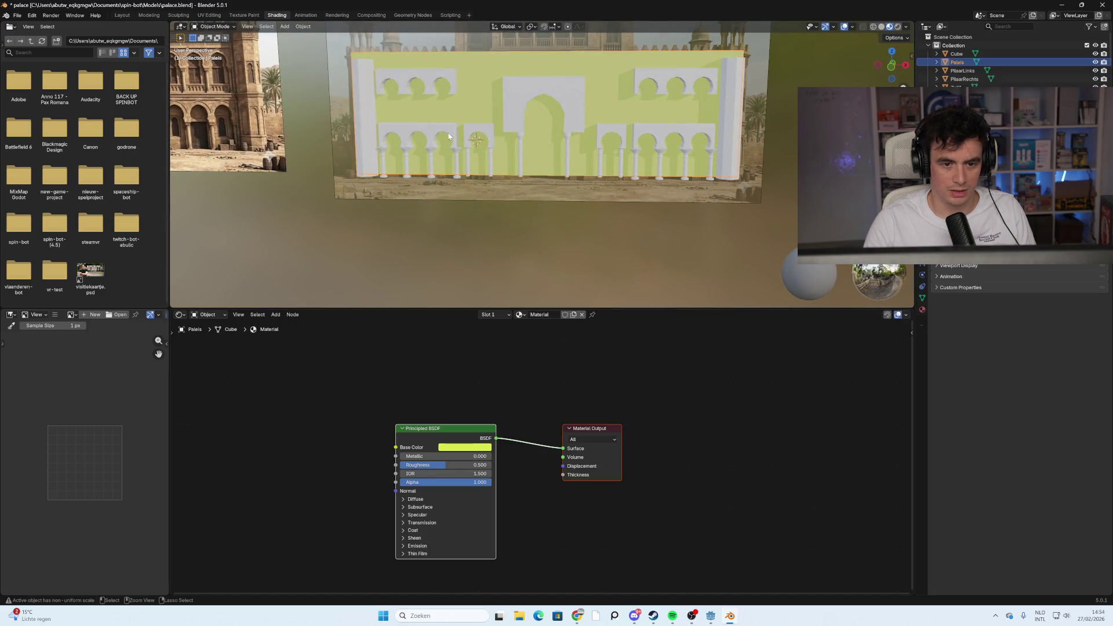
{"action": "key", "text": "ctrl+z"}
{"action": "key", "text": "ctrl+z"}
{"action": "key", "text": "ctrl+z"}
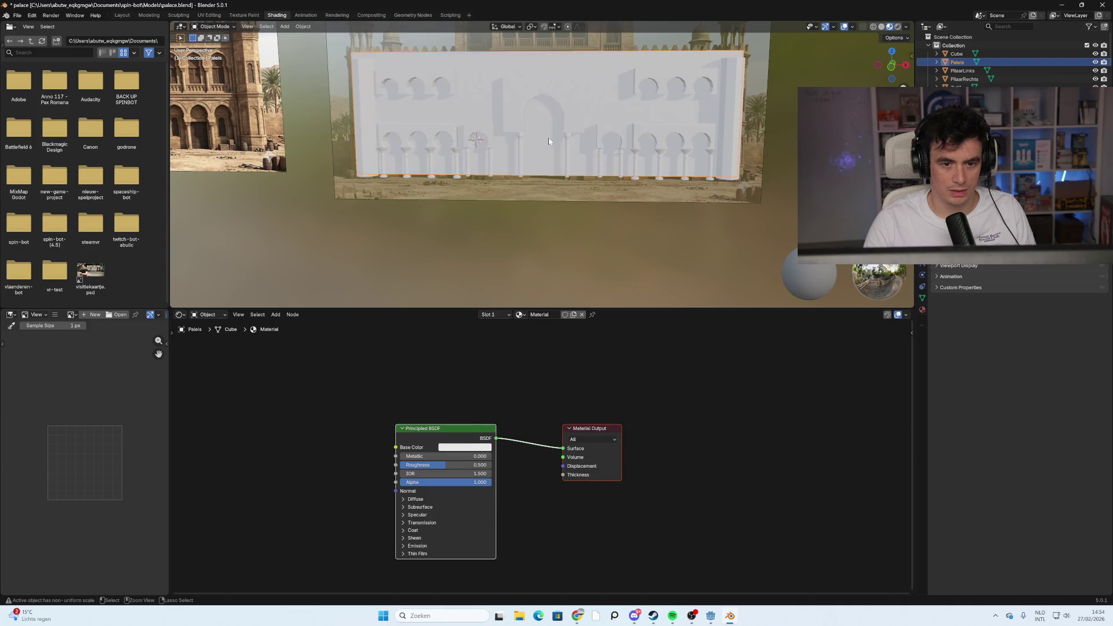
Select all palace parts, add a new yellow material, then undo it and deselect
{"action": "left_click", "coordinate": [416, 83], "text": "shift"}
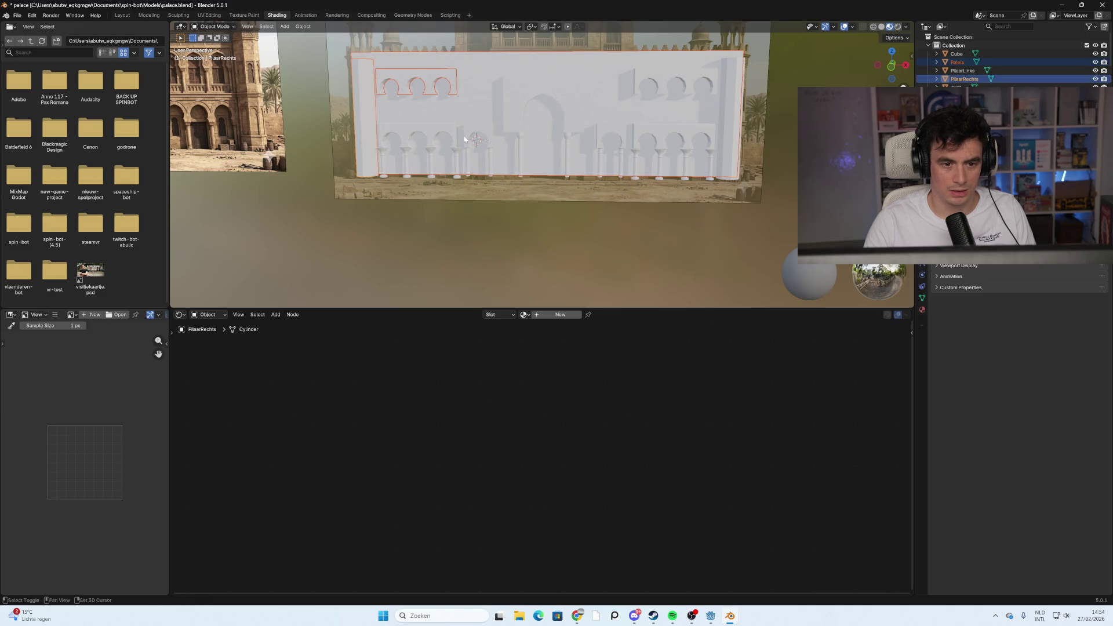
{"action": "left_click_drag", "start_coordinate": [785, 184], "coordinate": [313, 55]}
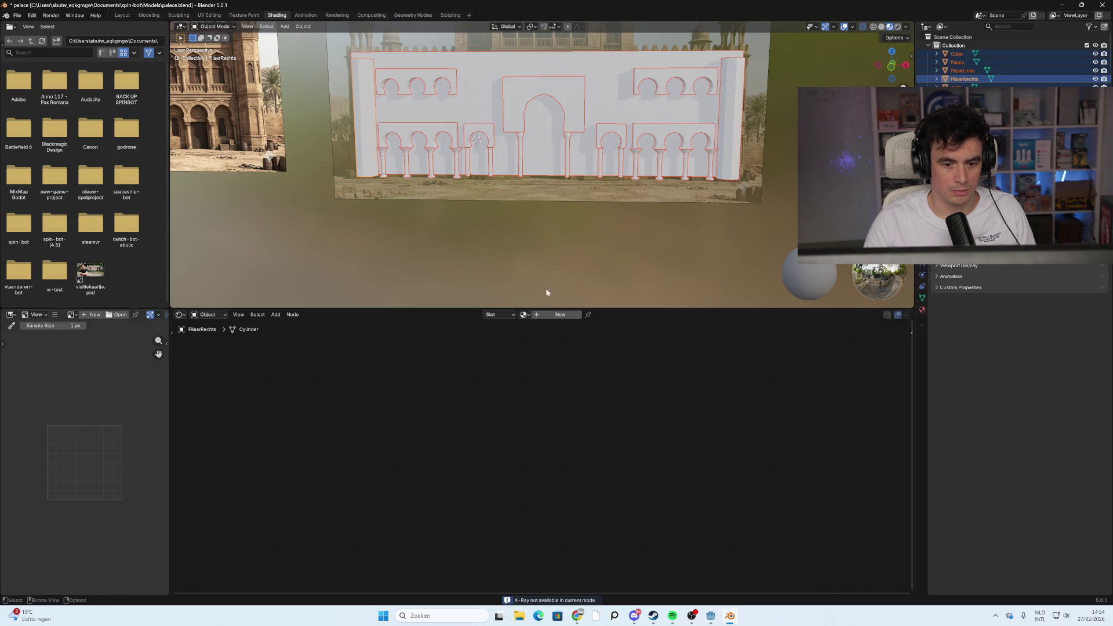
{"action": "mouse_move", "coordinate": [547, 283]}
{"action": "middle_mouse_down"}
{"action": "mouse_move", "coordinate": [546, 176]}
{"action": "mouse_move", "coordinate": [568, 197]}
{"action": "mouse_move", "coordinate": [526, 176]}
{"action": "middle_mouse_up"}
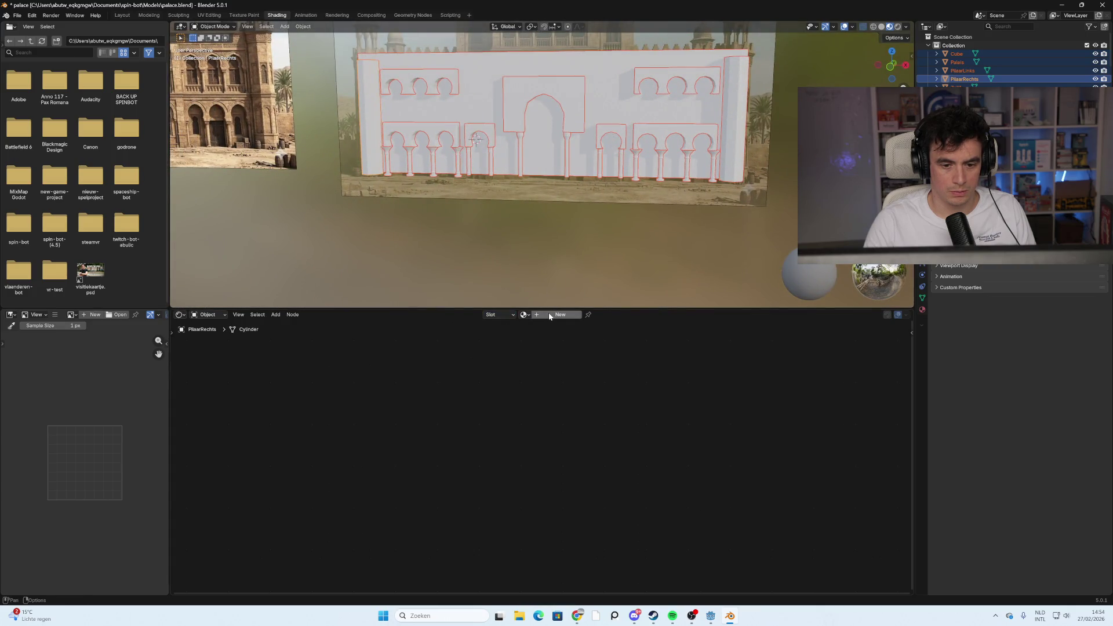
{"action": "left_click", "coordinate": [550, 314]}
{"action": "left_click", "coordinate": [528, 438]}
{"action": "left_click_drag", "start_coordinate": [518, 337], "coordinate": [515, 345]}
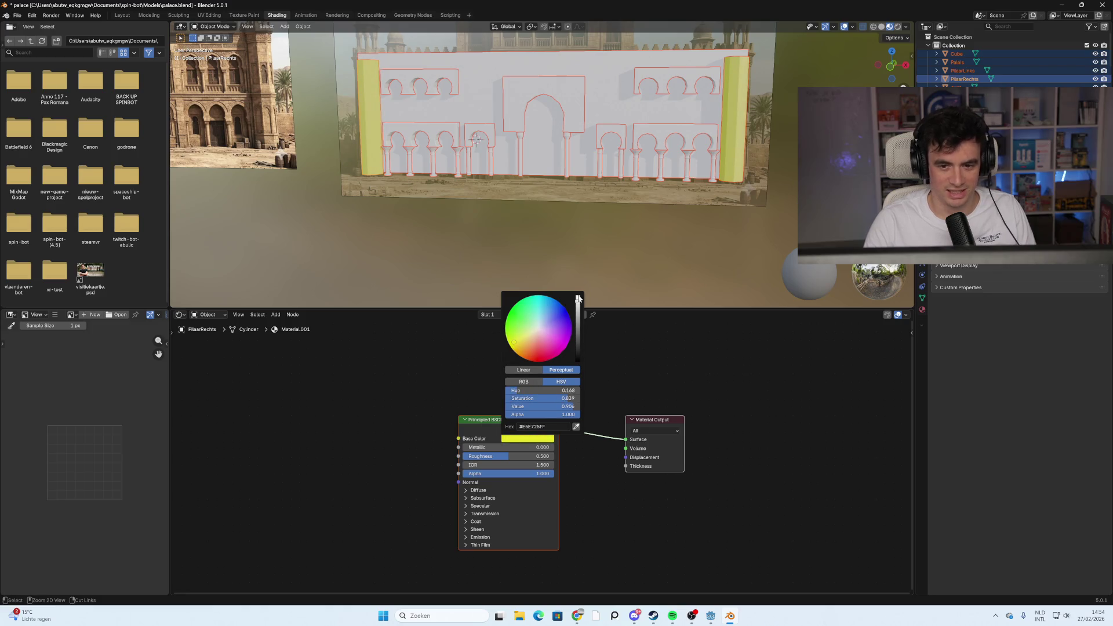
{"action": "key", "text": "ctrl+z"}
{"action": "left_click", "coordinate": [551, 266]}
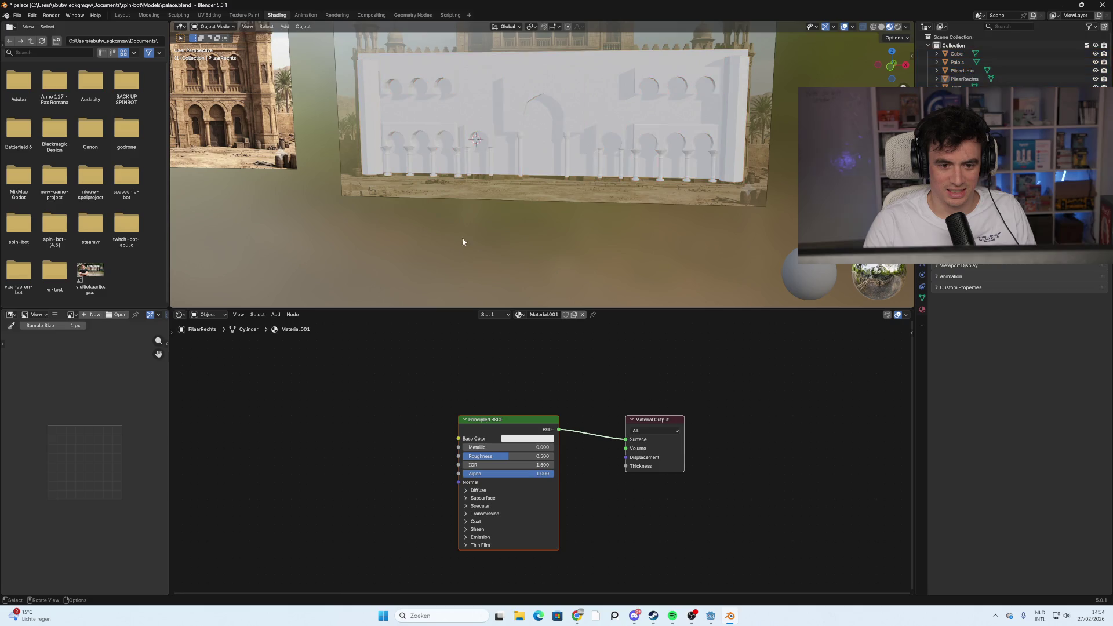
Select the palace wall alone and set its material's base colour to yellow
{"action": "middle_click_drag", "start_coordinate": [464, 238], "coordinate": [484, 246]}
{"action": "left_click", "coordinate": [410, 118]}
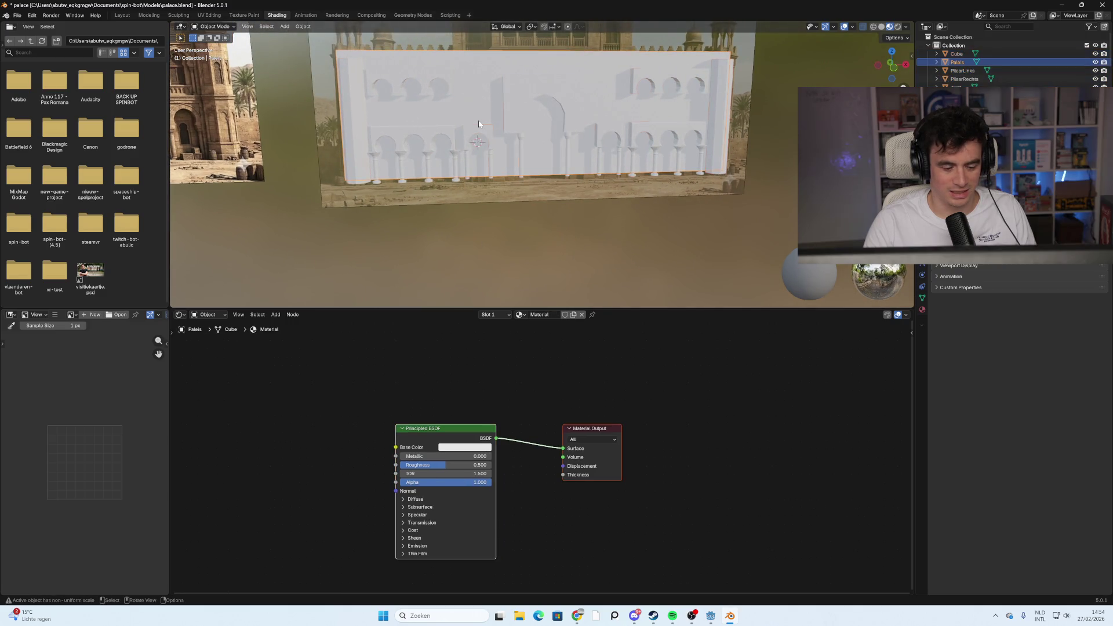
{"action": "left_click", "coordinate": [470, 449]}
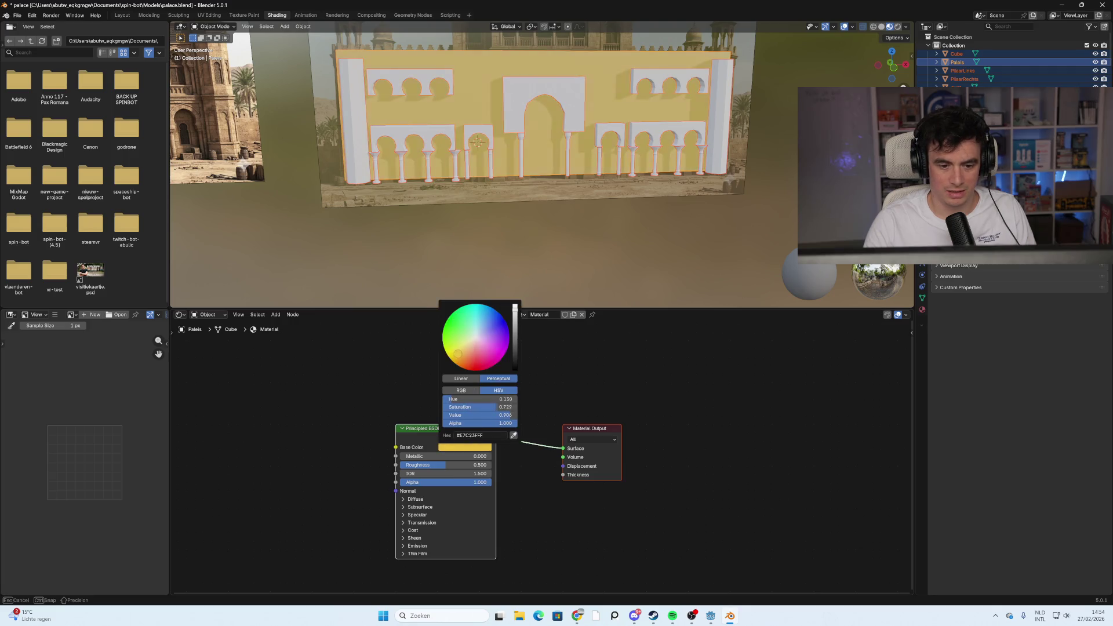
{"action": "left_click_drag", "start_coordinate": [475, 406], "coordinate": [484, 407]}
{"action": "left_click_drag", "start_coordinate": [451, 357], "coordinate": [446, 354]}
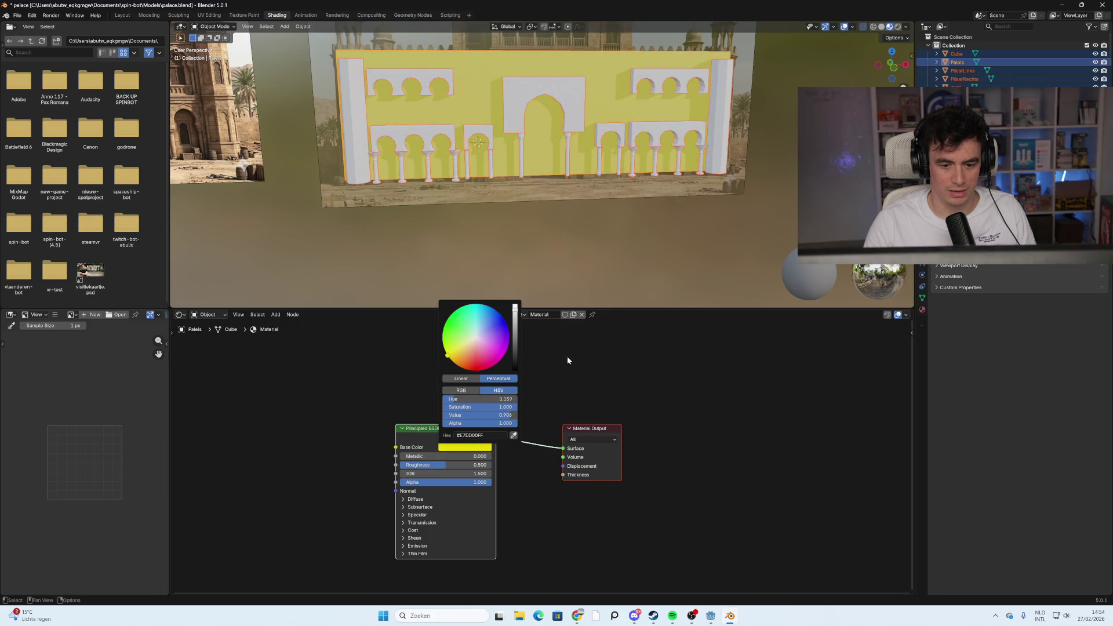
Rename the wall's material to 'Geel'
{"action": "left_click", "coordinate": [539, 315]}
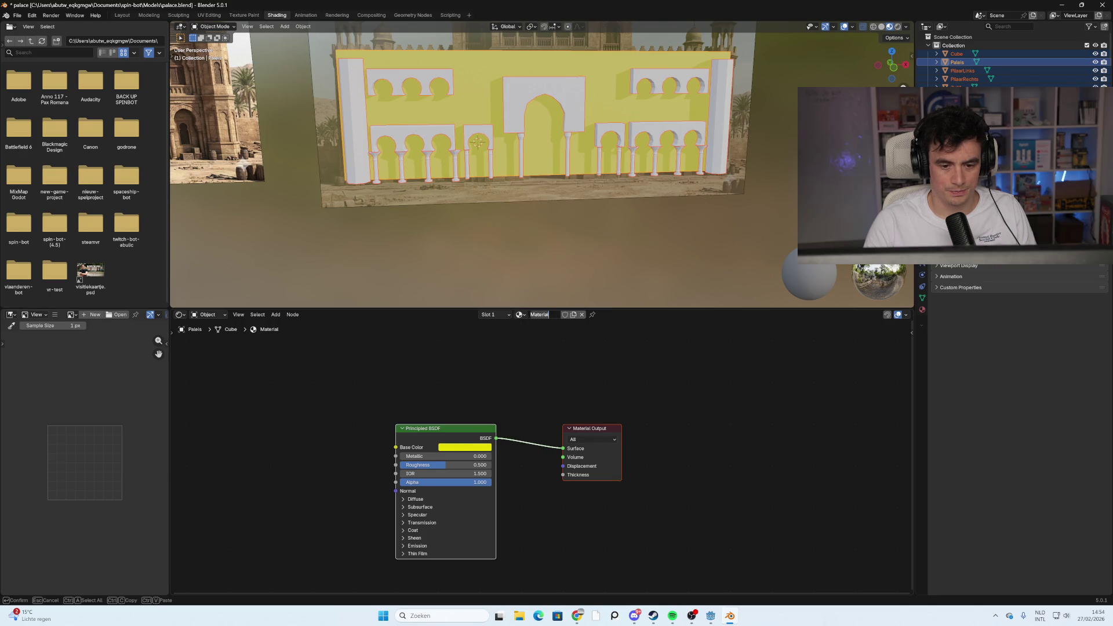
{"action": "type", "text": "Geel"}
{"action": "key", "text": "Return"}
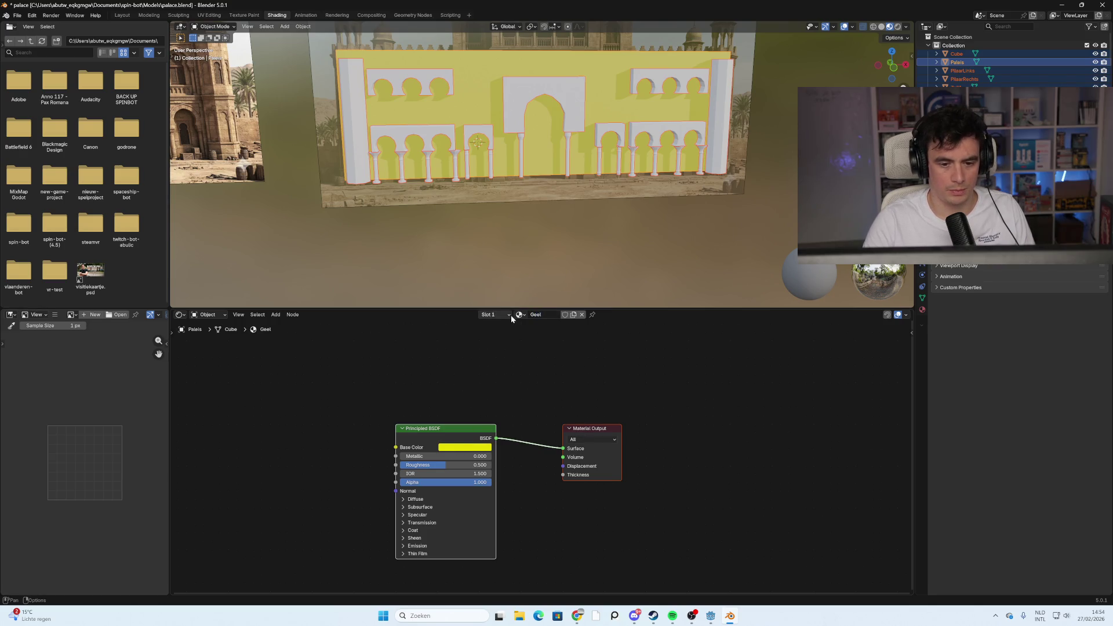
{"action": "left_click", "coordinate": [351, 124]}
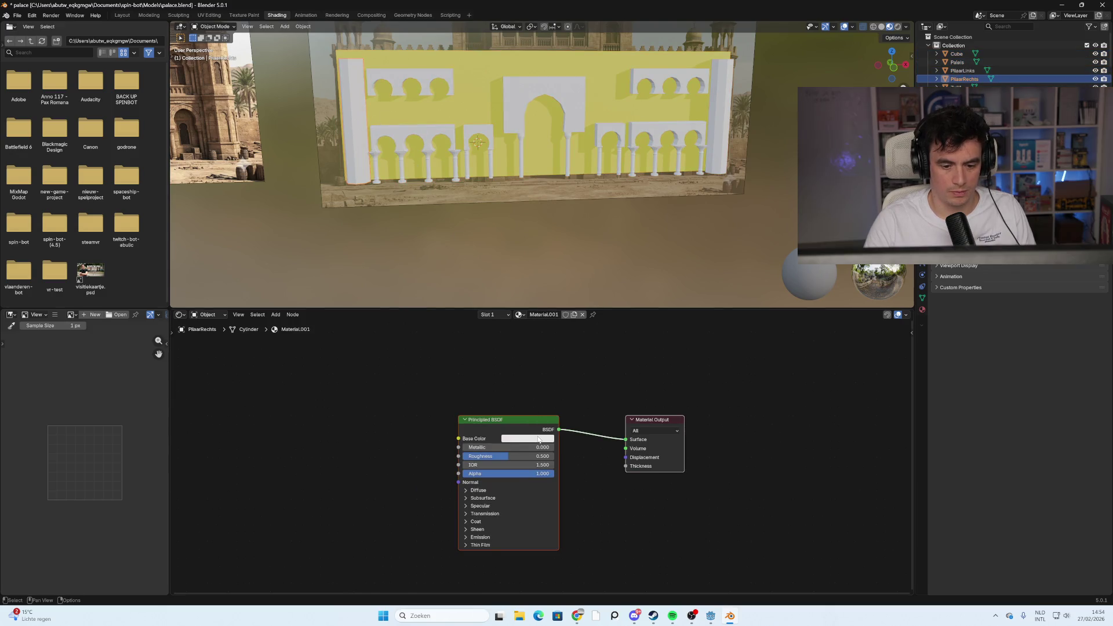
Give the pillar, upper arch and lower arches and pillars the yellow Geel material
{"action": "left_click", "coordinate": [519, 314]}
{"action": "left_click", "coordinate": [533, 328]}
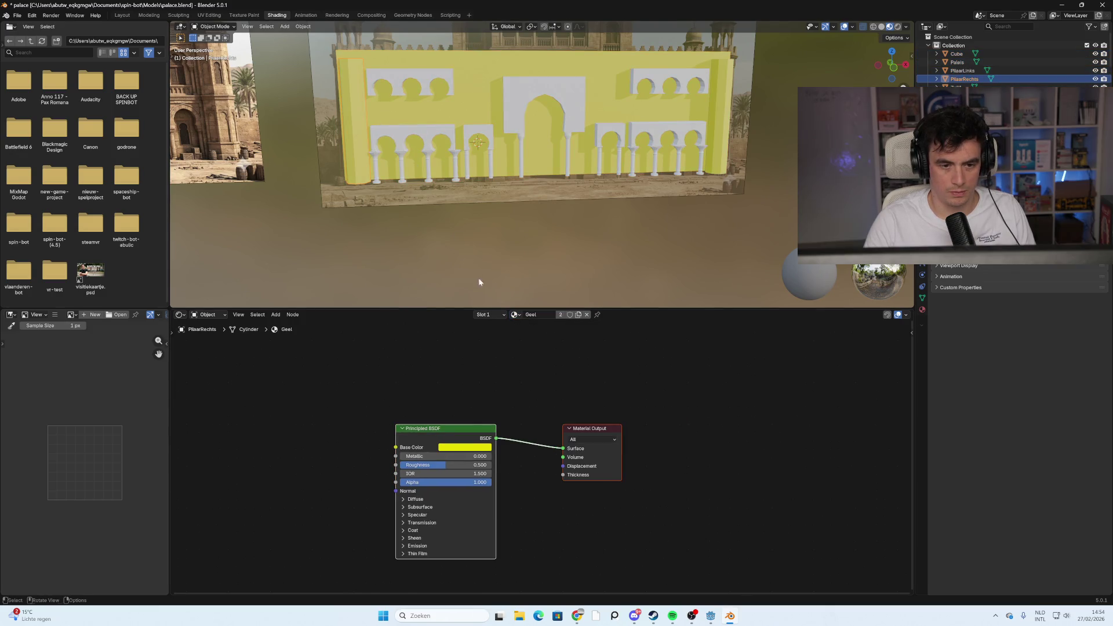
{"action": "left_click", "coordinate": [400, 88]}
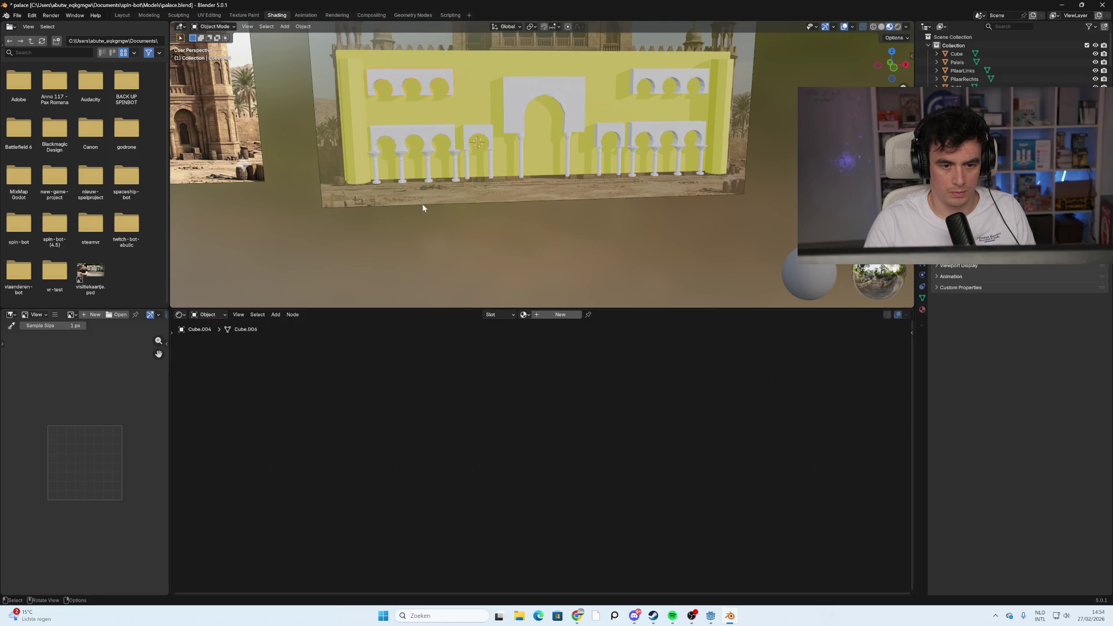
{"action": "left_click", "coordinate": [379, 175], "text": "shift"}
{"action": "left_click", "coordinate": [524, 314]}
{"action": "left_click", "coordinate": [538, 334]}
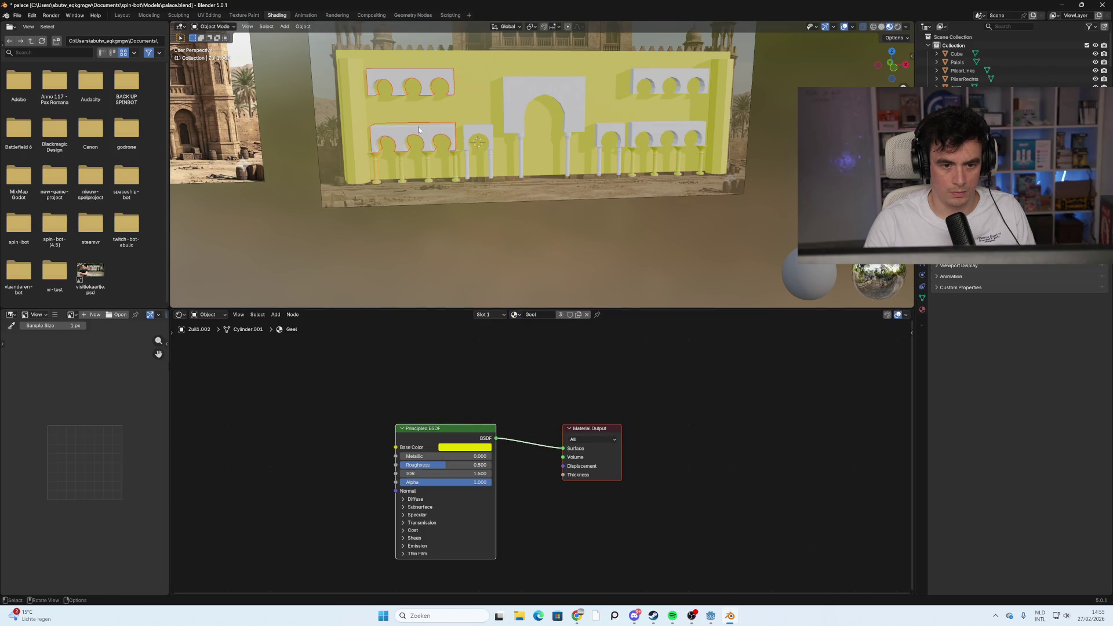
Apply Geel to another wall piece, the large central arch and the small middle arch
{"action": "left_click", "coordinate": [418, 129]}
{"action": "left_click", "coordinate": [514, 314]}
{"action": "left_click", "coordinate": [534, 336]}
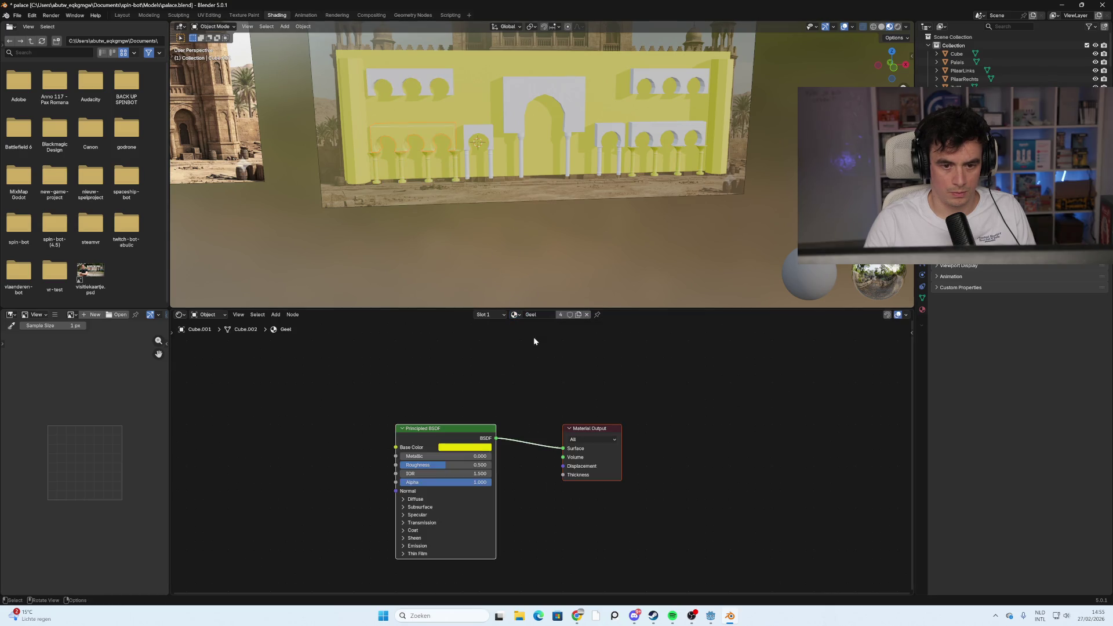
{"action": "left_click", "coordinate": [510, 98]}
{"action": "left_click", "coordinate": [523, 314]}
{"action": "left_click", "coordinate": [539, 336]}
{"action": "left_click", "coordinate": [481, 136]}
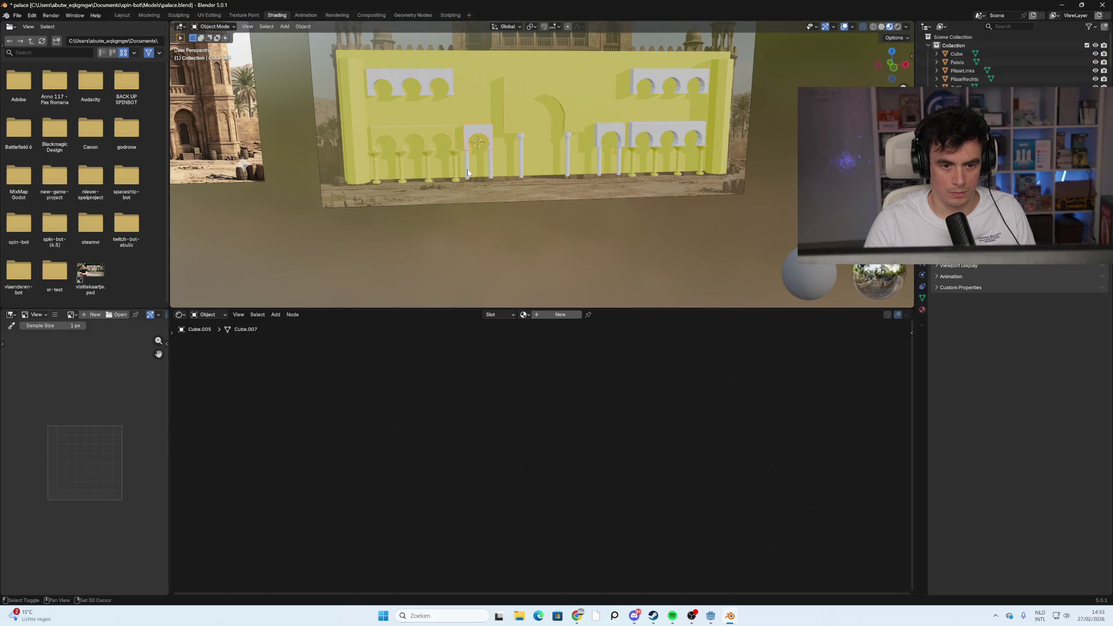
{"action": "left_click", "coordinate": [523, 314]}
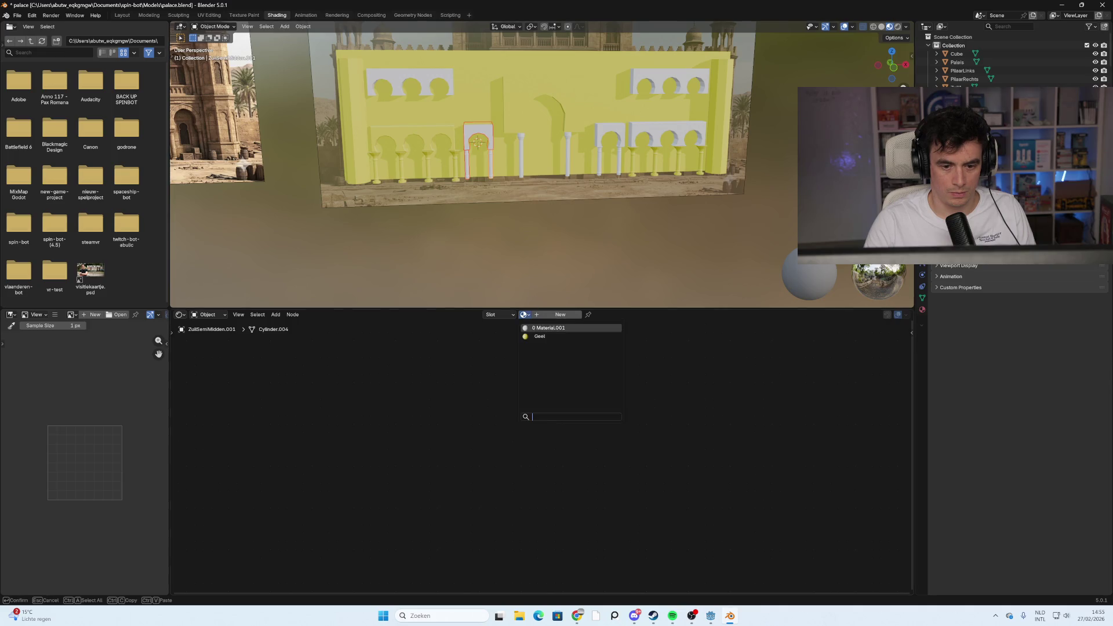
{"action": "left_click", "coordinate": [535, 337]}
Assign Geel to the next palace piece, the upper-left arches and the middle pillar
{"action": "left_click", "coordinate": [471, 165]}
{"action": "left_click", "coordinate": [523, 314]}
{"action": "left_click", "coordinate": [536, 336]}
{"action": "left_click", "coordinate": [417, 79]}
{"action": "left_click", "coordinate": [523, 314]}
{"action": "left_click", "coordinate": [536, 336]}
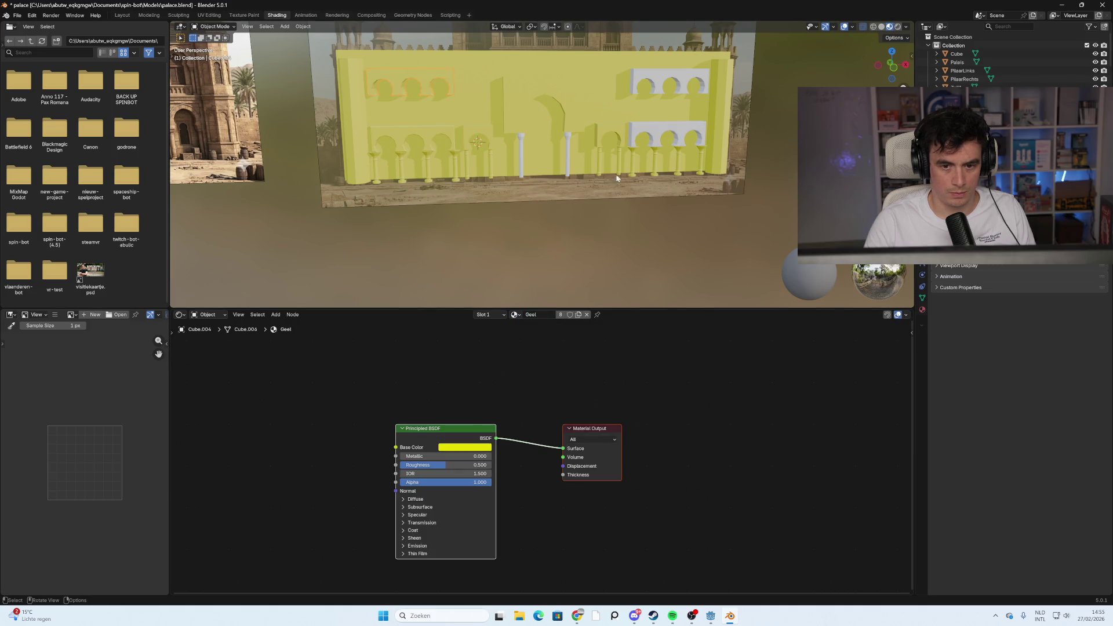
{"action": "left_click", "coordinate": [527, 156]}
{"action": "left_click", "coordinate": [522, 156]}
{"action": "left_click", "coordinate": [523, 314]}
{"action": "left_click", "coordinate": [535, 337]}
Make the last wall piece and upper arch window Geel, then save palace.blend
{"action": "left_click", "coordinate": [674, 130]}
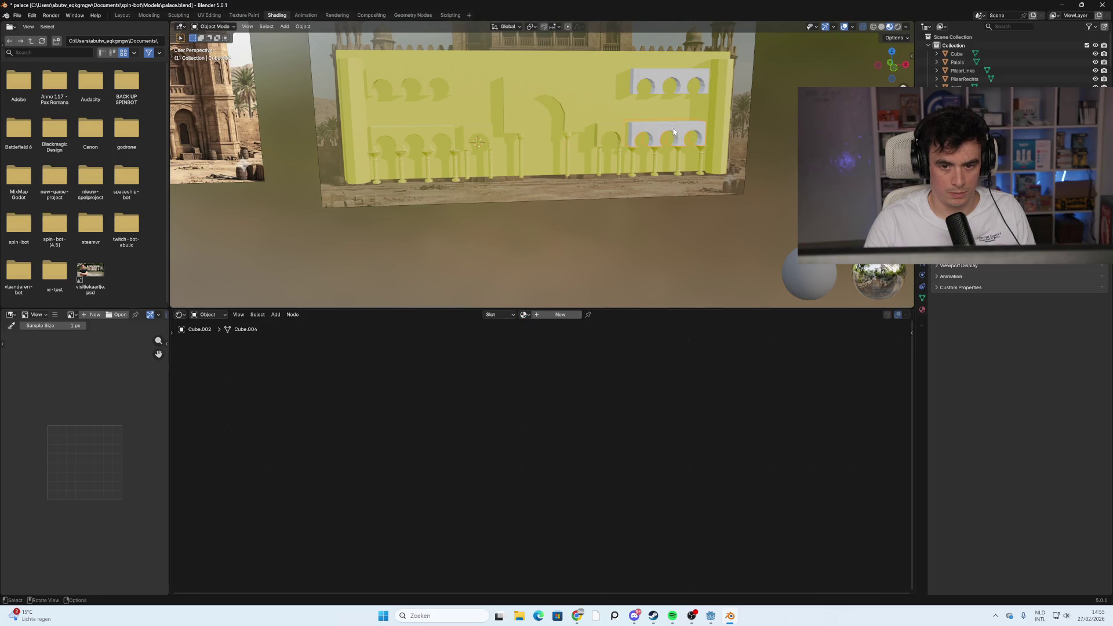
{"action": "left_click", "coordinate": [523, 314]}
{"action": "left_click", "coordinate": [536, 336]}
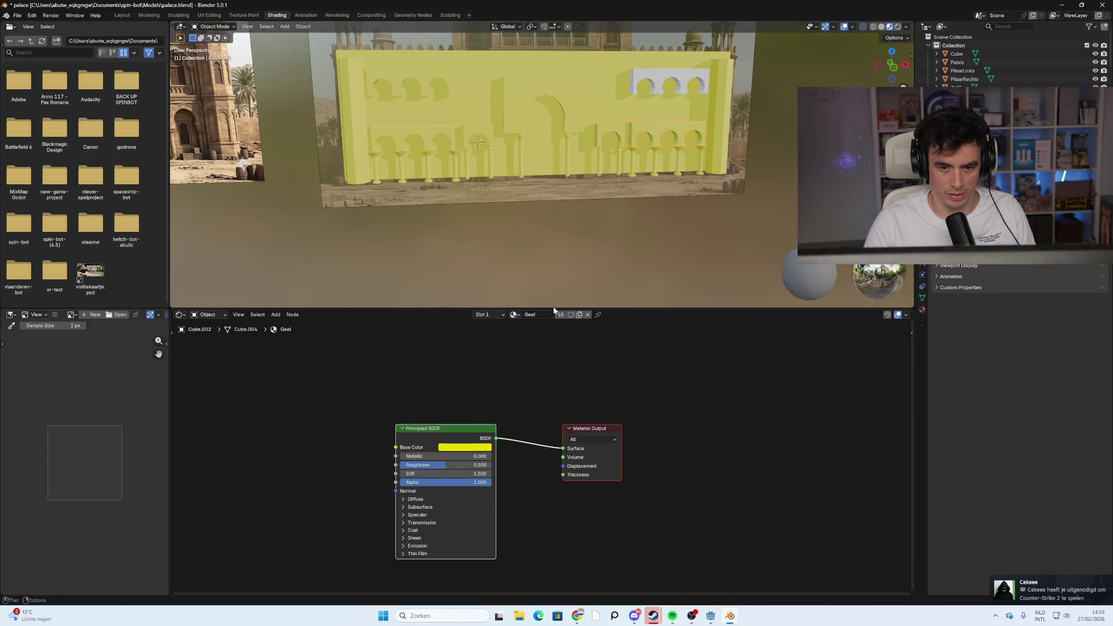
{"action": "left_click", "coordinate": [678, 75]}
{"action": "left_click", "coordinate": [523, 314]}
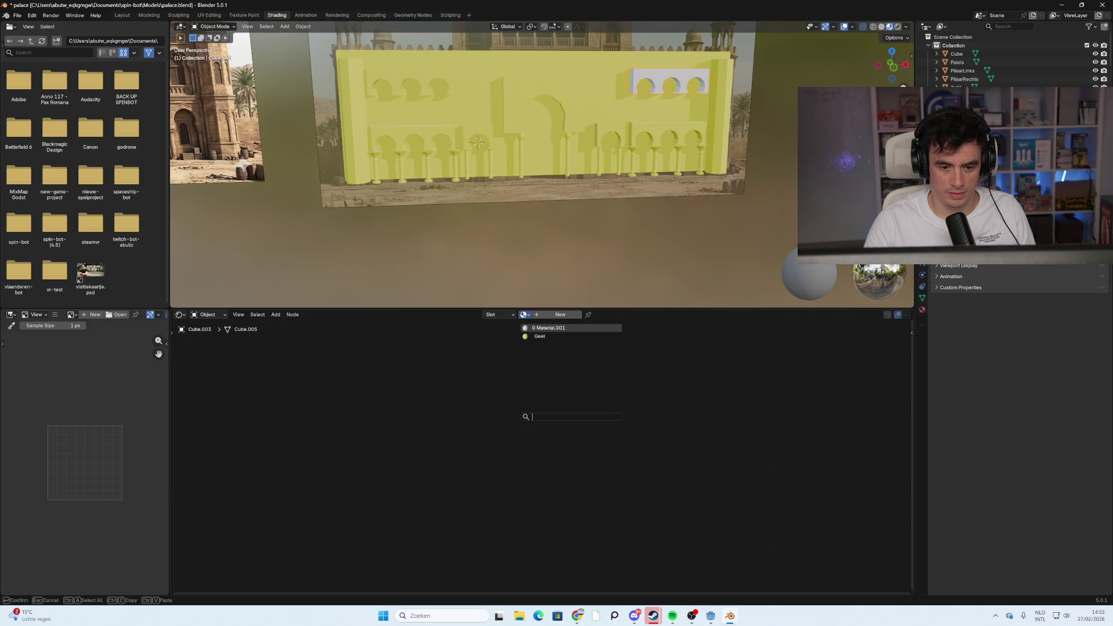
{"action": "key", "text": "Return"}
{"action": "key", "text": "ctrl+s"}
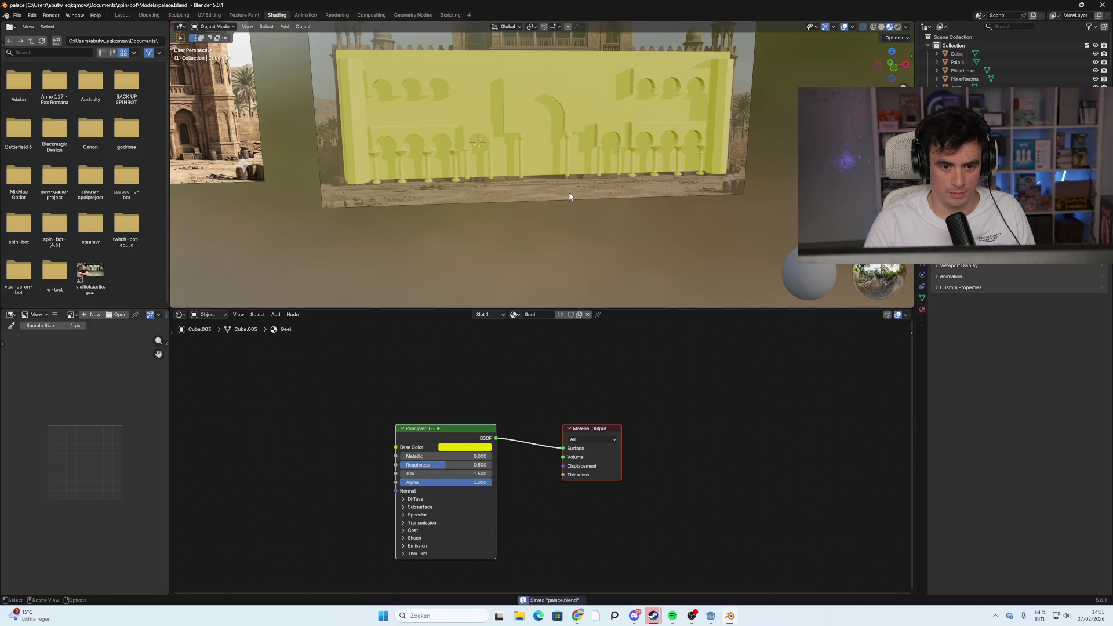
Let Godot reimport palace.blend, orbit the level to inspect the yellow palace, and launch the game
{"action": "left_click", "coordinate": [709, 616]}
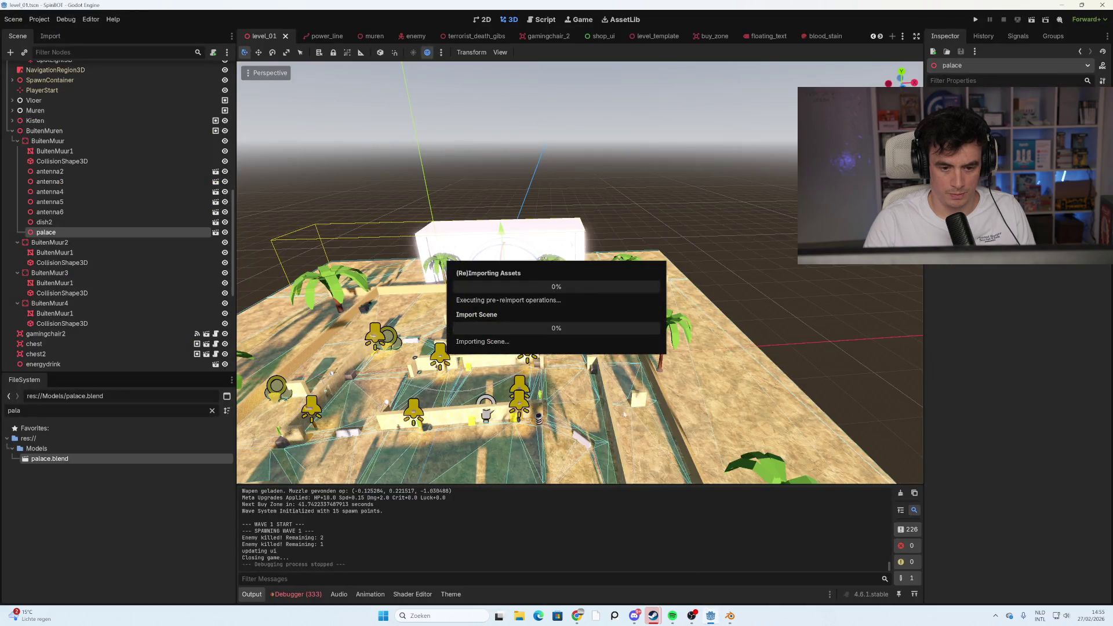
{"action": "mouse_move", "coordinate": [570, 338]}
{"action": "right_mouse_down"}
{"action": "mouse_move", "coordinate": [544, 348]}
{"action": "mouse_move", "coordinate": [557, 333]}
{"action": "right_mouse_up"}
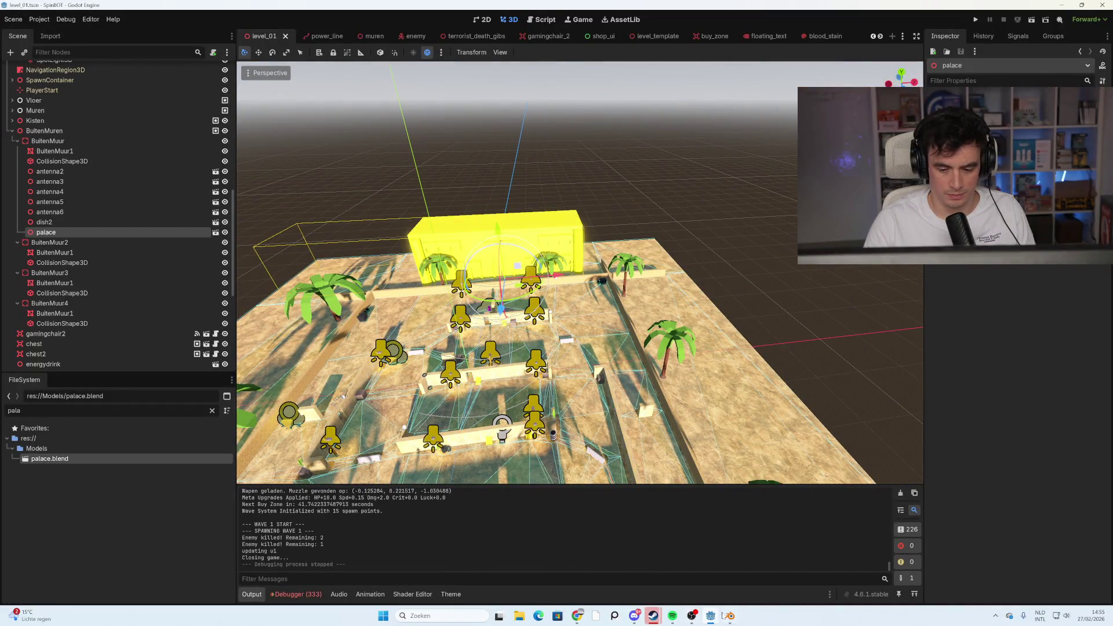
{"action": "left_click", "coordinate": [730, 622]}
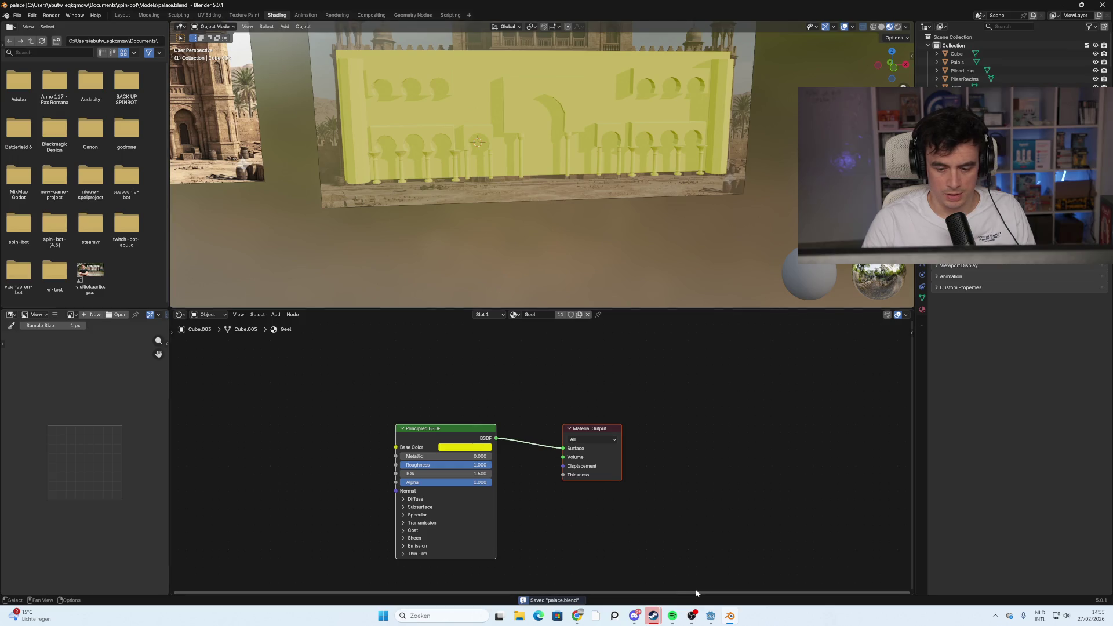
{"action": "left_click", "coordinate": [710, 620]}
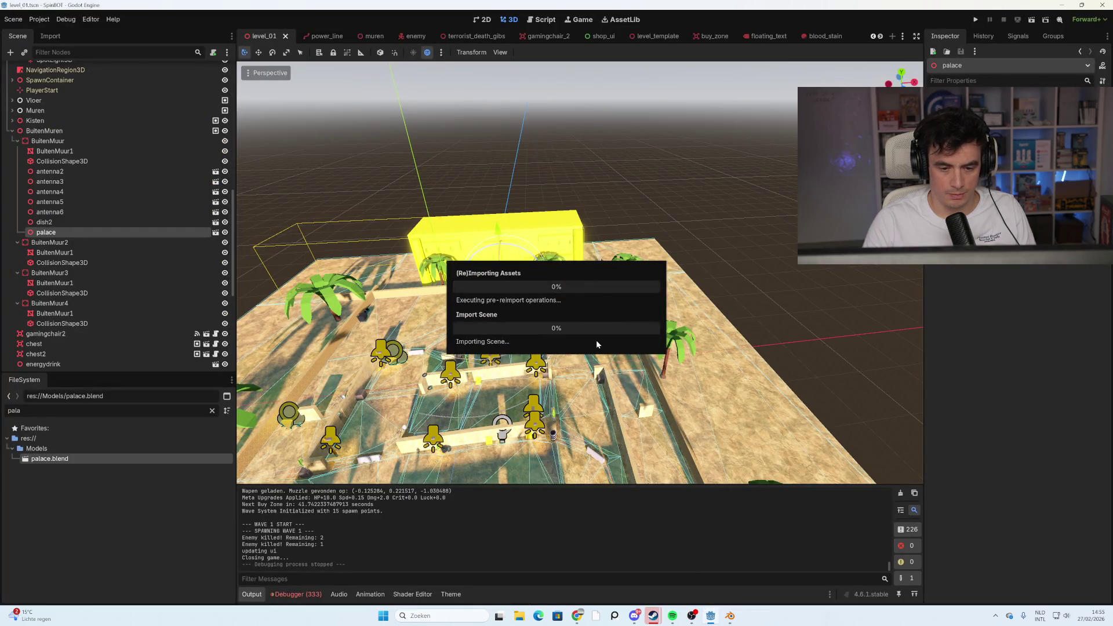
{"action": "middle_click_drag", "start_coordinate": [596, 312], "coordinate": [658, 301]}
{"action": "middle_click_drag", "start_coordinate": [637, 385], "coordinate": [582, 365]}
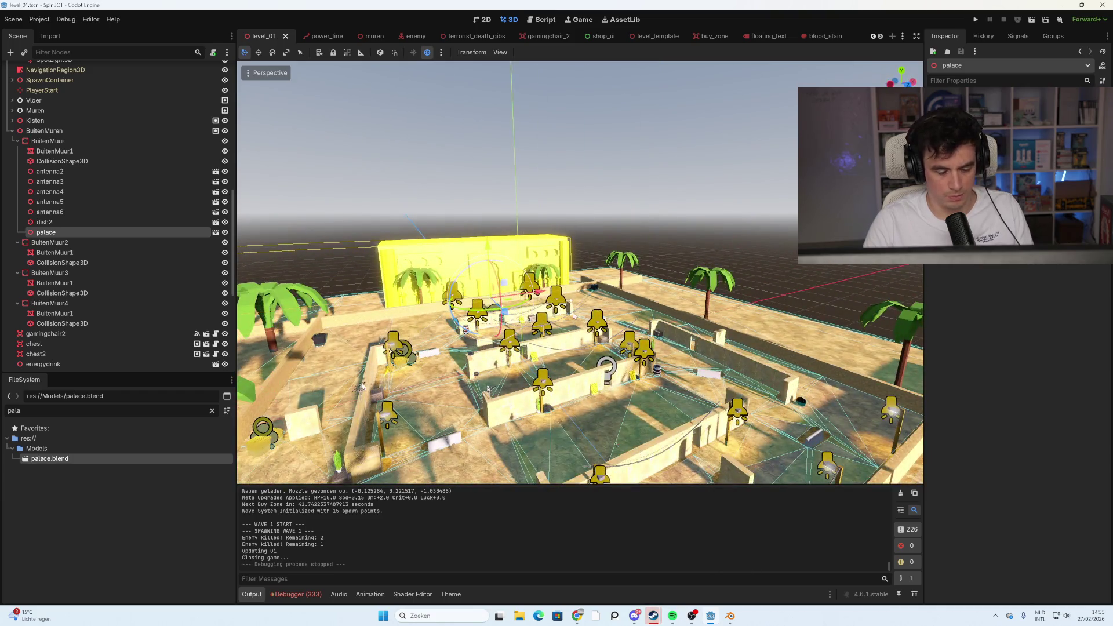
{"action": "key", "text": "F5"}
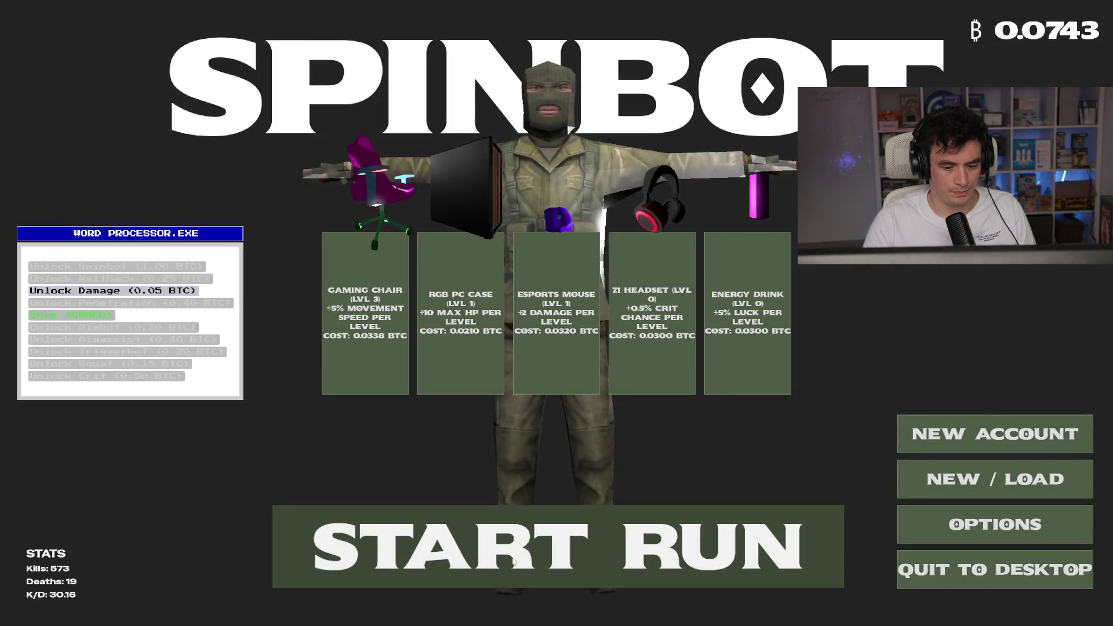
Start a new run, walk up the map collecting loot, and shoot the first enemy soldiers
{"action": "left_click", "coordinate": [513, 561]}
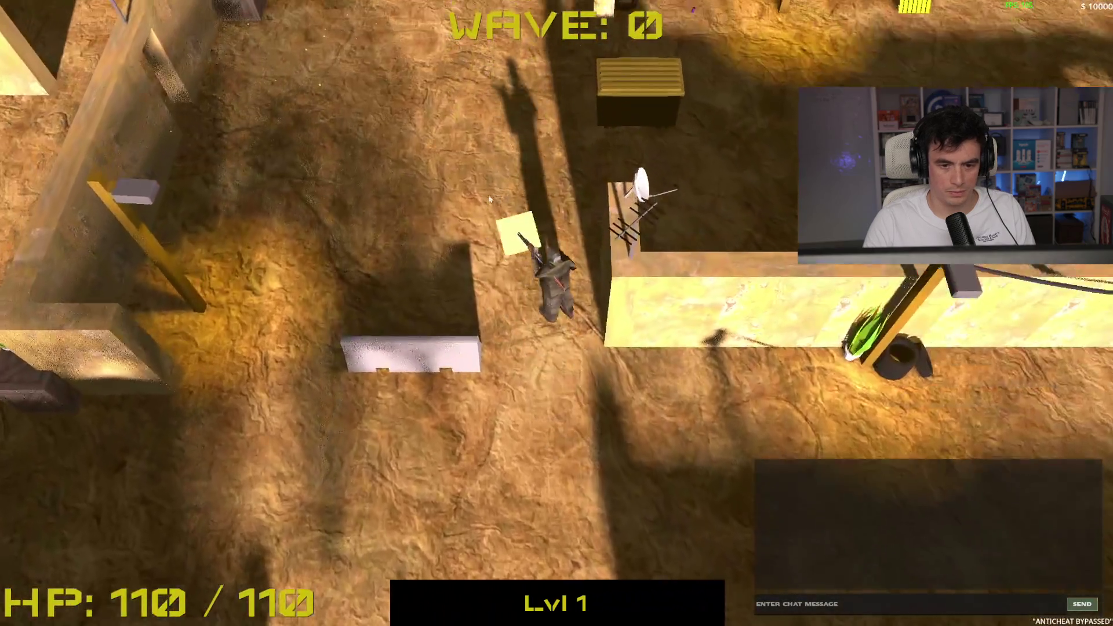
{"action": "key", "text": "space"}
{"action": "key", "text": "w"}
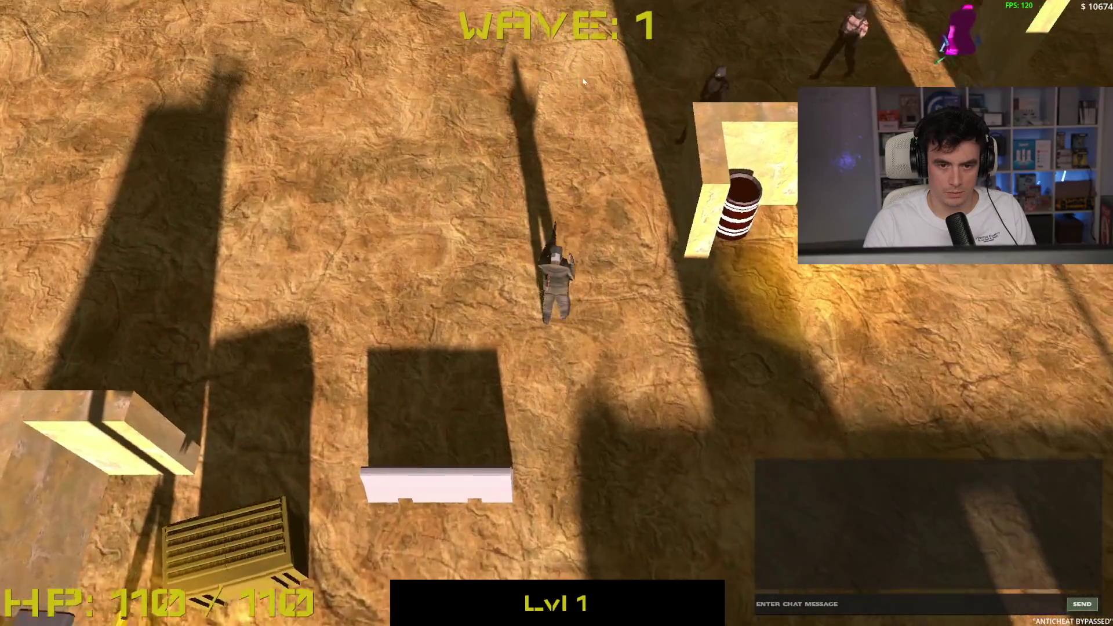
{"action": "left_click", "coordinate": [698, 260]}
{"action": "key", "text": "w"}
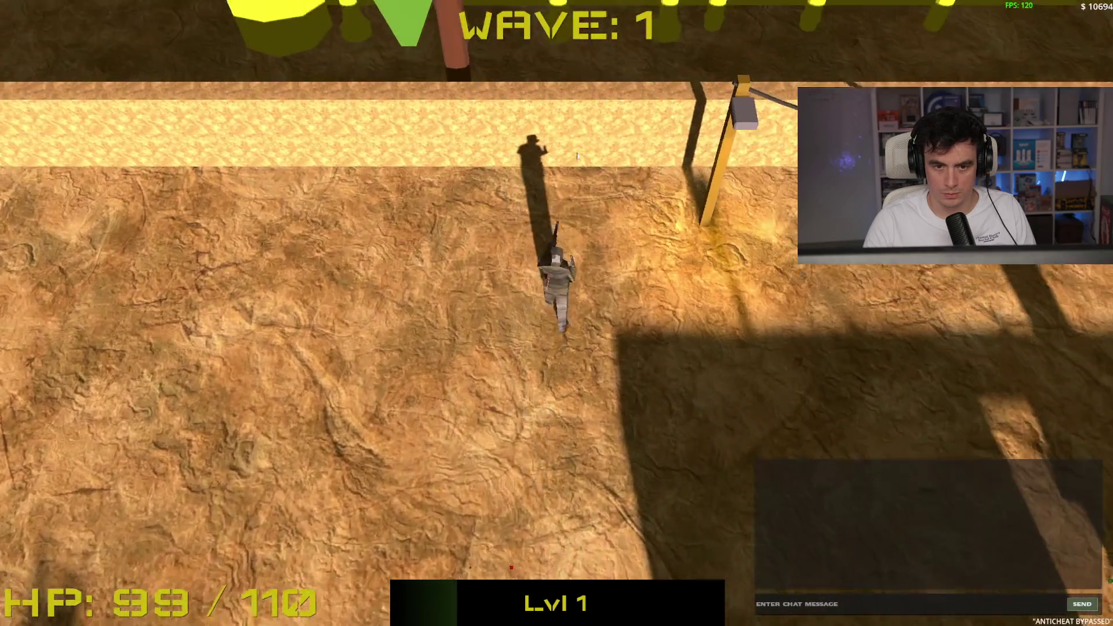
{"action": "key", "text": "w"}
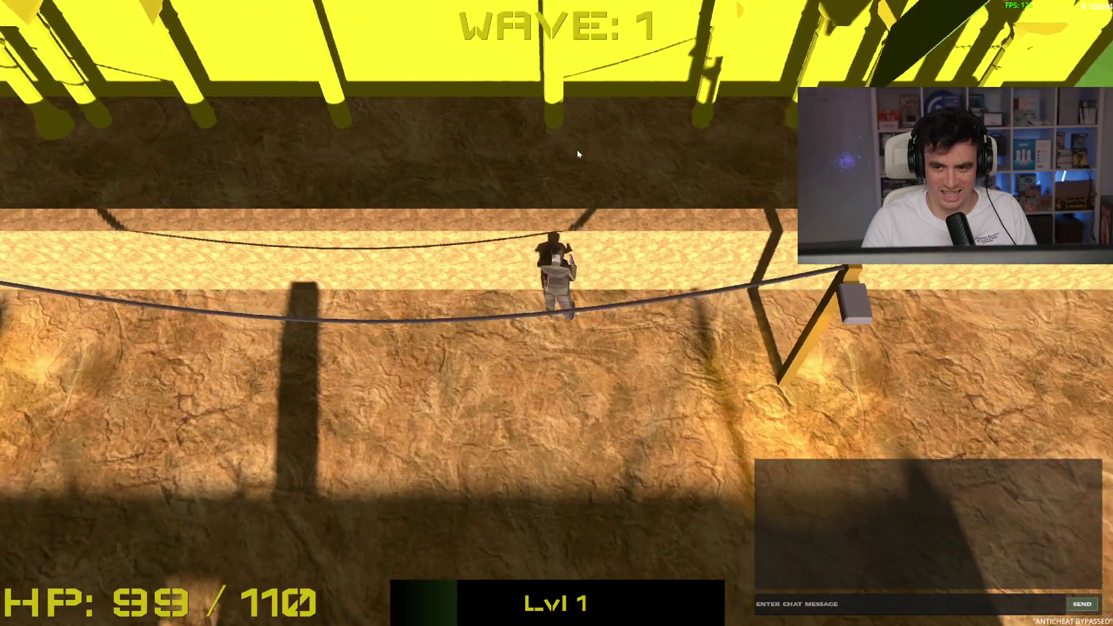
{"action": "key", "text": "d"}
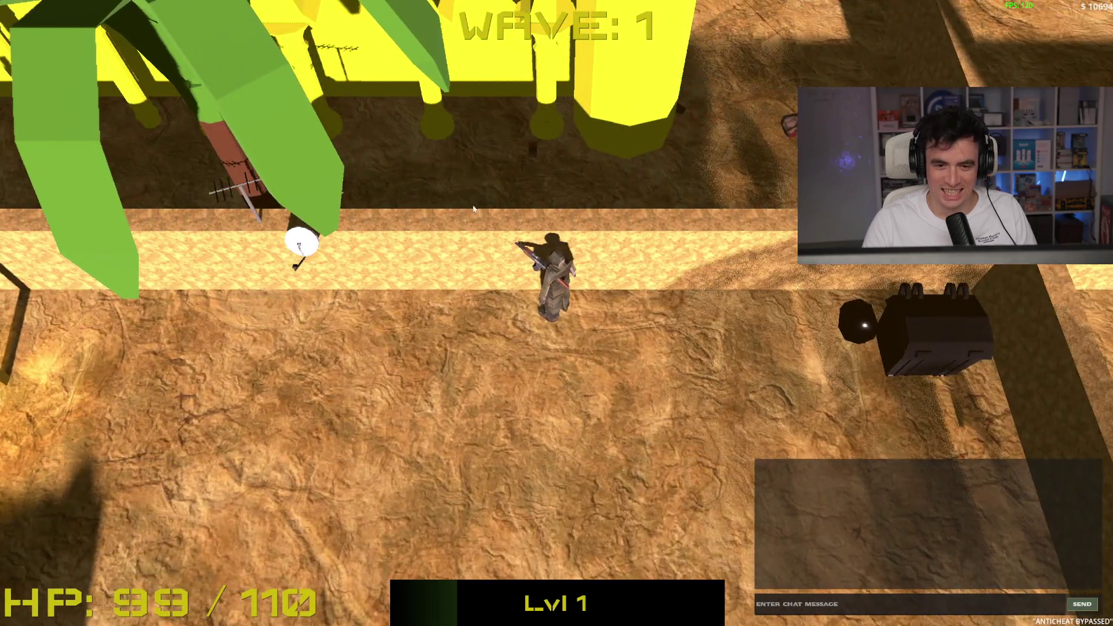
{"action": "key", "text": "s"}
{"action": "key", "text": "a"}
{"action": "left_click", "coordinate": [432, 325]}
Move past the fences into wave 2, shooting the enemies approaching along the way
{"action": "key", "text": "s"}
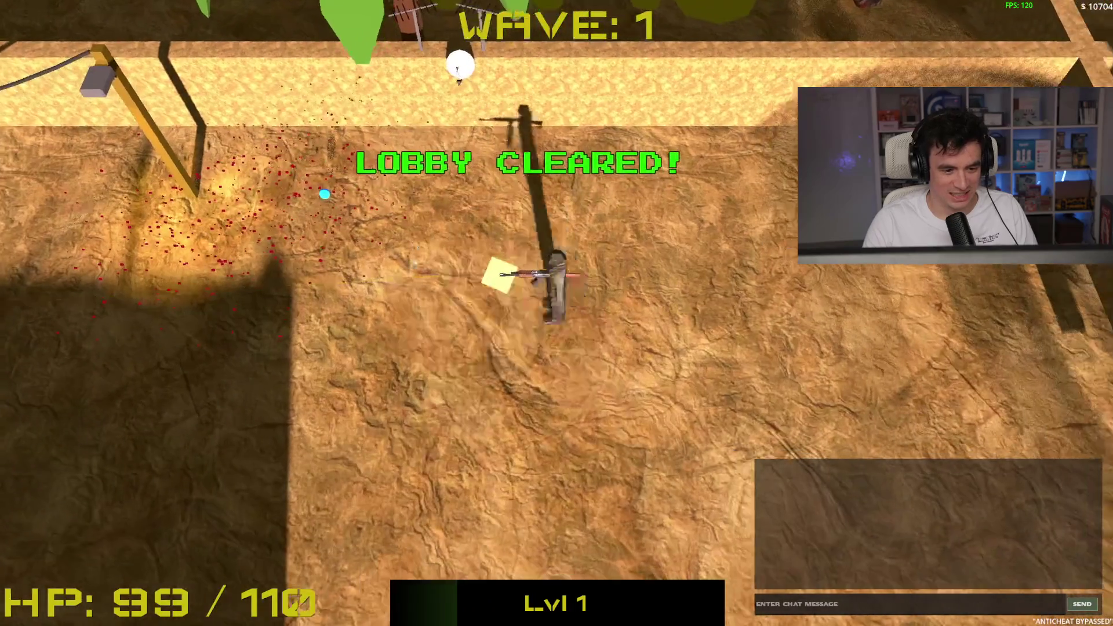
{"action": "key", "text": "w"}
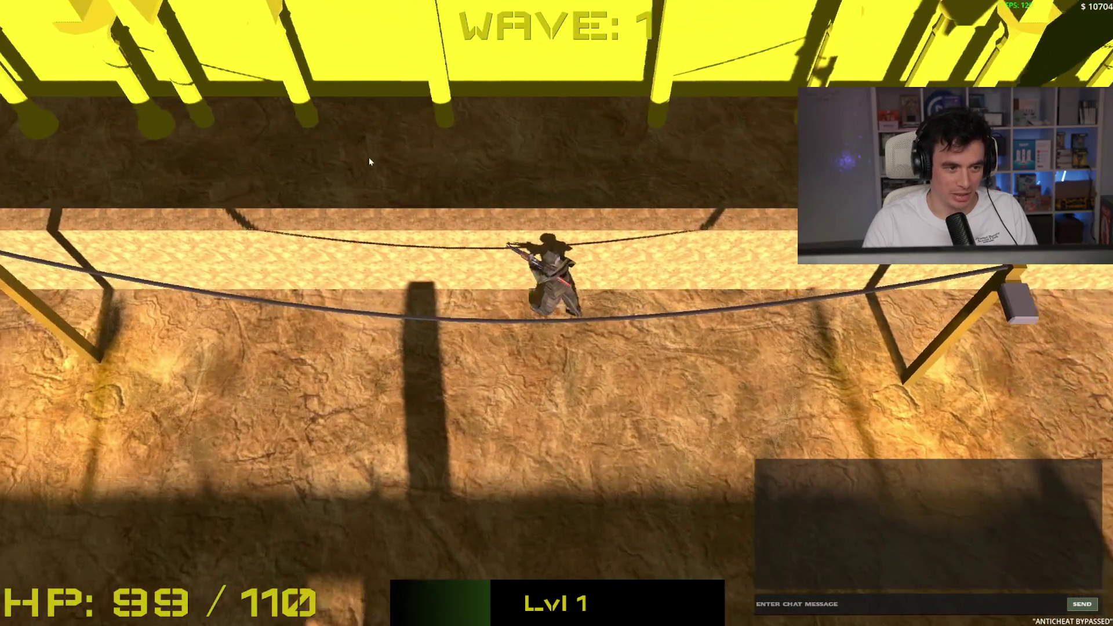
{"action": "key", "text": "a"}
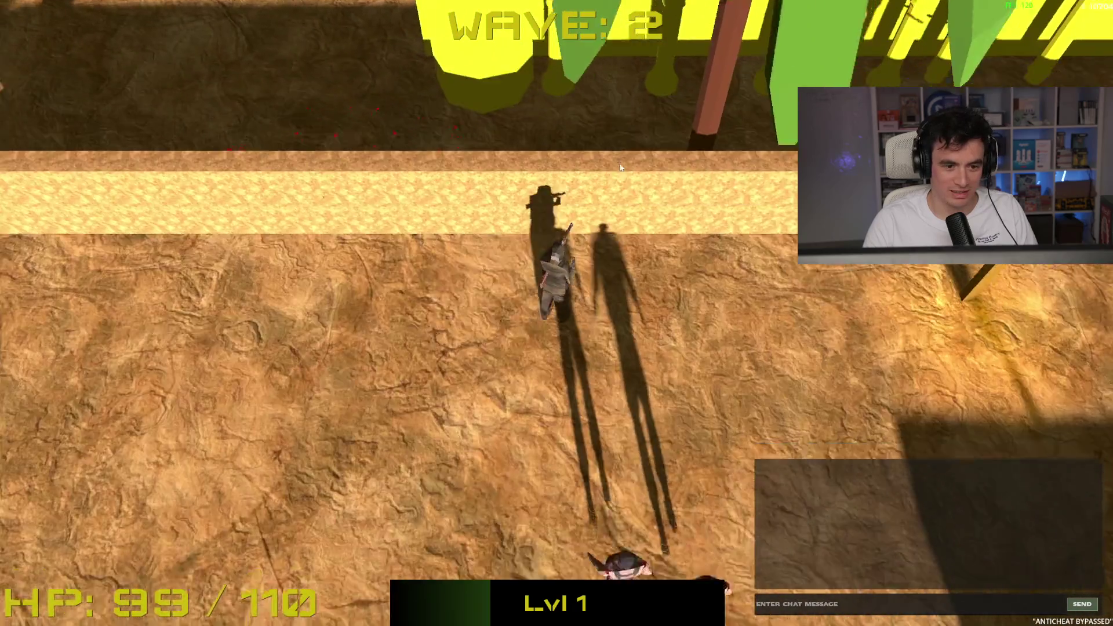
{"action": "key", "text": "s"}
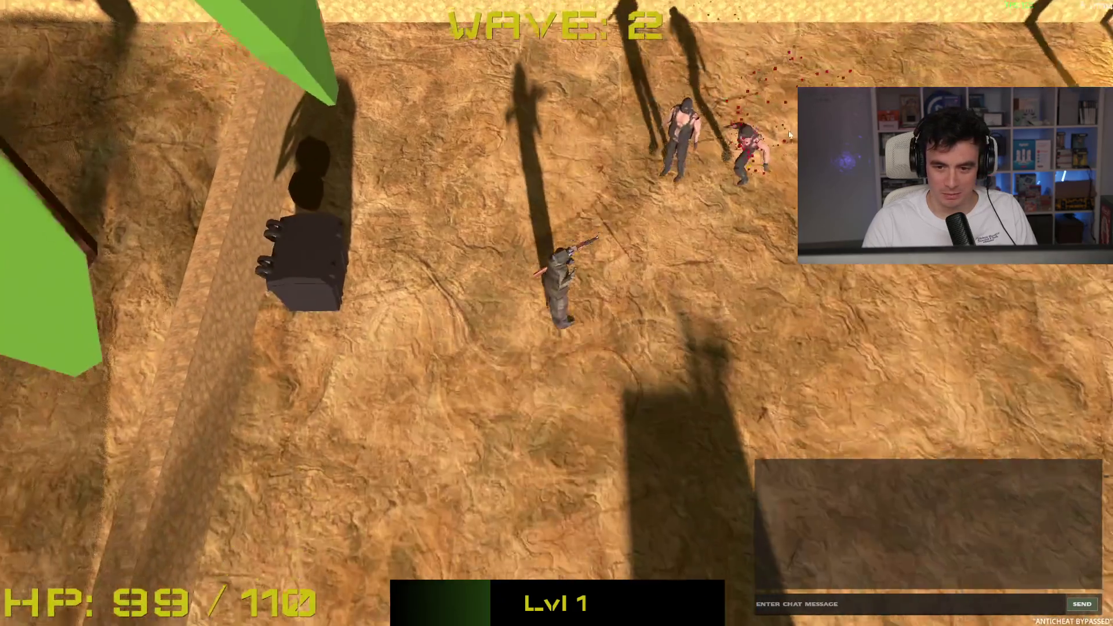
{"action": "left_click", "coordinate": [667, 55]}
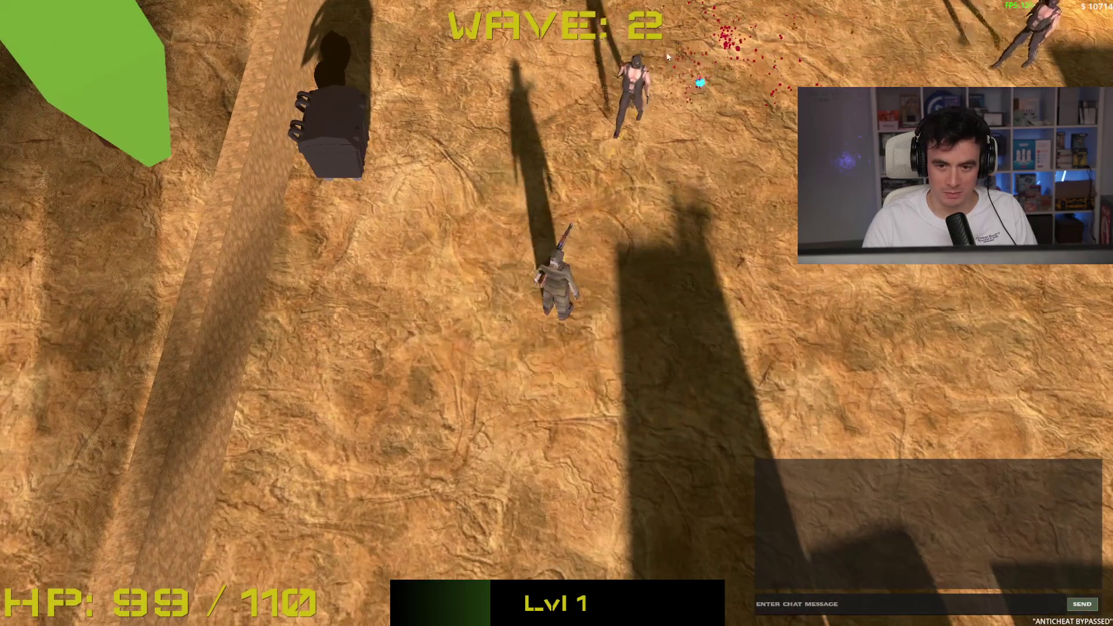
{"action": "left_click", "coordinate": [633, 61]}
{"action": "key", "text": "w"}
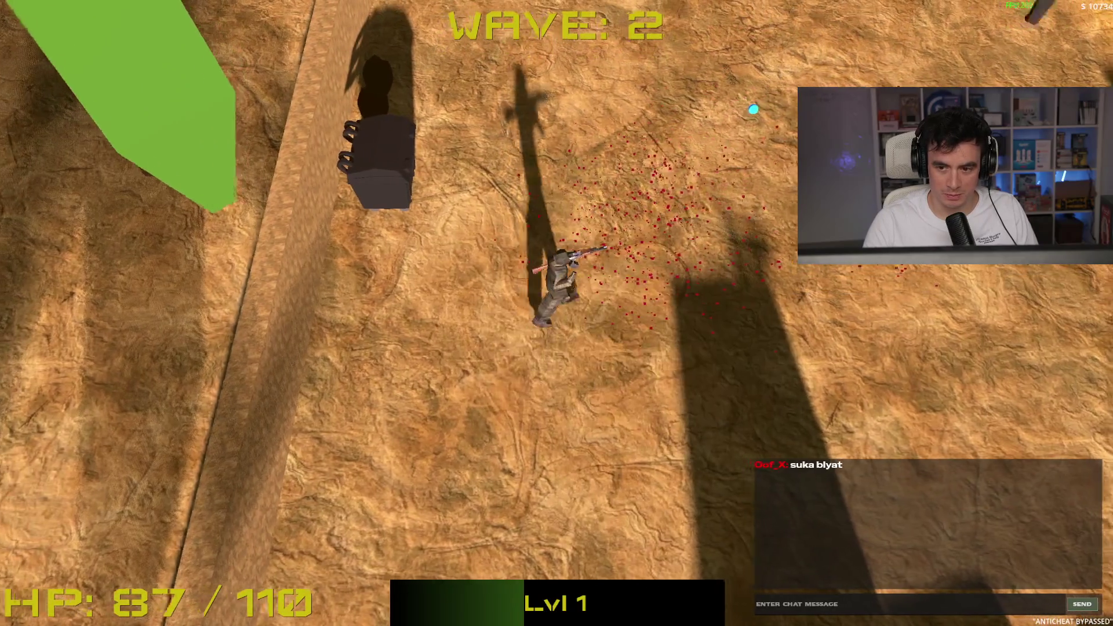
{"action": "key", "text": "w"}
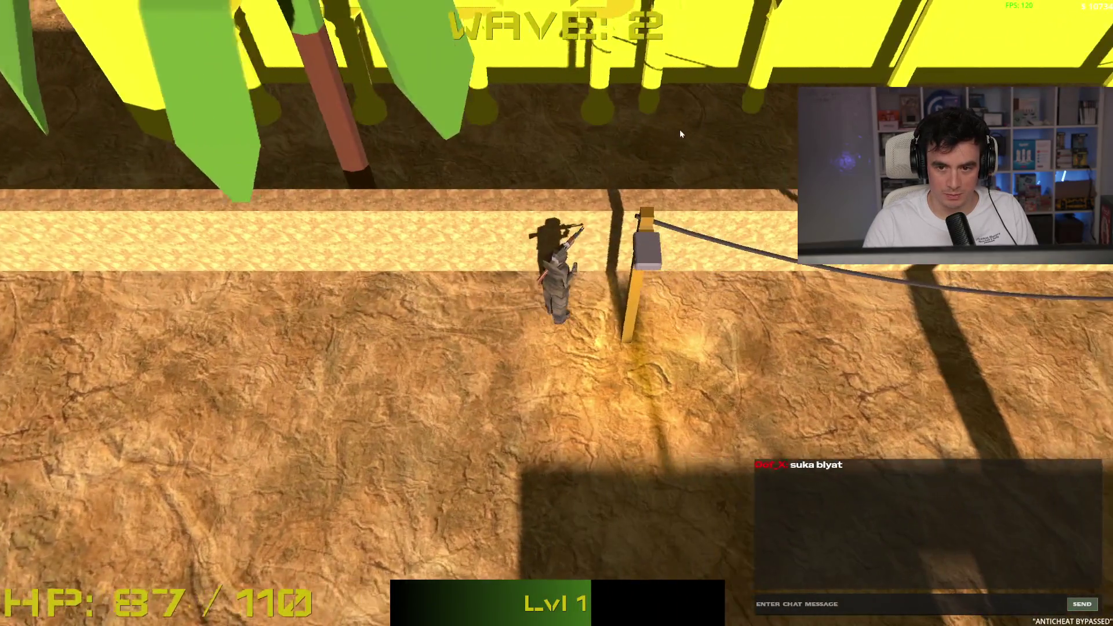
{"action": "key", "text": "d"}
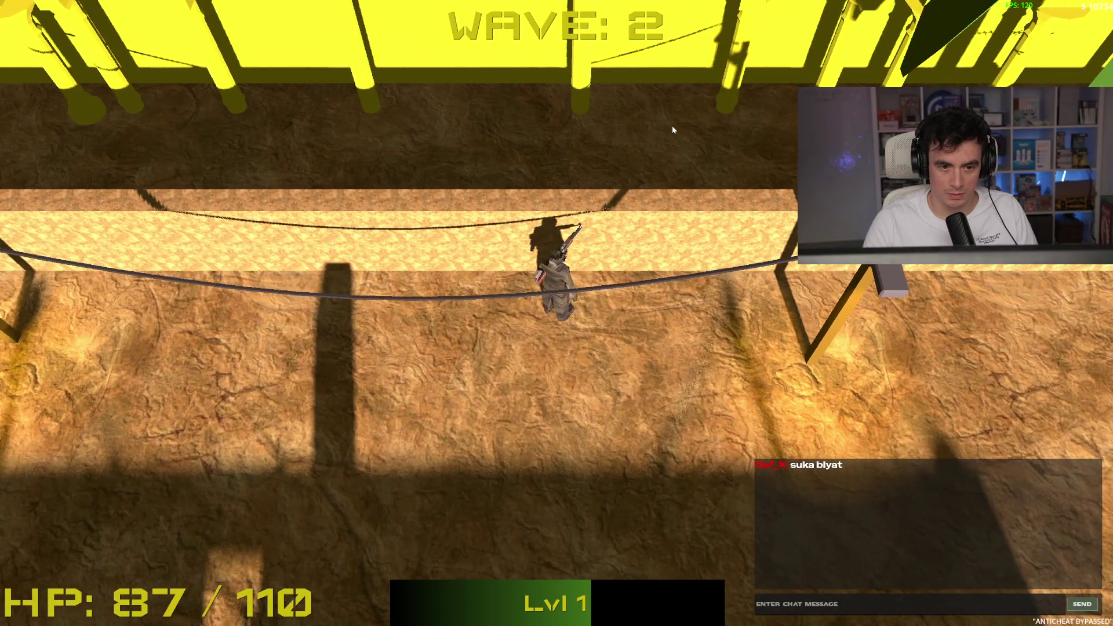
{"action": "key", "text": "d"}
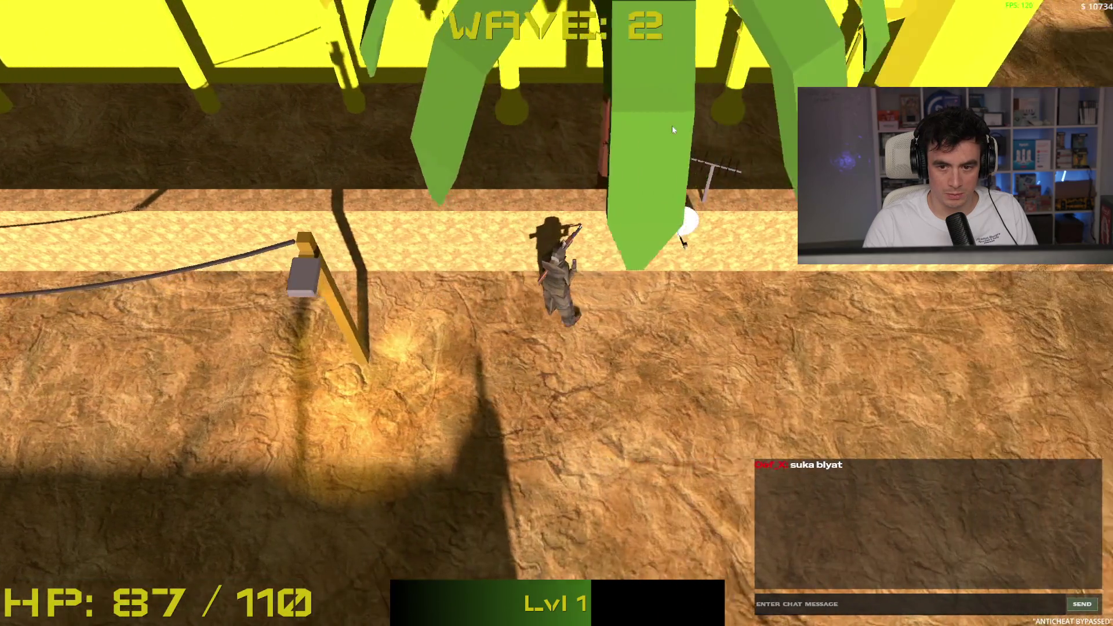
{"action": "key", "text": "d"}
{"action": "key", "text": "s"}
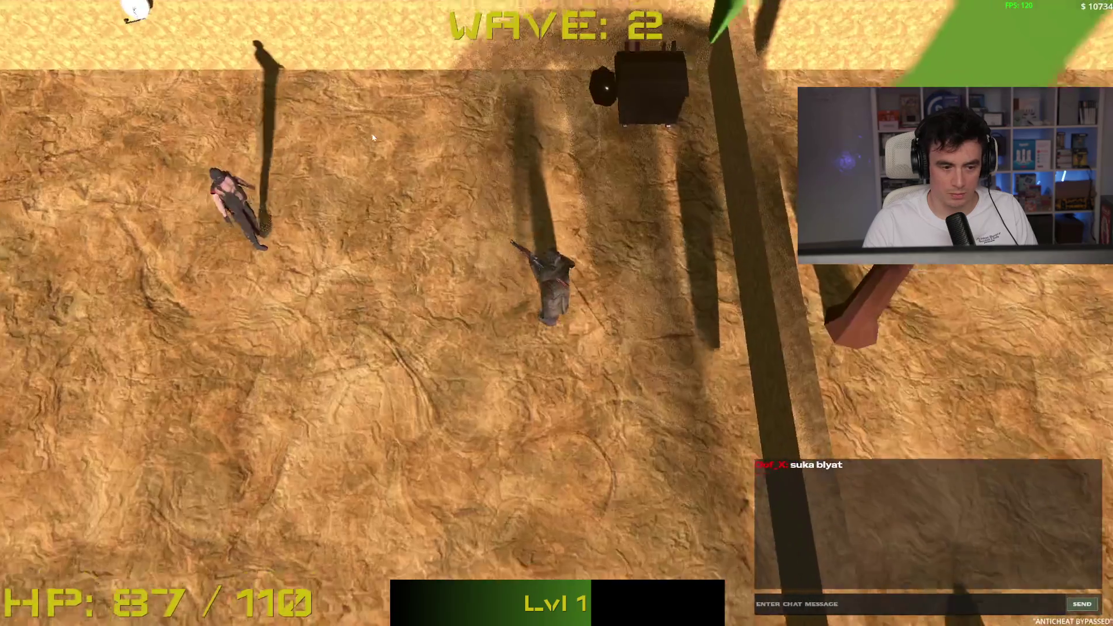
{"action": "left_click", "coordinate": [419, 229]}
{"action": "left_click", "coordinate": [420, 228]}
Shoot the last enemy to clear the lobby, stop the game with F8, and return to Blender
{"action": "key", "text": "w"}
{"action": "key", "text": "a"}
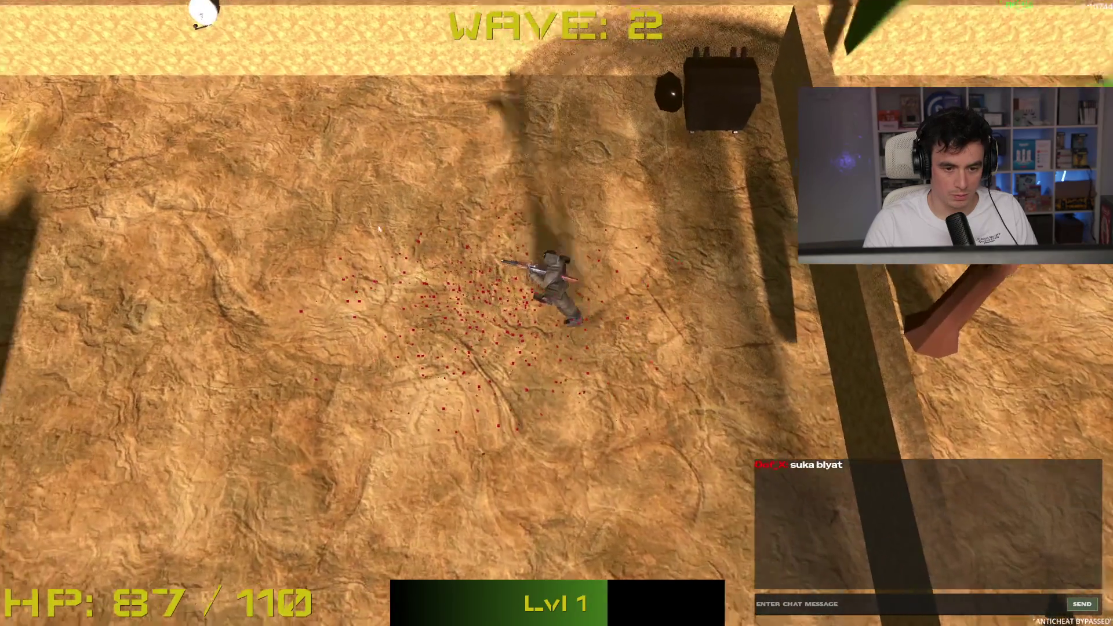
{"action": "key", "text": "a"}
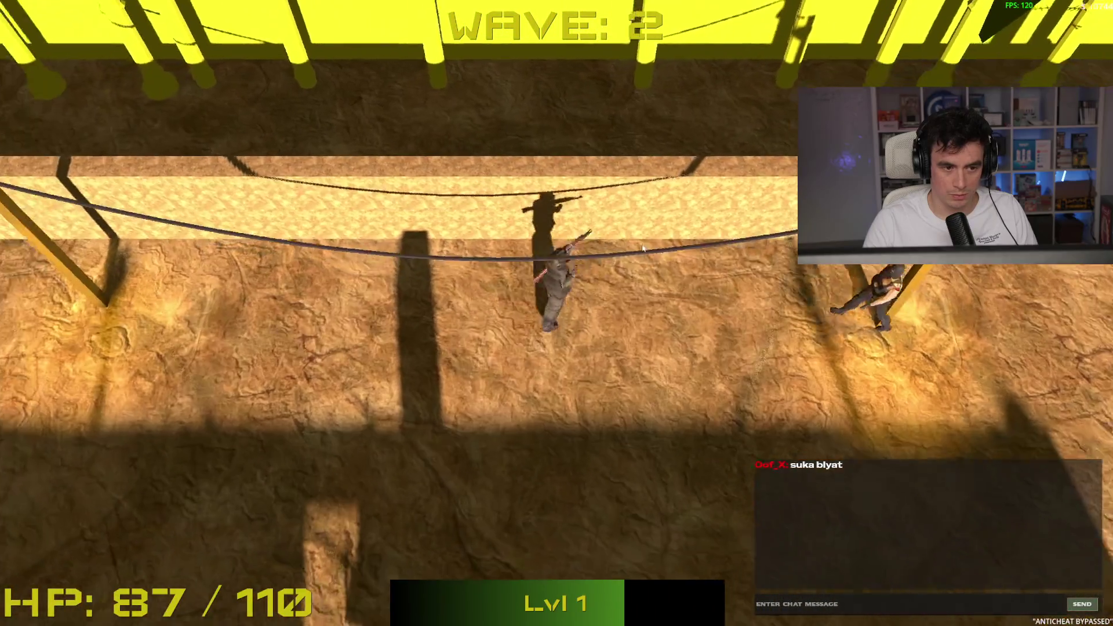
{"action": "key", "text": "a"}
{"action": "left_click", "coordinate": [642, 248]}
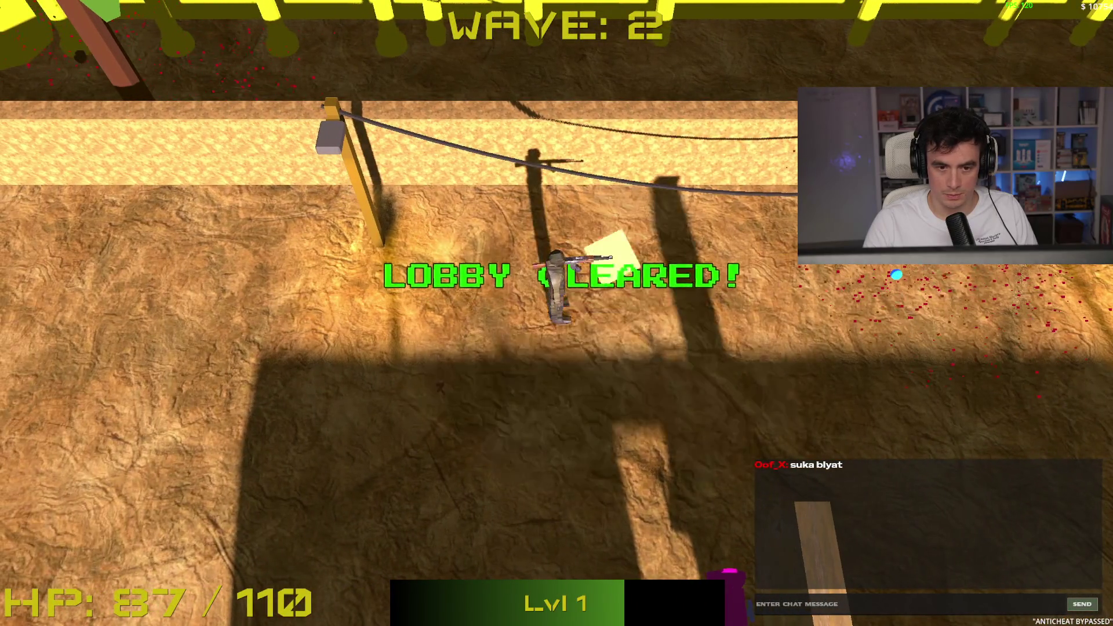
{"action": "key", "text": "F8"}
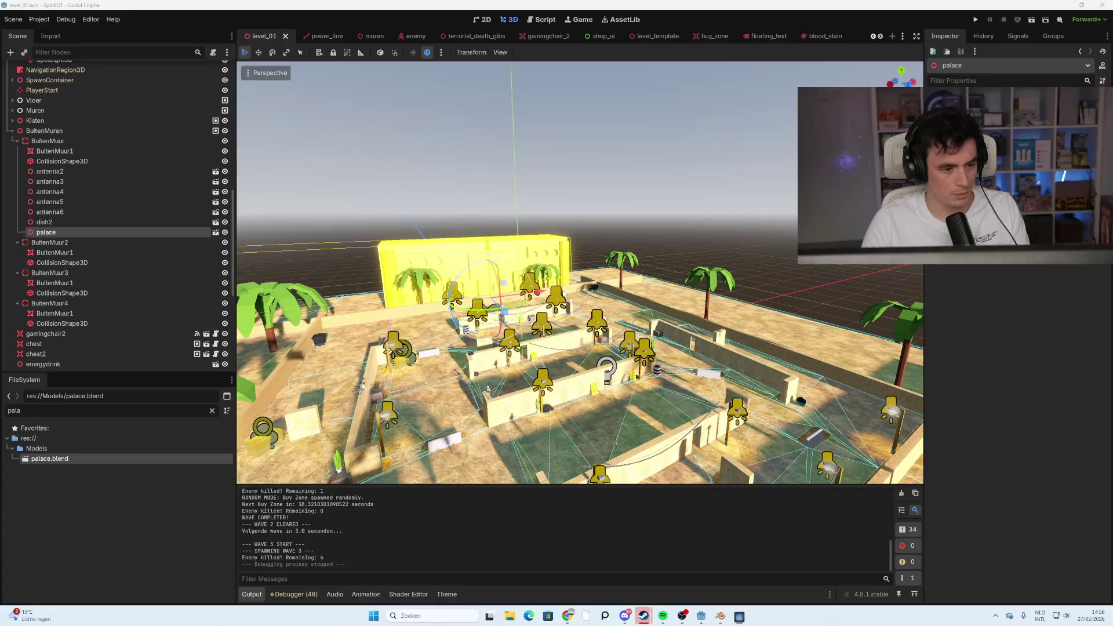
{"action": "scroll", "coordinate": [642, 243], "scroll_direction": "up", "scroll_amount": 2}
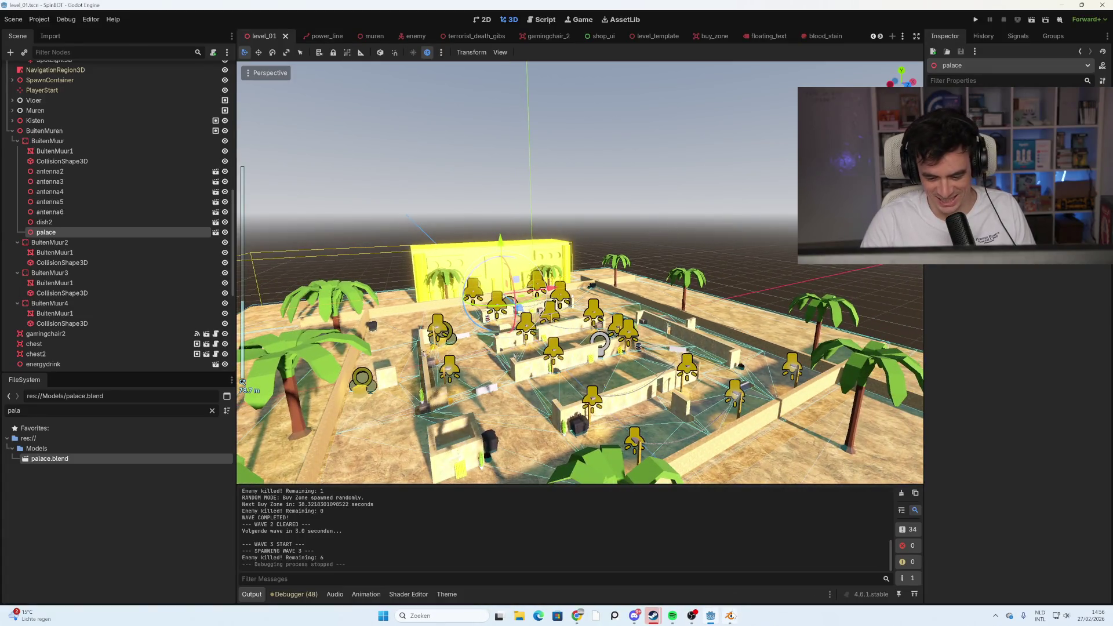
{"action": "key", "text": "alt+Tab"}
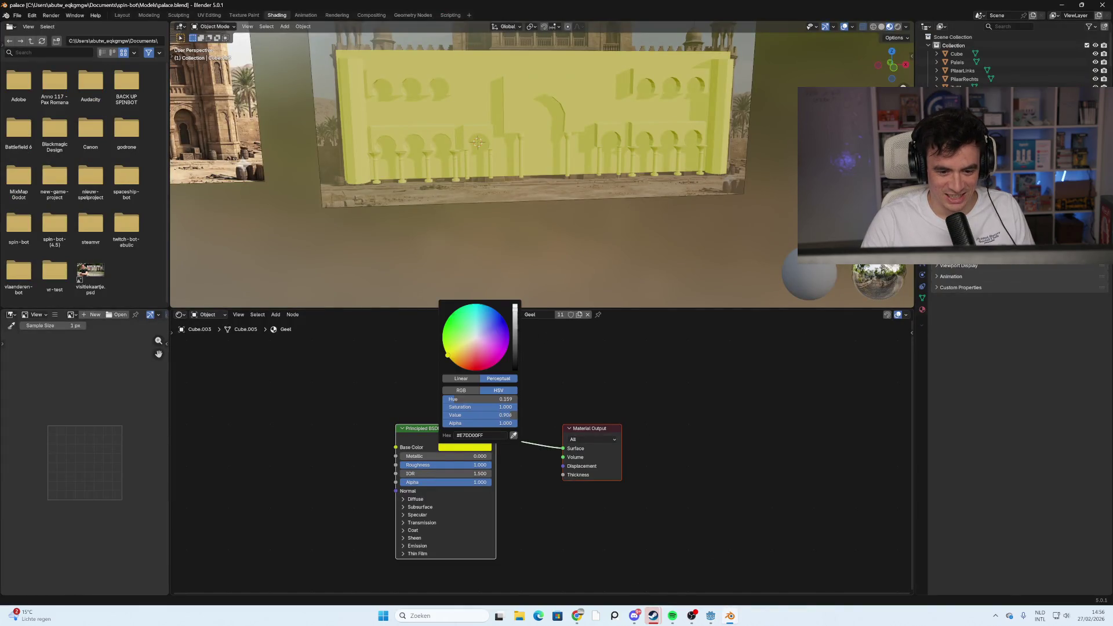
Lower the wall's Base Color value to 0.455 for a muted olive and save palace.blend
{"action": "left_click_drag", "start_coordinate": [514, 311], "coordinate": [514, 341]}
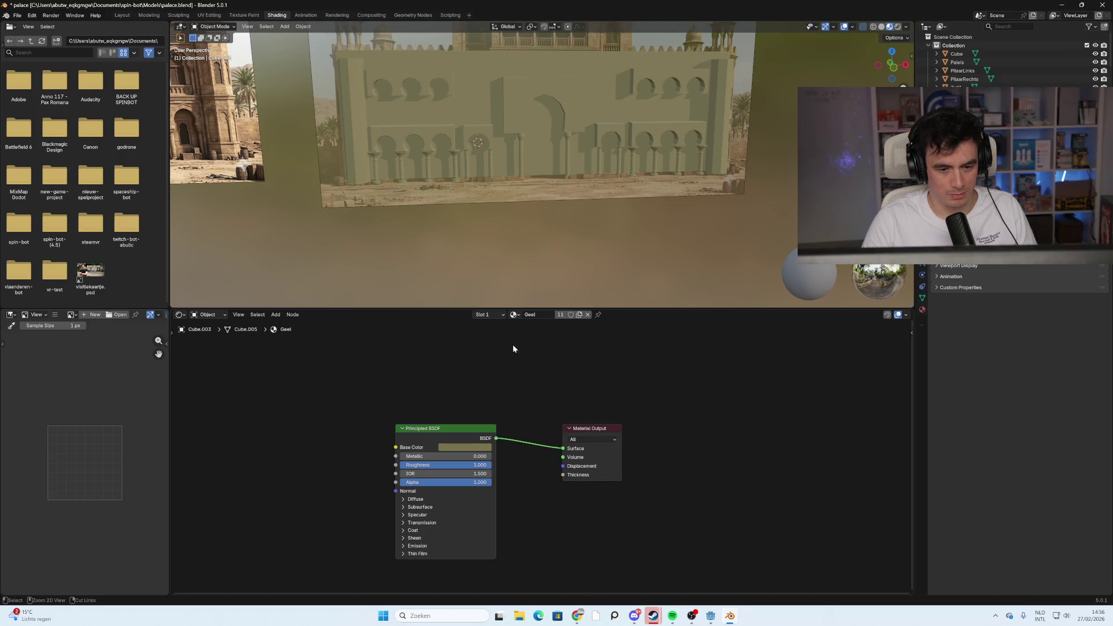
{"action": "key", "text": "ctrl+s"}
{"action": "middle_click_drag", "start_coordinate": [524, 339], "coordinate": [602, 344]}
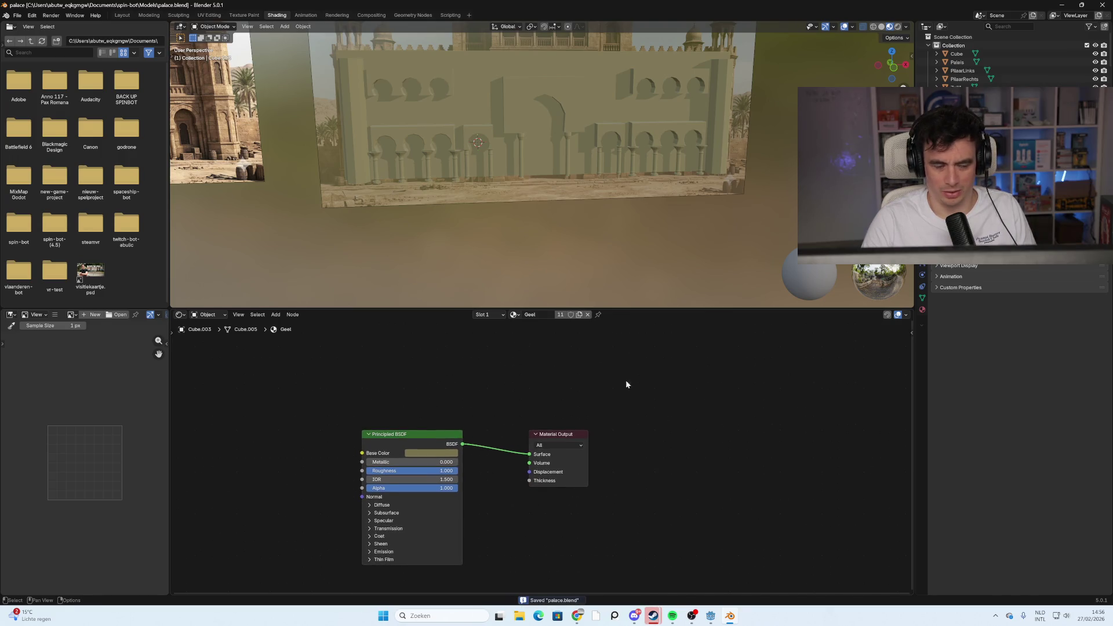
{"action": "mouse_move", "coordinate": [538, 211]}
{"action": "middle_mouse_down"}
{"action": "mouse_move", "coordinate": [489, 226]}
{"action": "mouse_move", "coordinate": [449, 216]}
{"action": "mouse_move", "coordinate": [542, 212]}
{"action": "middle_mouse_up"}
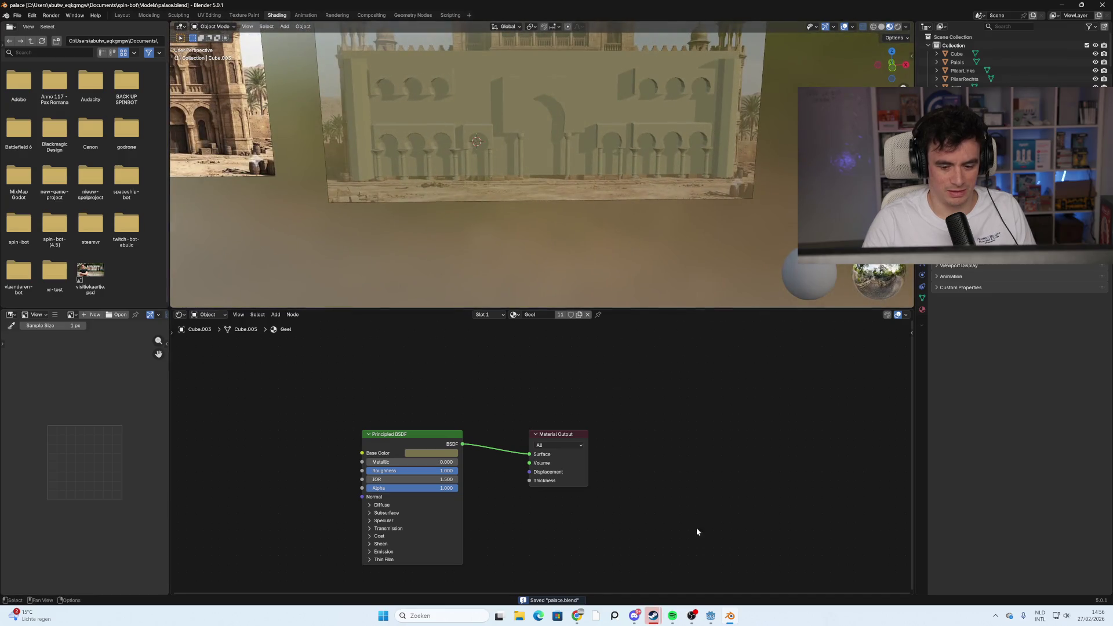
Reimport the palace in Godot, view the olive wall, and start a fresh game run
{"action": "left_click", "coordinate": [717, 618]}
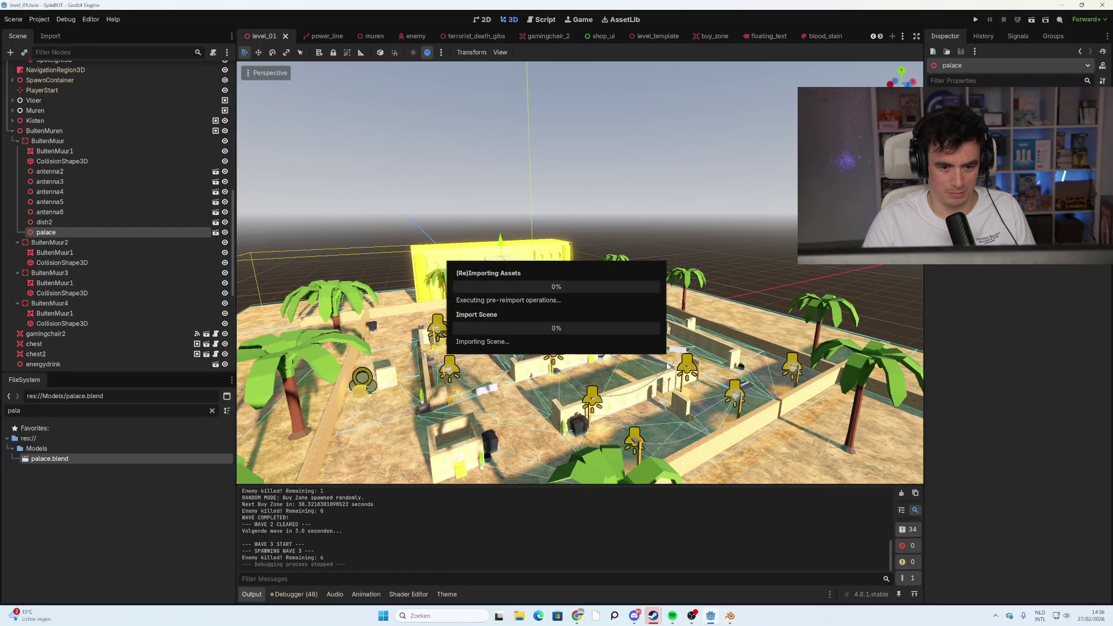
{"action": "middle_click_drag", "start_coordinate": [475, 342], "coordinate": [588, 345]}
{"action": "key", "text": "F5"}
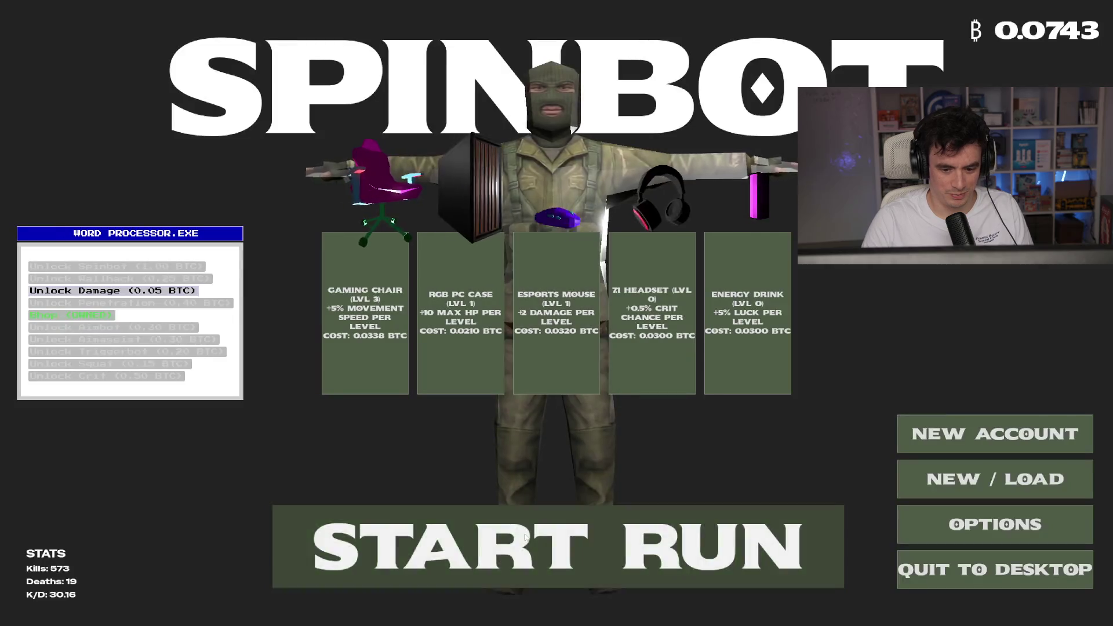
{"action": "left_click", "coordinate": [528, 522]}
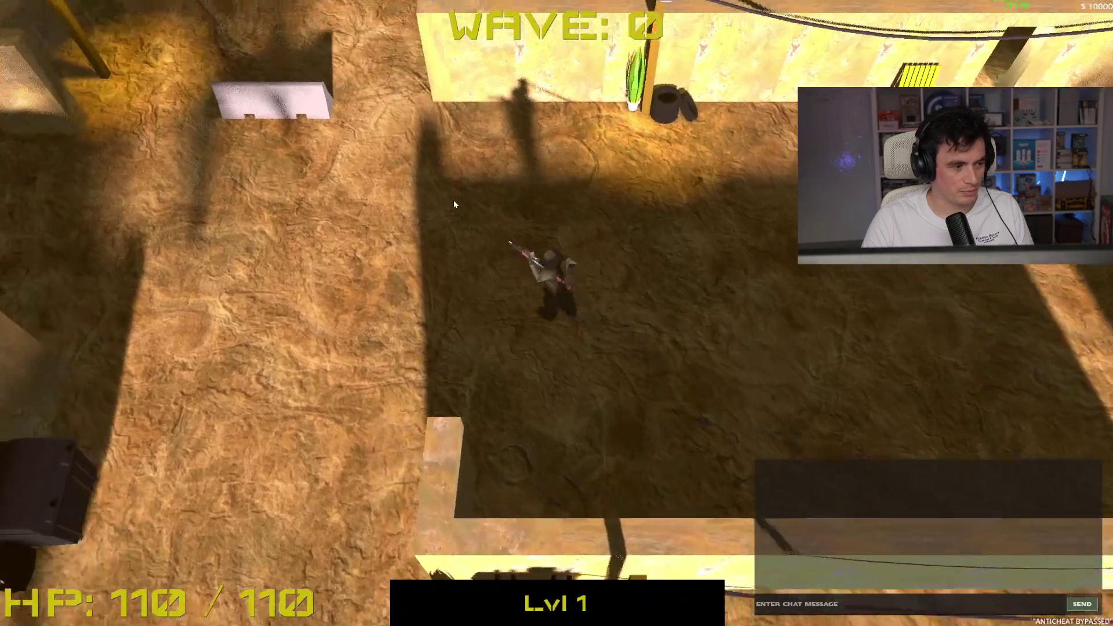
Run the player up through the level, past the sandy strip toward the buildings
{"action": "key", "text": "w"}
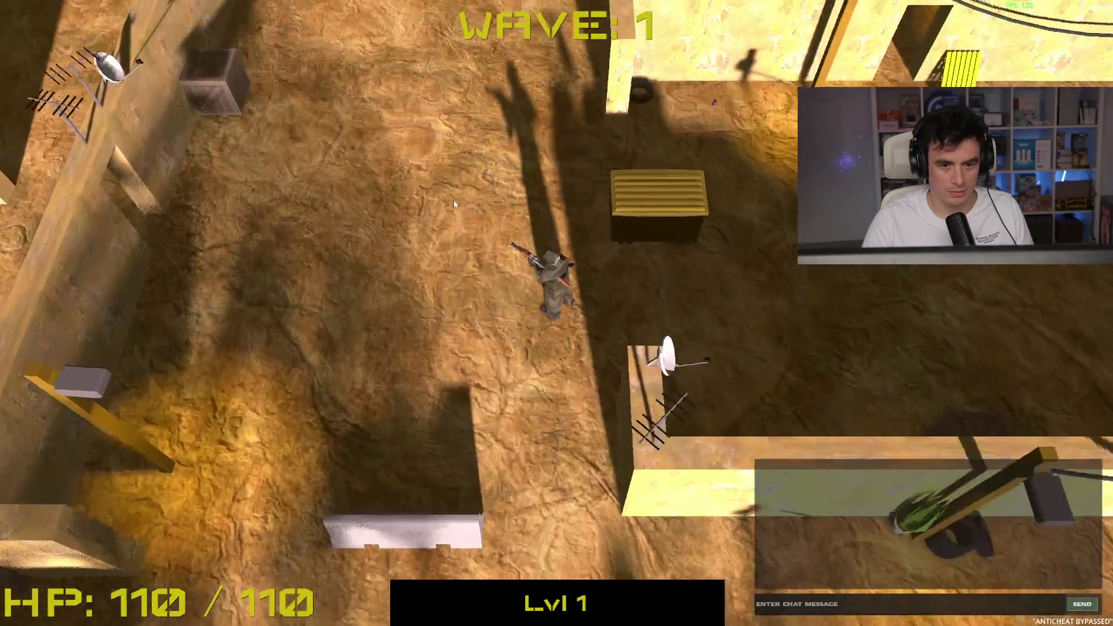
{"action": "key", "text": "w"}
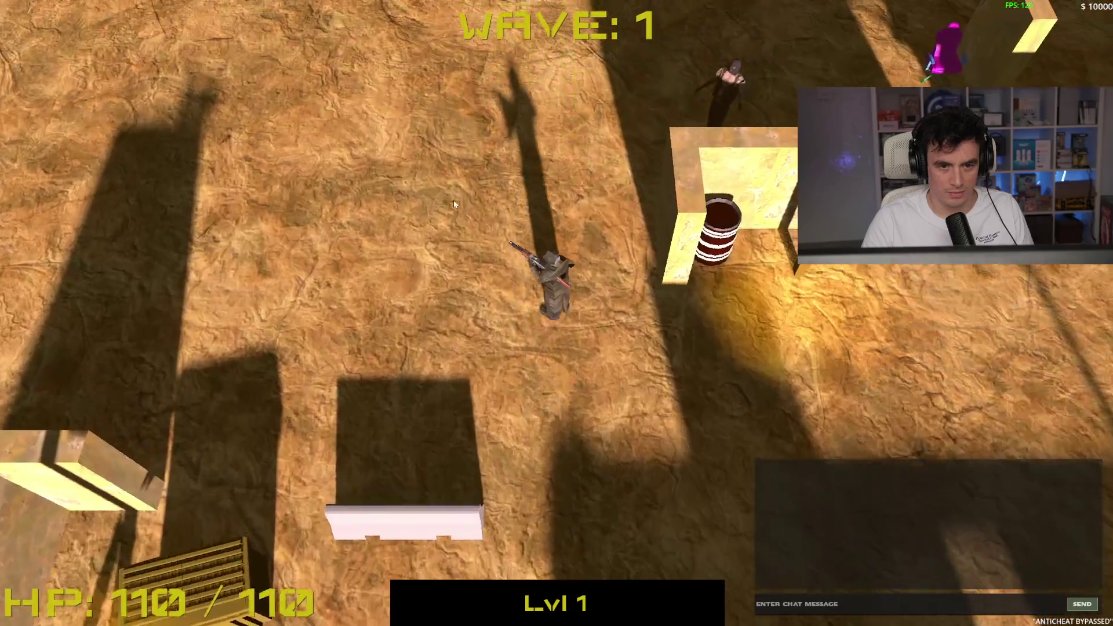
{"action": "key", "text": "a"}
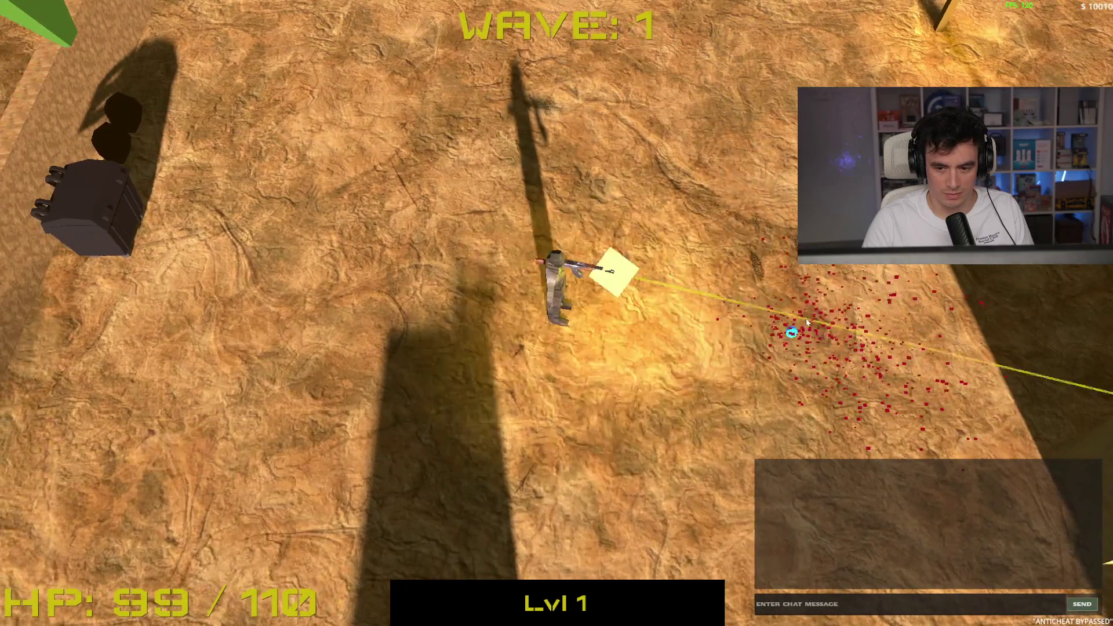
{"action": "key", "text": "w"}
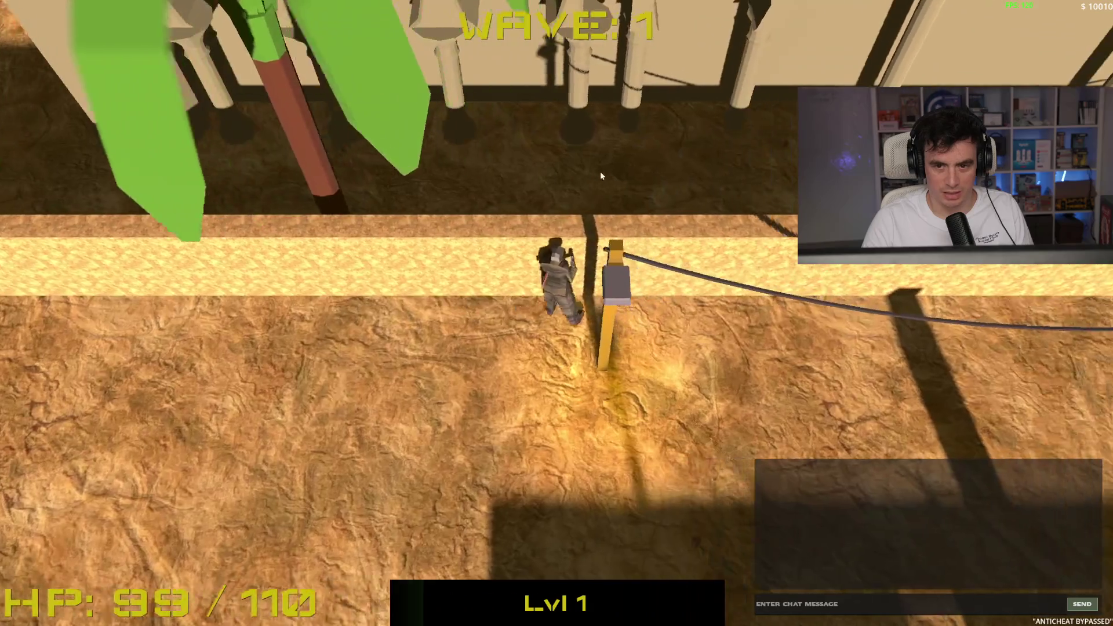
{"action": "key", "text": "s"}
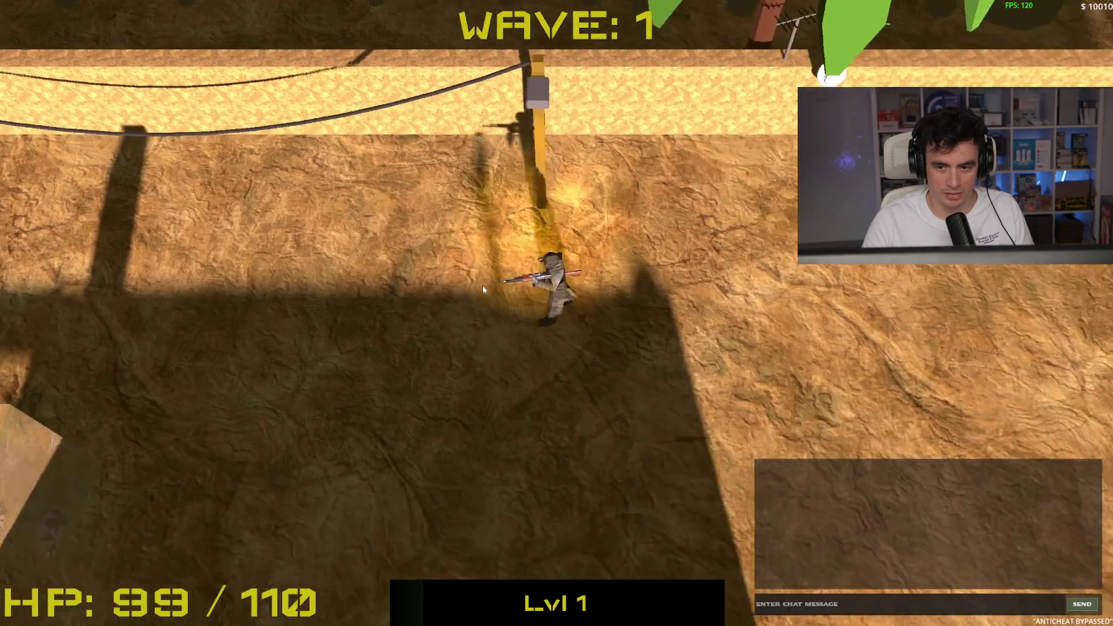
{"action": "key", "text": "d"}
{"action": "key", "text": "w"}
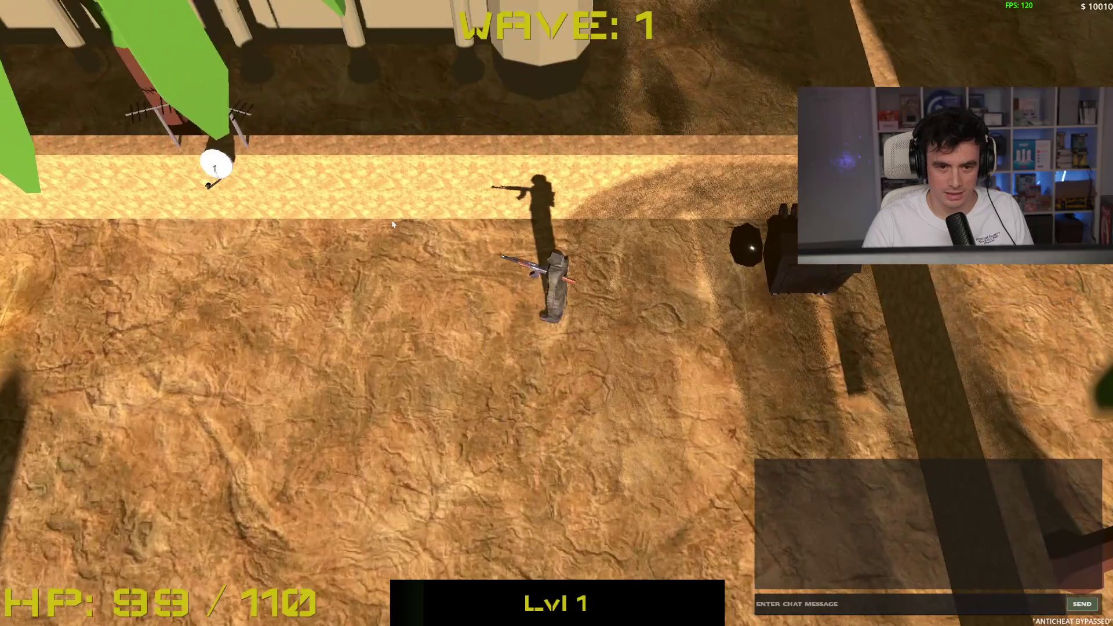
{"action": "key", "text": "s"}
{"action": "key", "text": "d"}
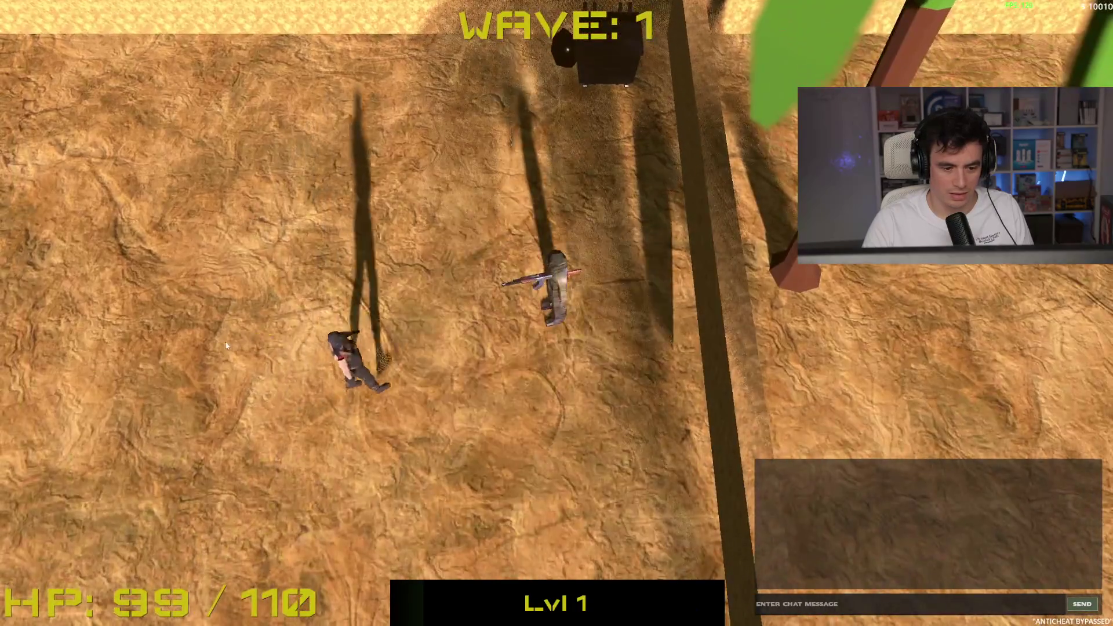
Head toward the enemies and shoot the wave's last enemy and the one near the strip
{"action": "key", "text": "w"}
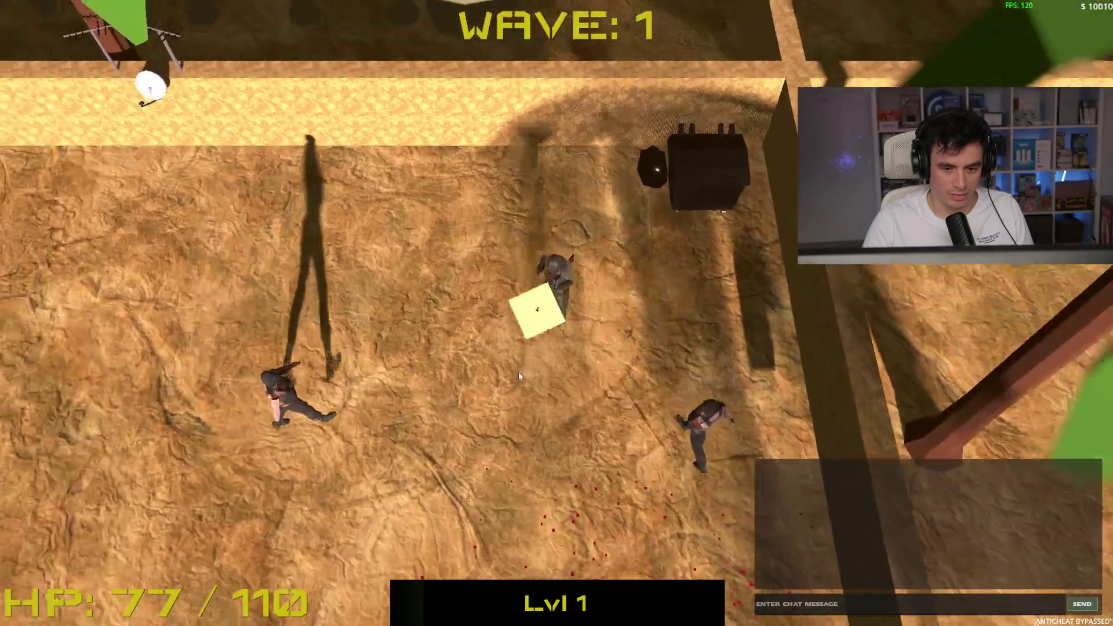
{"action": "key", "text": "a"}
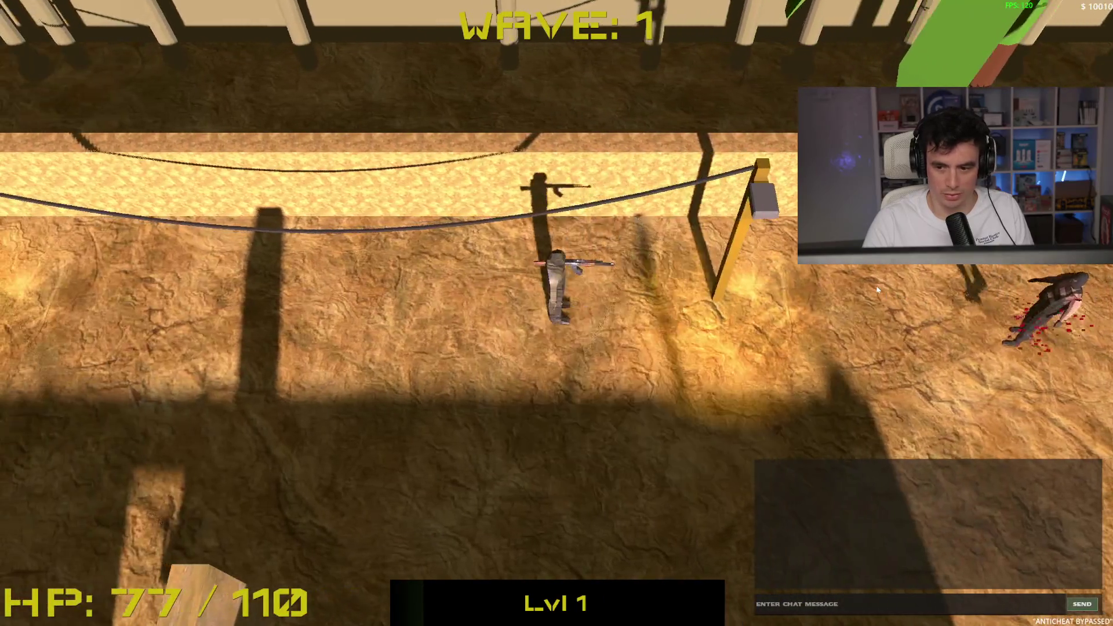
{"action": "key", "text": "s"}
{"action": "key", "text": "d"}
{"action": "key", "text": "d"}
{"action": "left_click", "coordinate": [608, 228]}
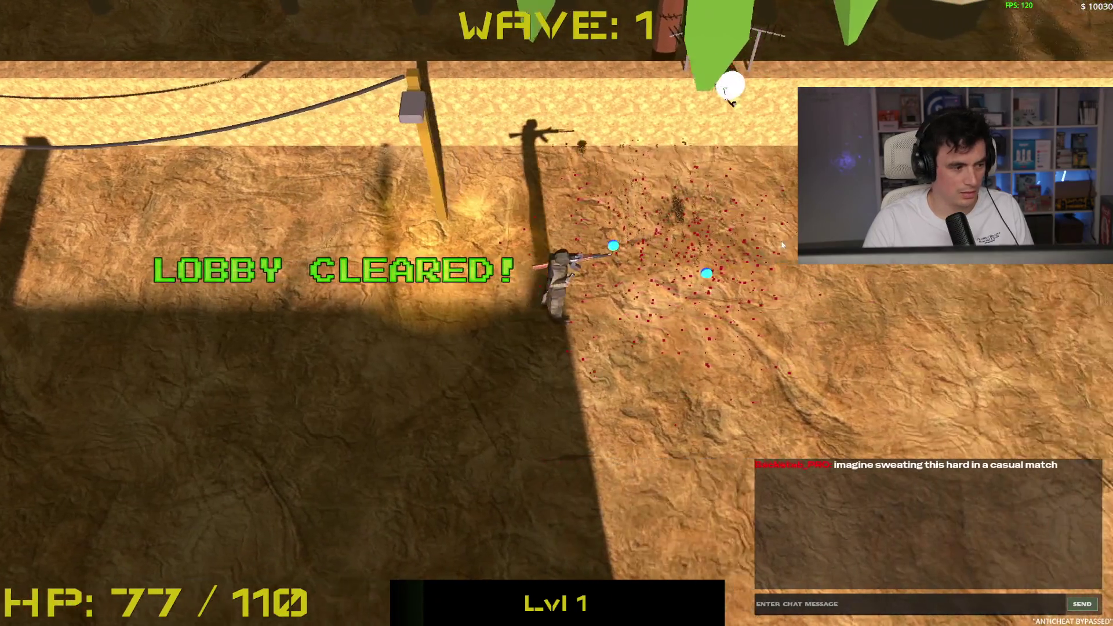
{"action": "key", "text": "a"}
{"action": "key", "text": "w"}
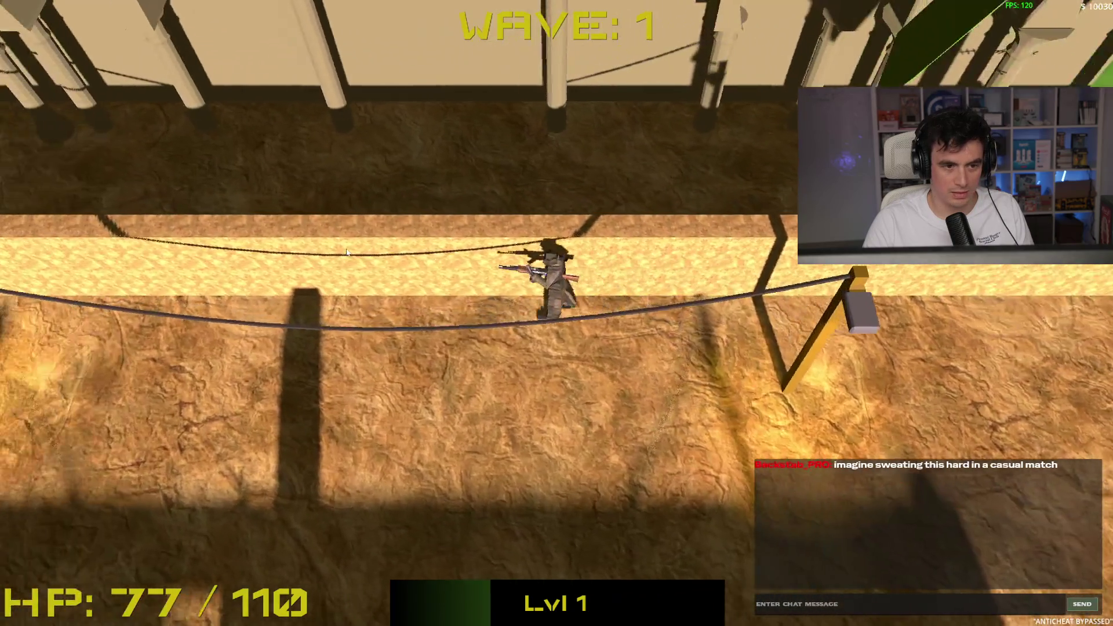
{"action": "left_click", "coordinate": [815, 344]}
Run past the wooden block toward the pillared wall, then stop the game with F8
{"action": "key", "text": "s"}
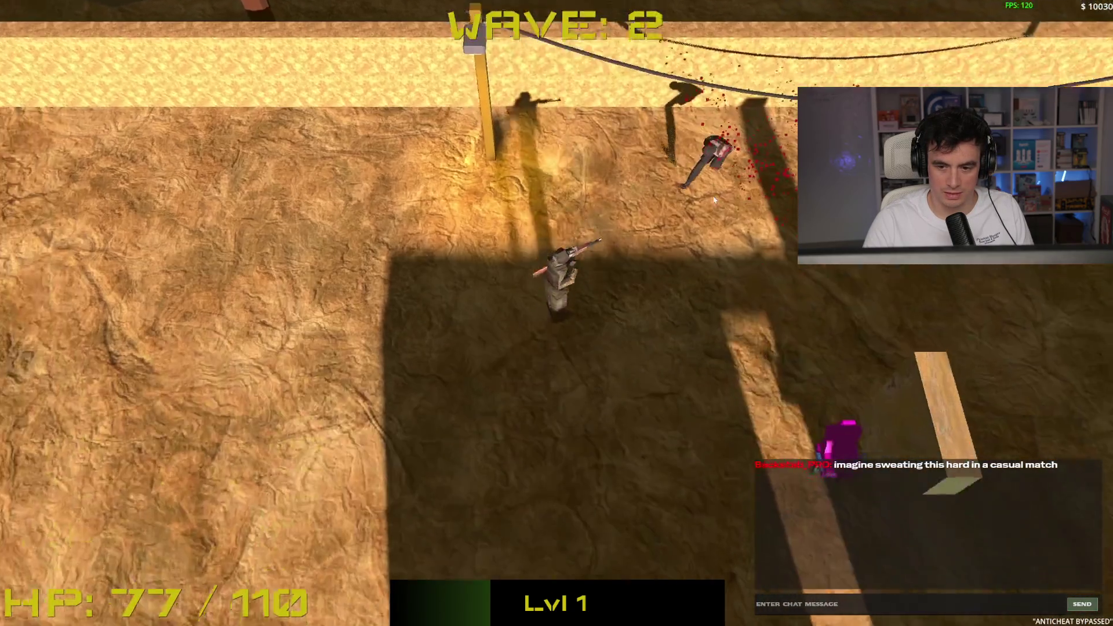
{"action": "key", "text": "w"}
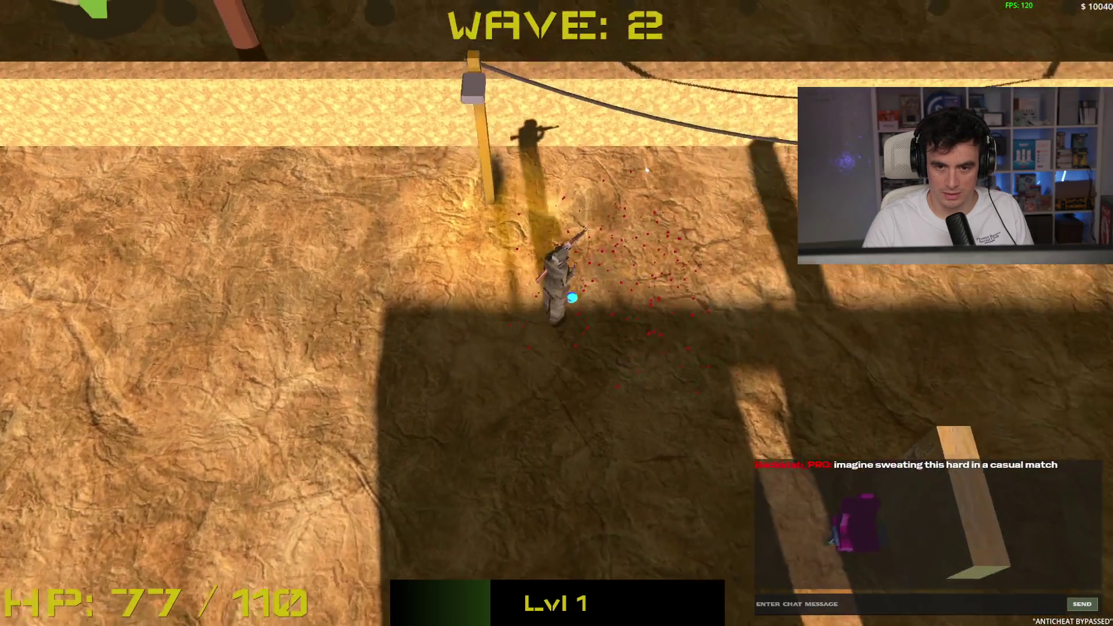
{"action": "key", "text": "d"}
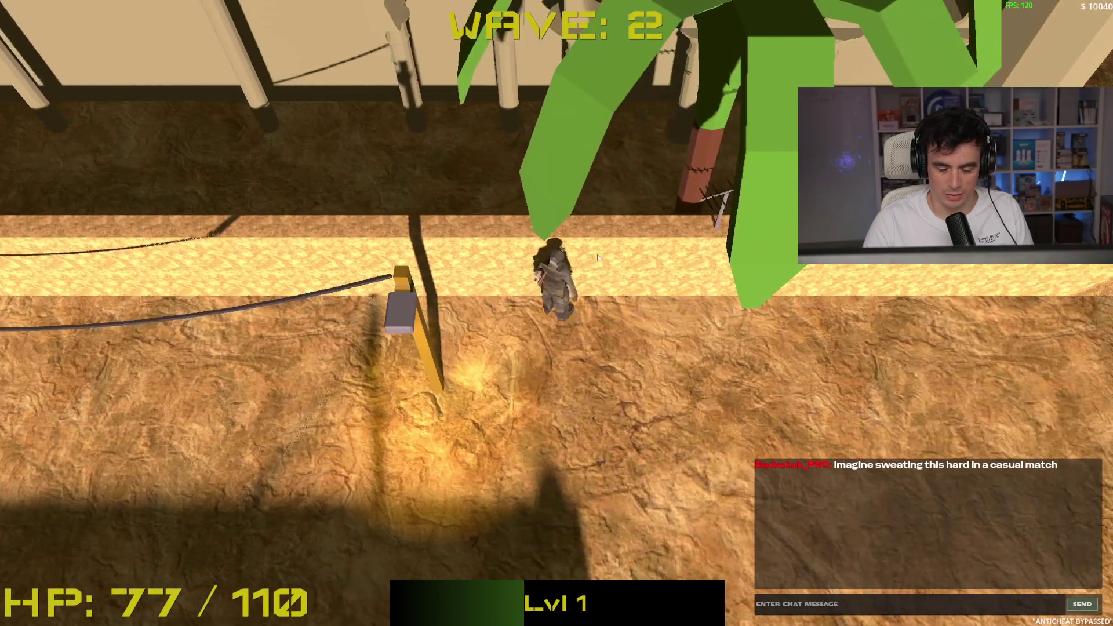
{"action": "key", "text": "s"}
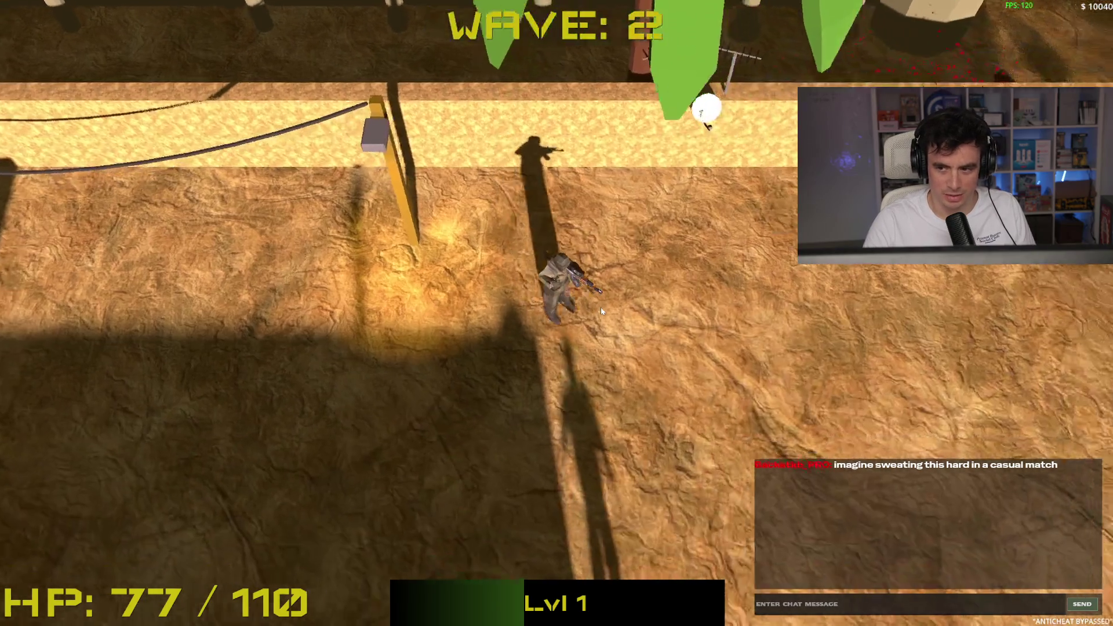
{"action": "key", "text": "d"}
{"action": "key", "text": "a"}
{"action": "key", "text": "a"}
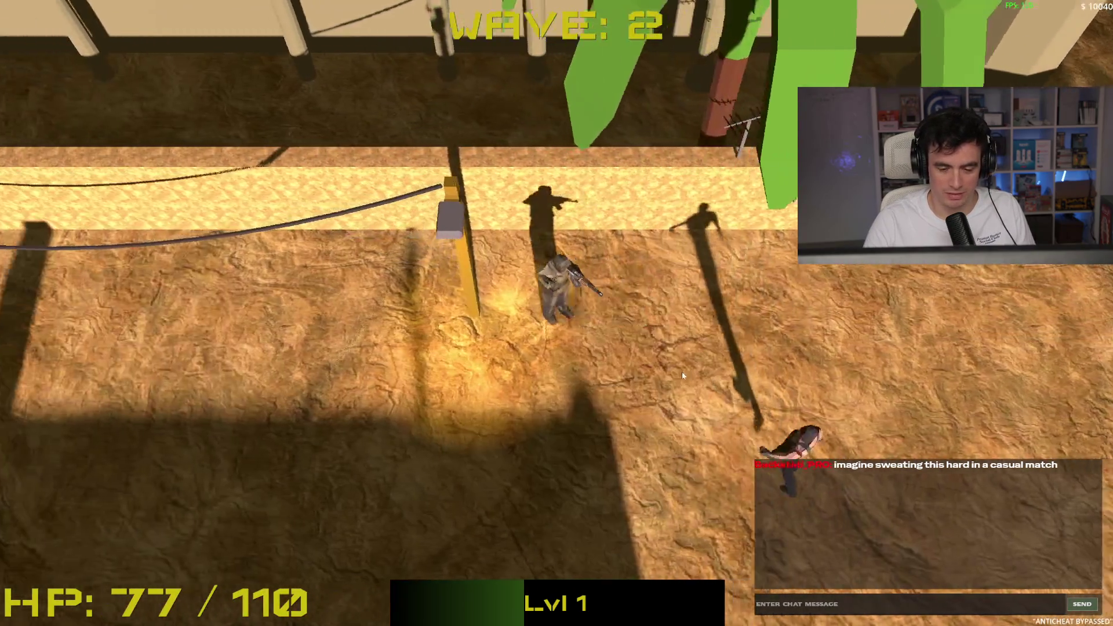
{"action": "key", "text": "s"}
{"action": "key", "text": "d"}
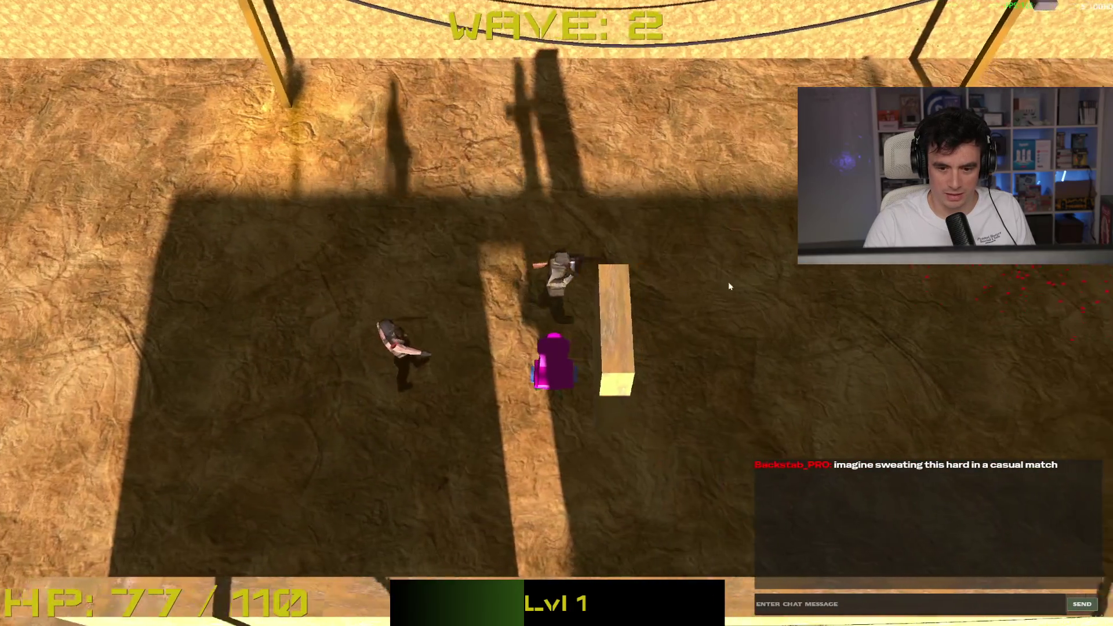
{"action": "key", "text": "w"}
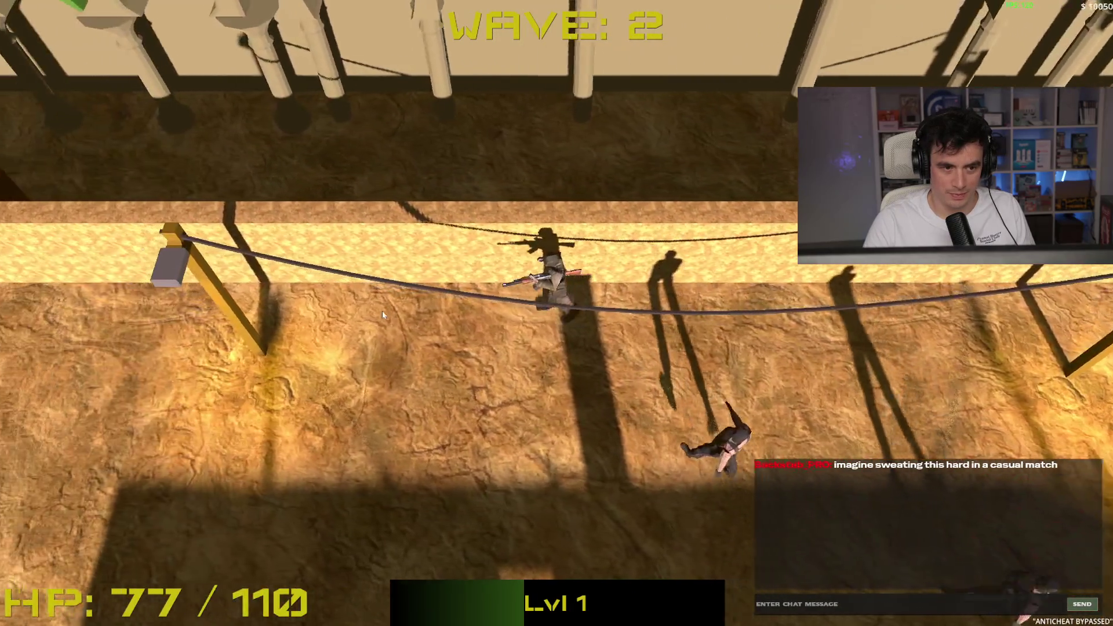
{"action": "key", "text": "F8"}
{"action": "scroll", "coordinate": [644, 277], "scroll_direction": "up", "scroll_amount": 4}
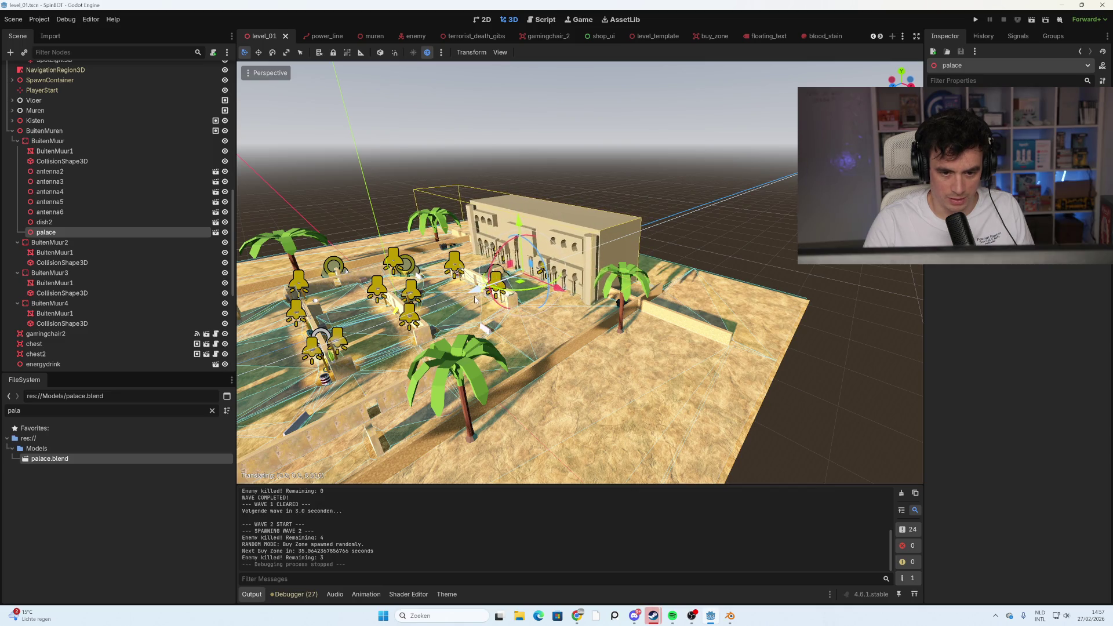
Relaunch Spinbot with F5 and start a new run at wave 0 with 110 HP
{"action": "key", "text": "F5"}
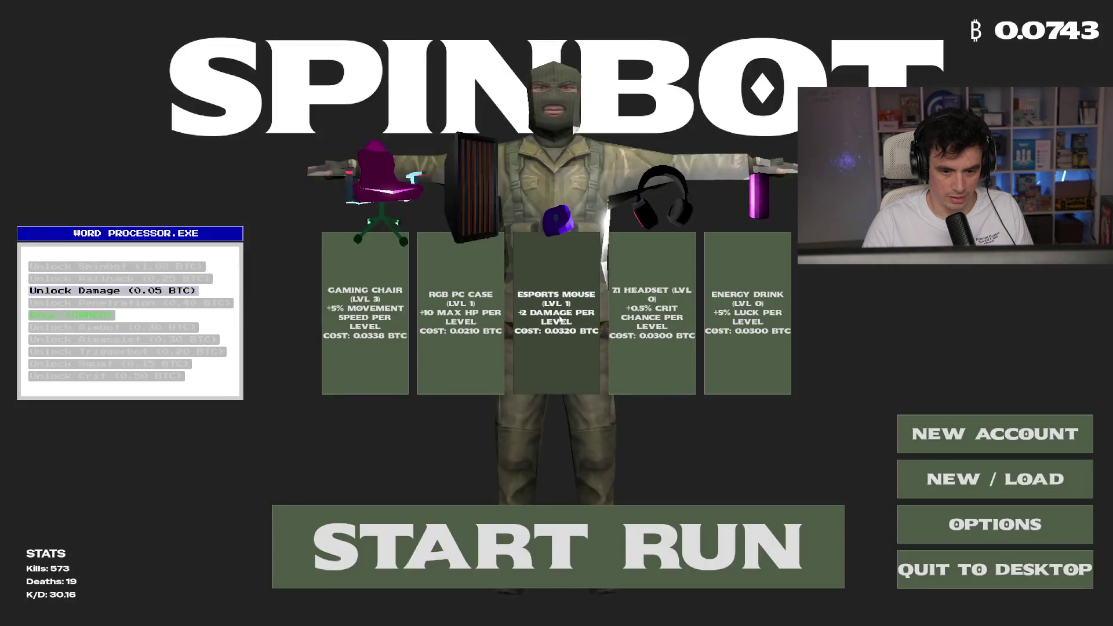
{"action": "left_click", "coordinate": [520, 520]}
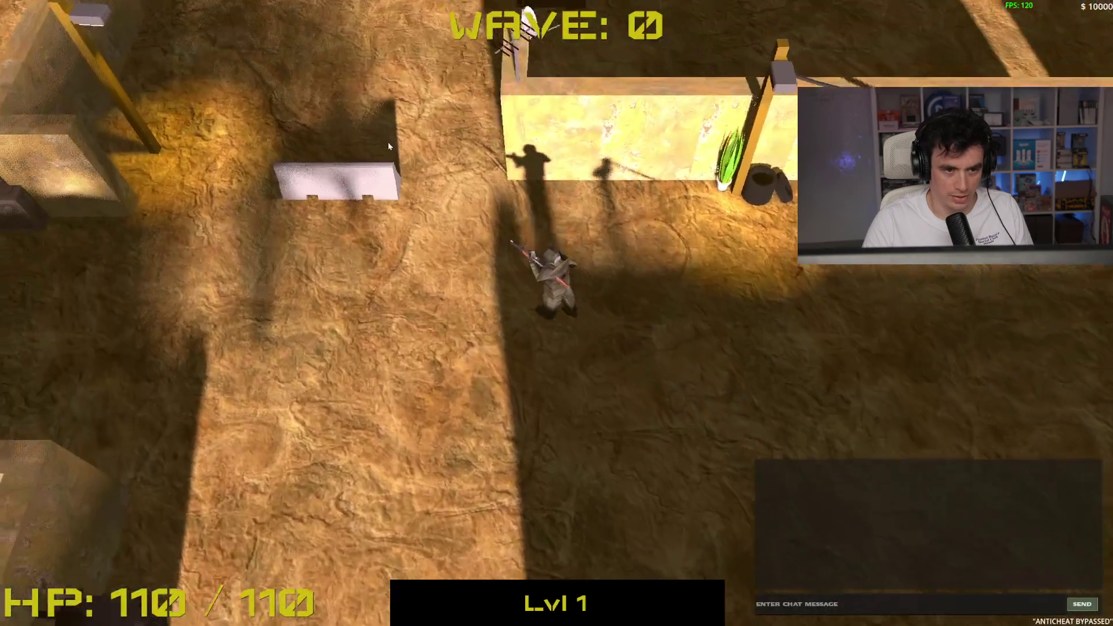
Move up to the pillared wall and shoot the two nearby enemies
{"action": "key", "text": "w"}
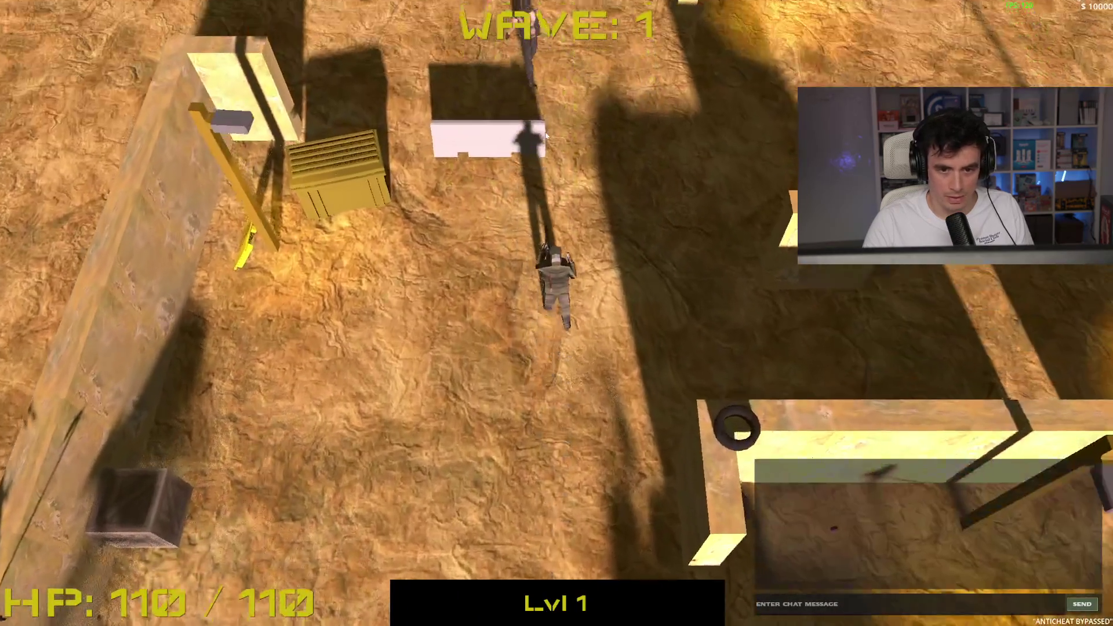
{"action": "key", "text": "w"}
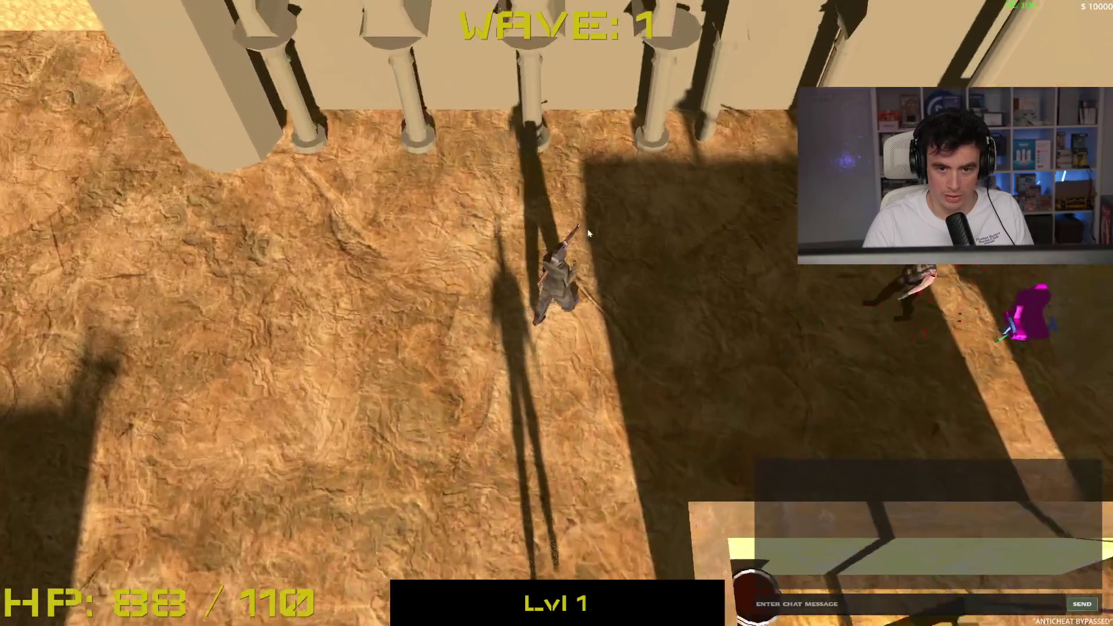
{"action": "key", "text": "a"}
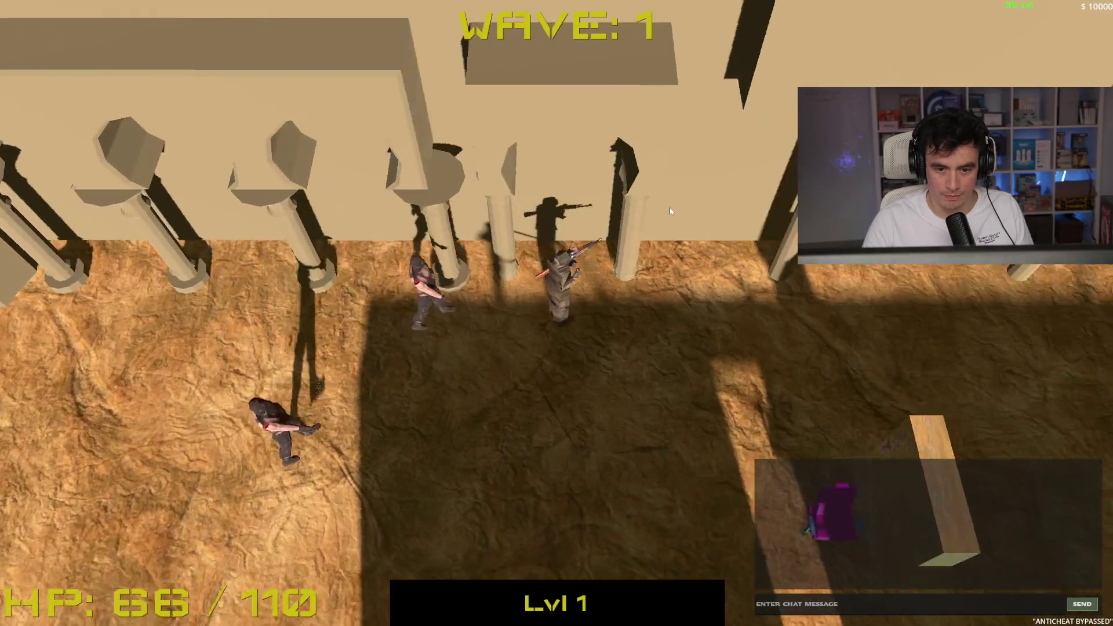
{"action": "key", "text": "a"}
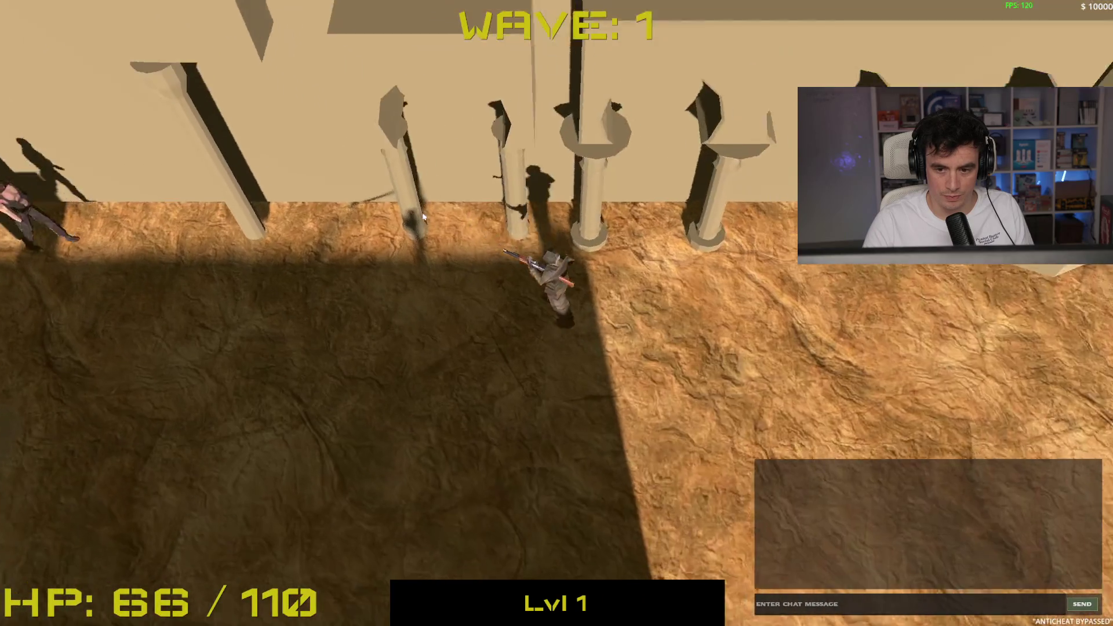
{"action": "key", "text": "d"}
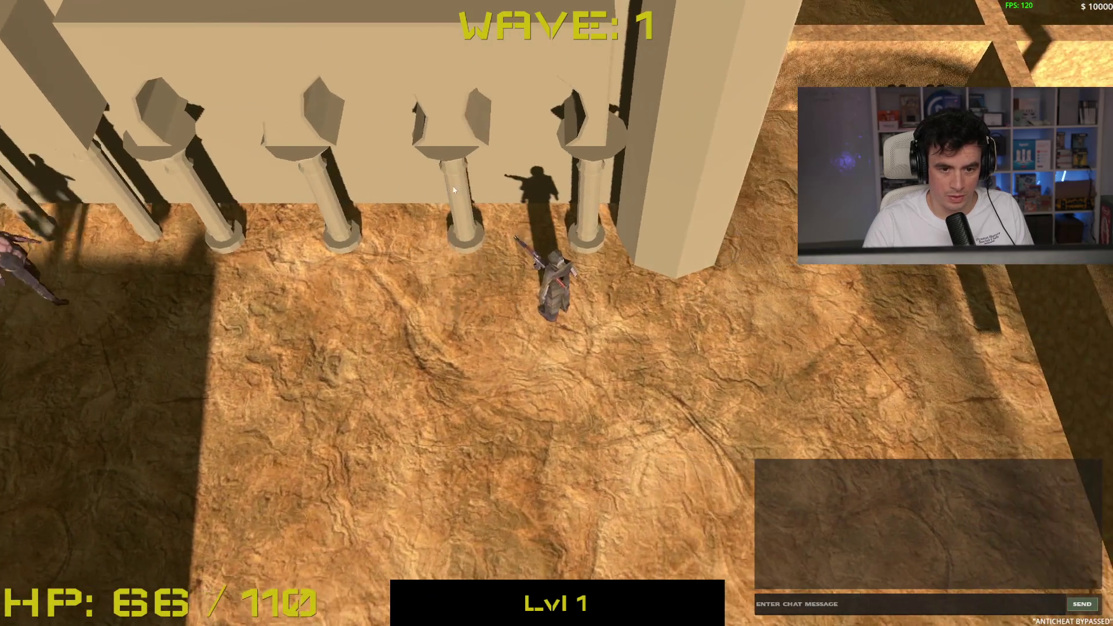
{"action": "key", "text": "s"}
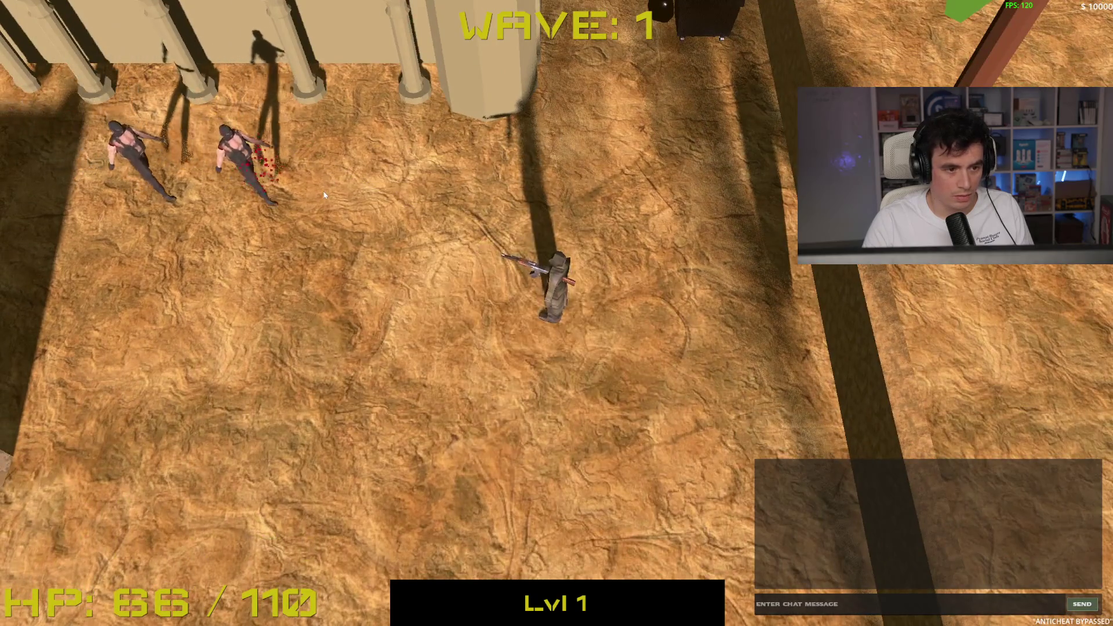
{"action": "left_click", "coordinate": [325, 195]}
{"action": "left_click", "coordinate": [314, 204]}
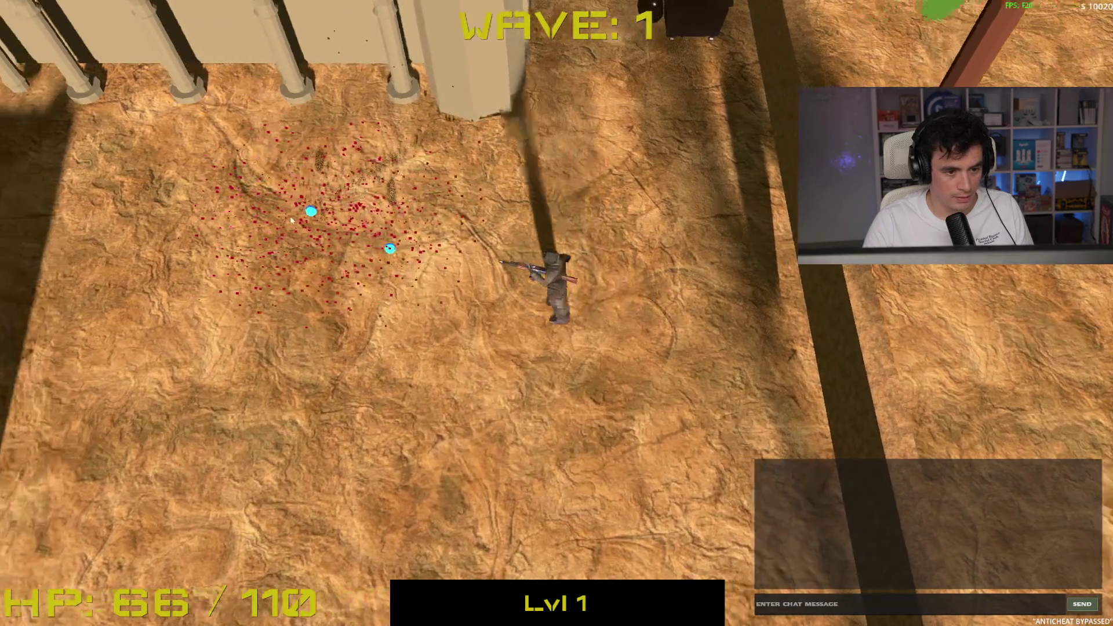
Patrol left and right along the pillared wall, dipping south and back
{"action": "key", "text": "a"}
{"action": "key", "text": "w"}
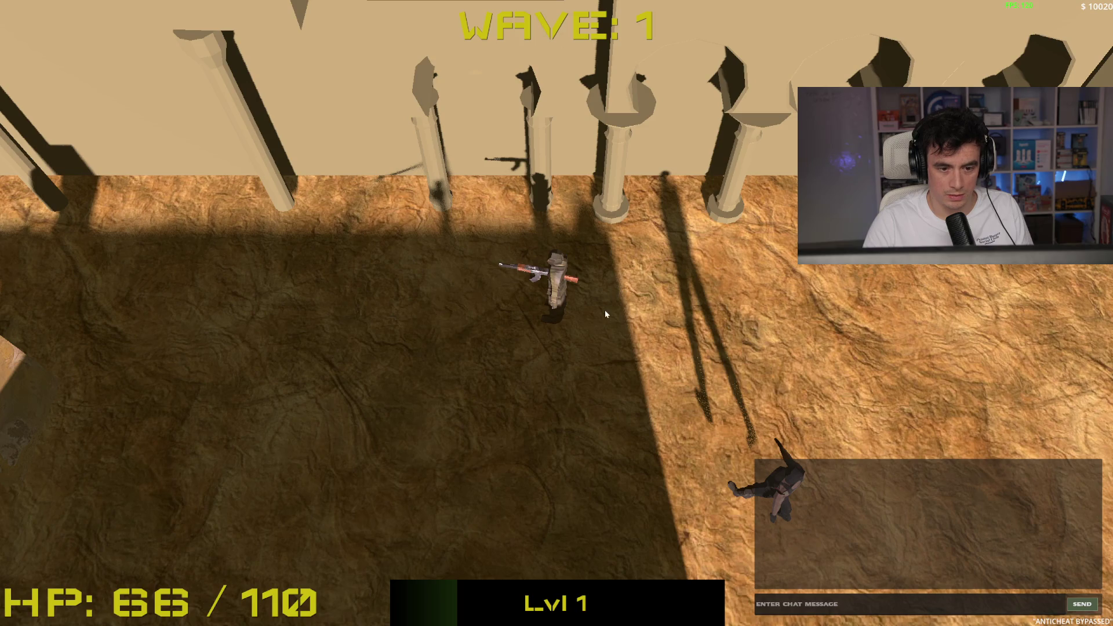
{"action": "key", "text": "a"}
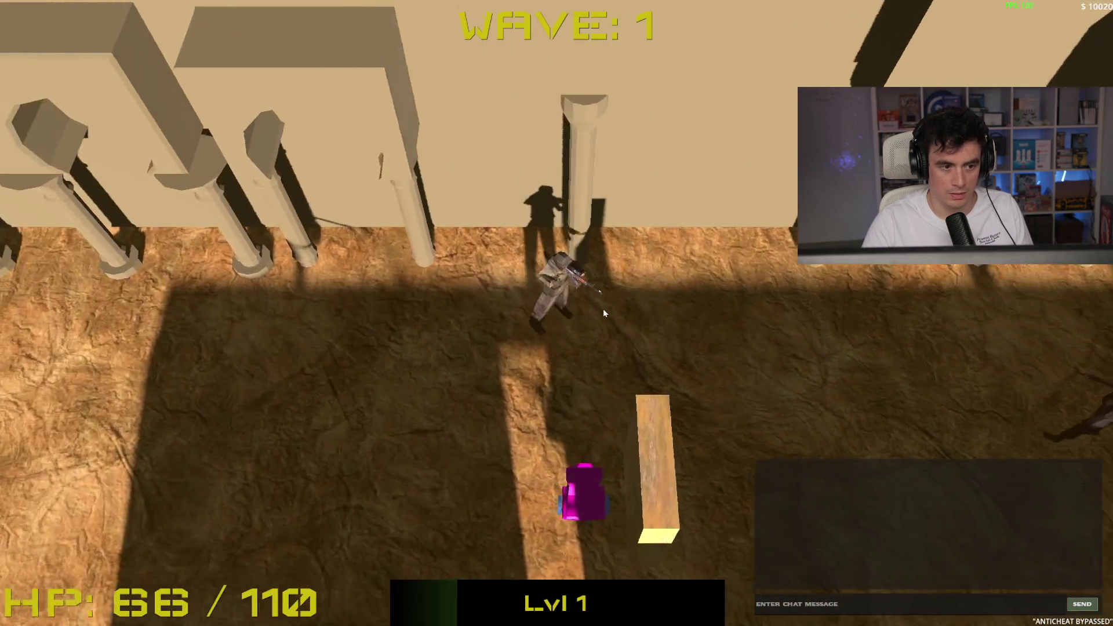
{"action": "key", "text": "a"}
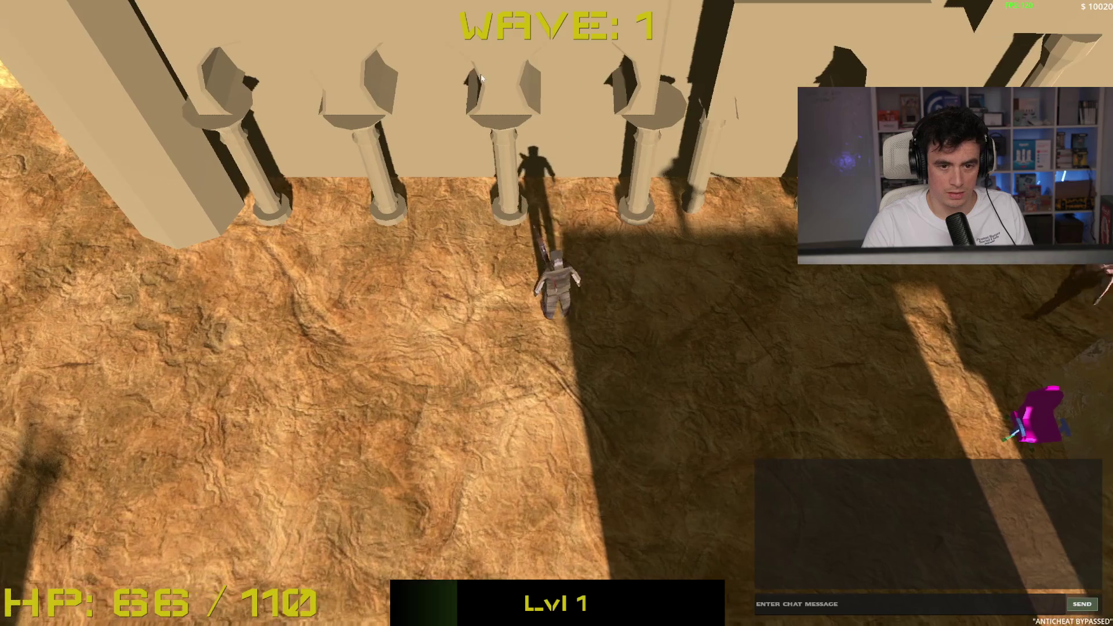
{"action": "key", "text": "a"}
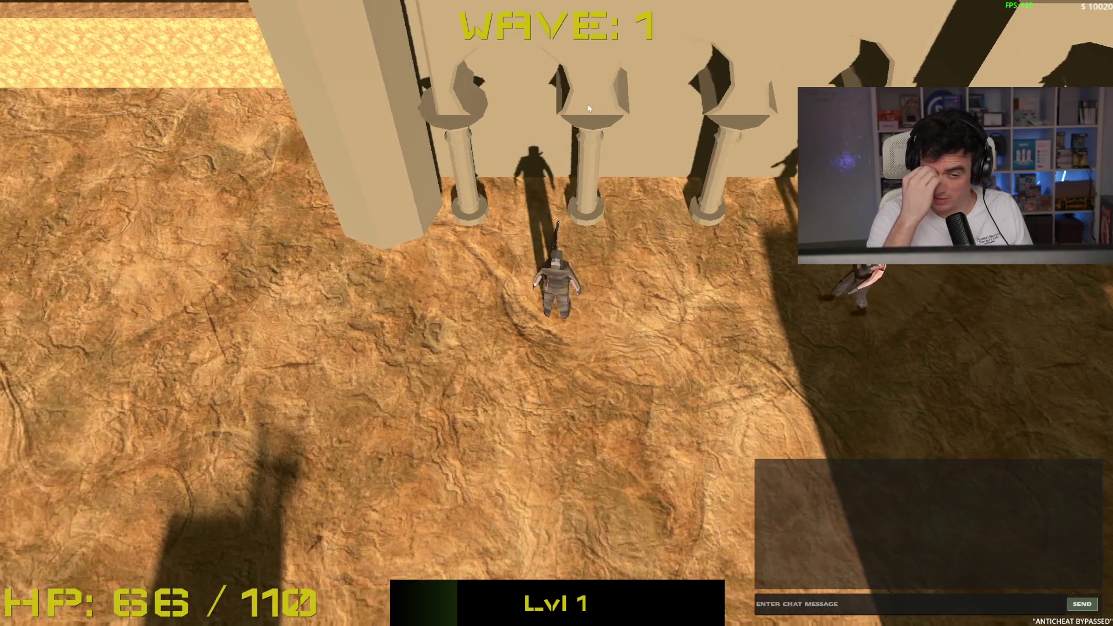
{"action": "key", "text": "a"}
{"action": "key", "text": "s"}
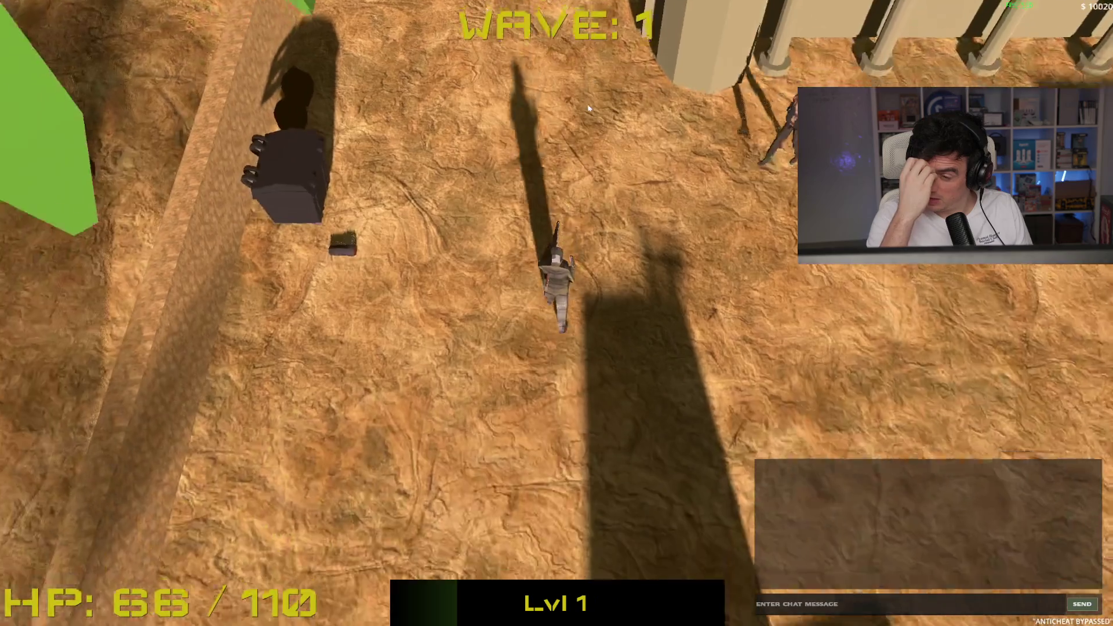
{"action": "key", "text": "w"}
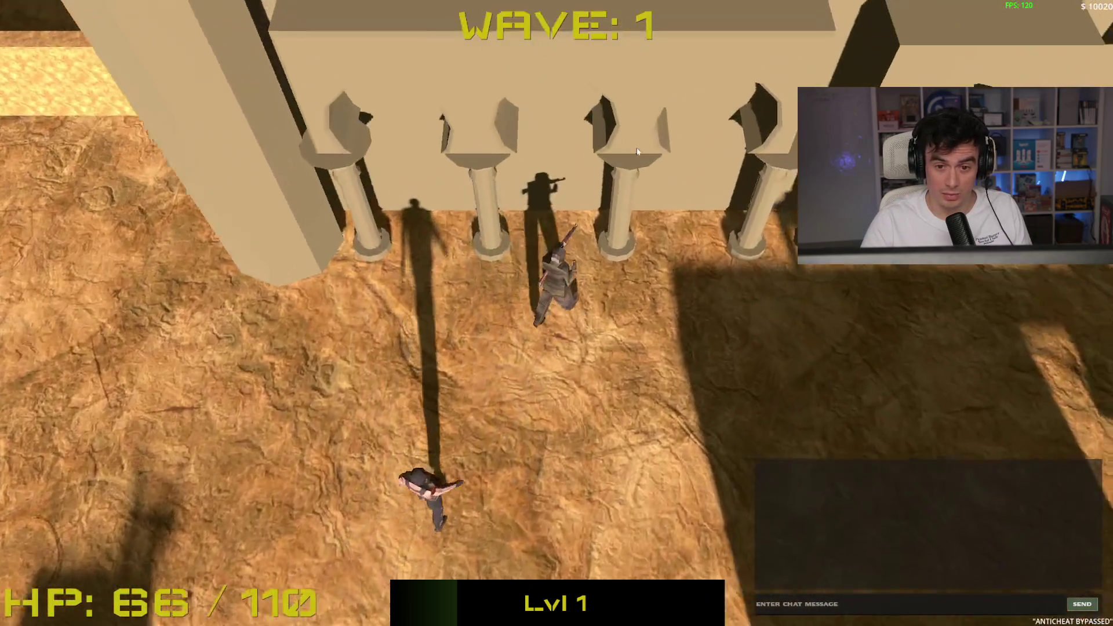
{"action": "key", "text": "a"}
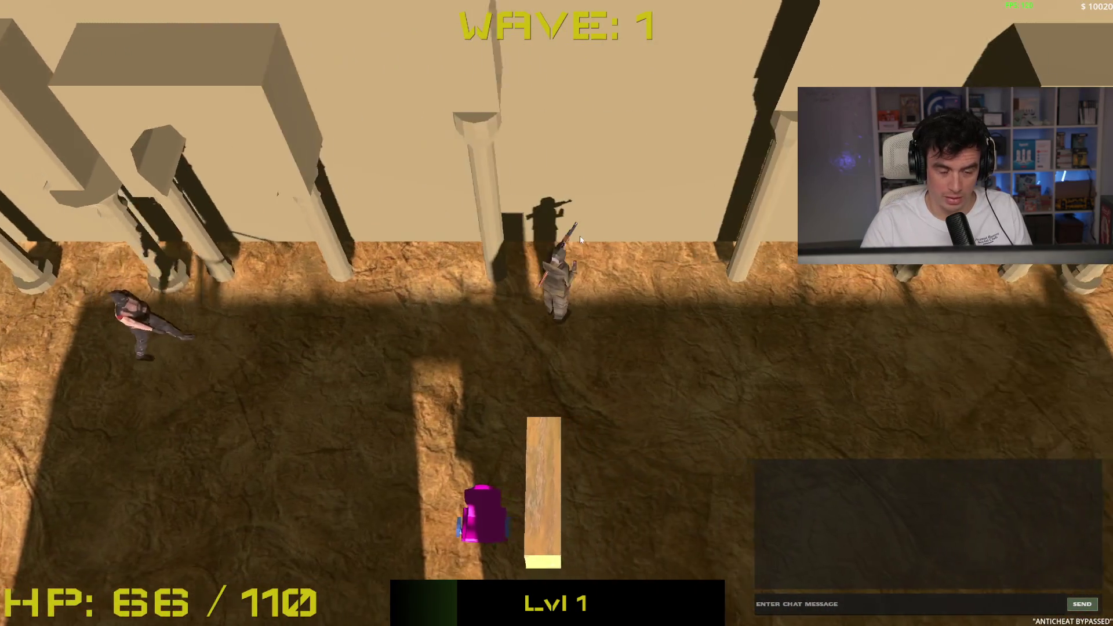
{"action": "key", "text": "d"}
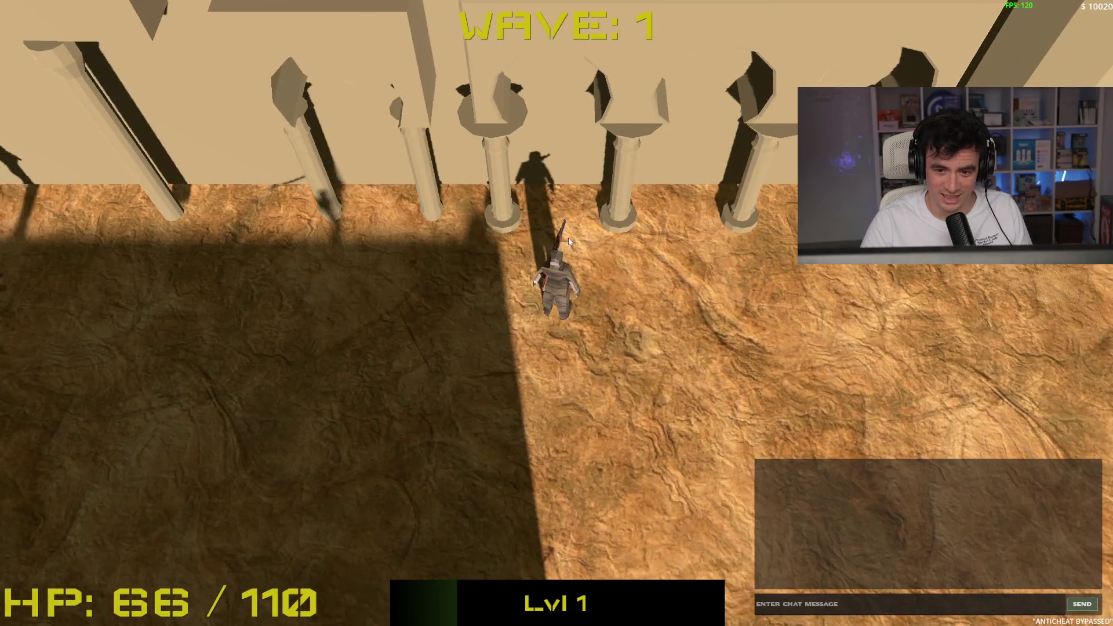
Keep maneuvering around the wall and shoot another enemy until the run ends in Game Over at wave 2
{"action": "key", "text": "w"}
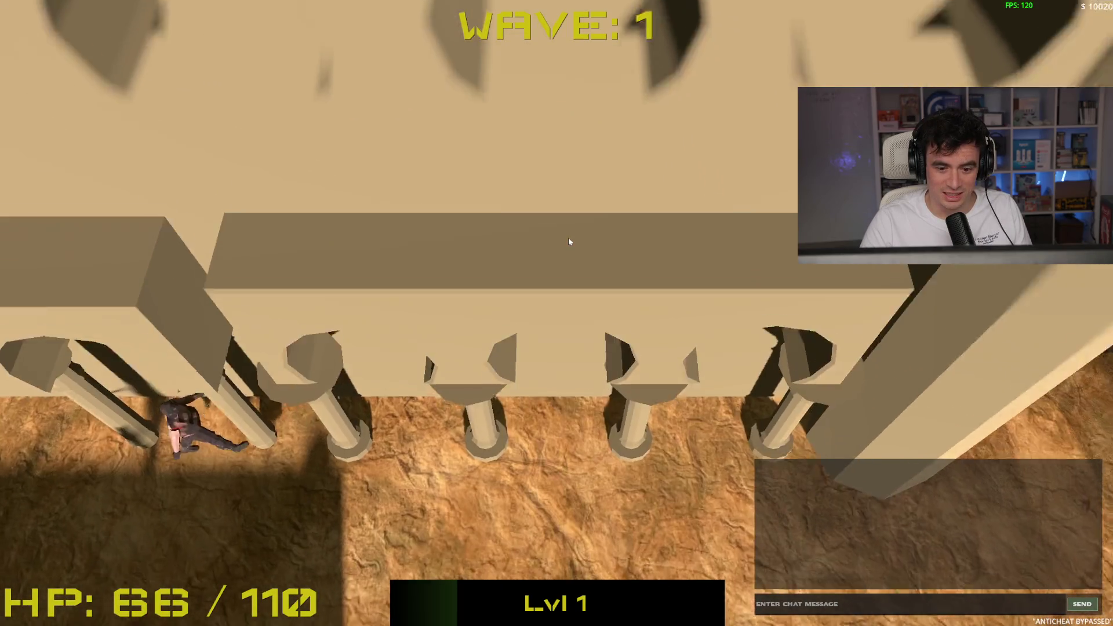
{"action": "key", "text": "s"}
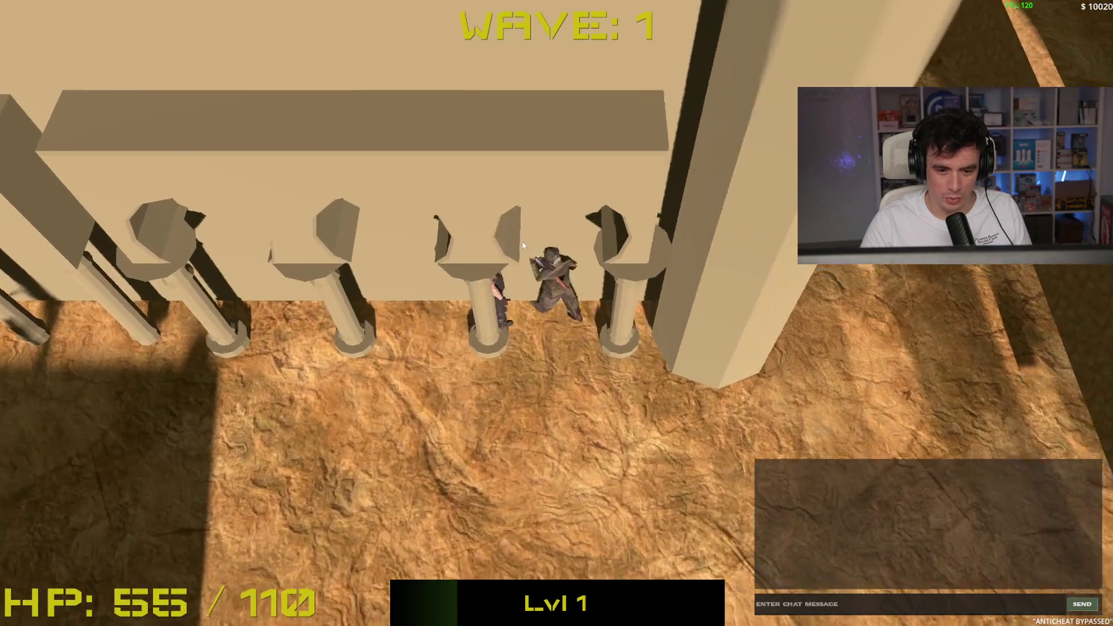
{"action": "key", "text": "s"}
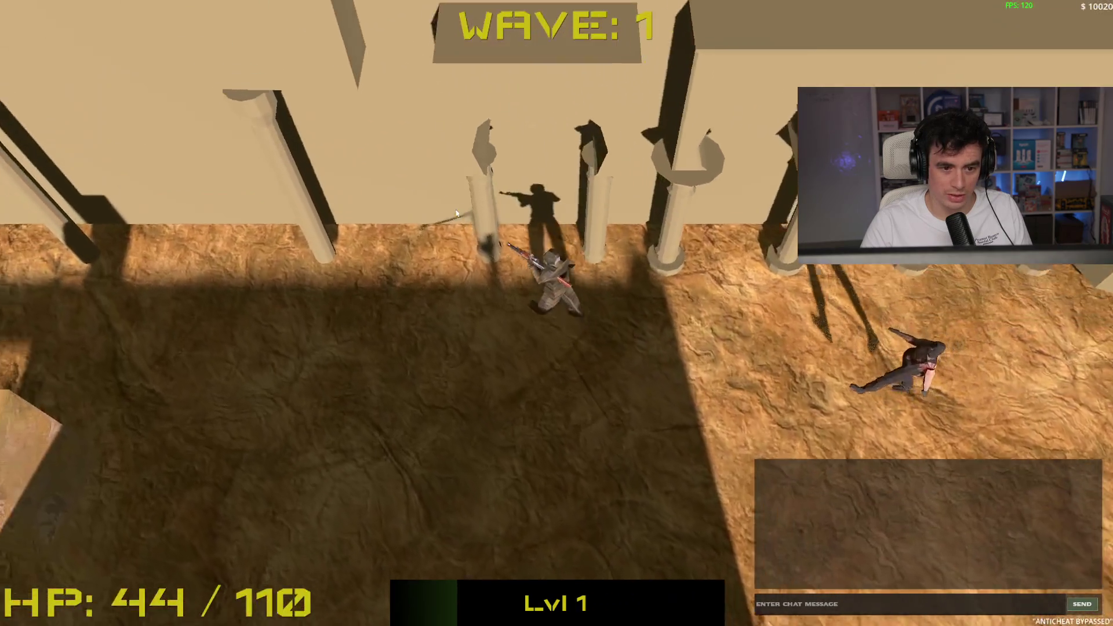
{"action": "key", "text": "w"}
{"action": "key", "text": "a"}
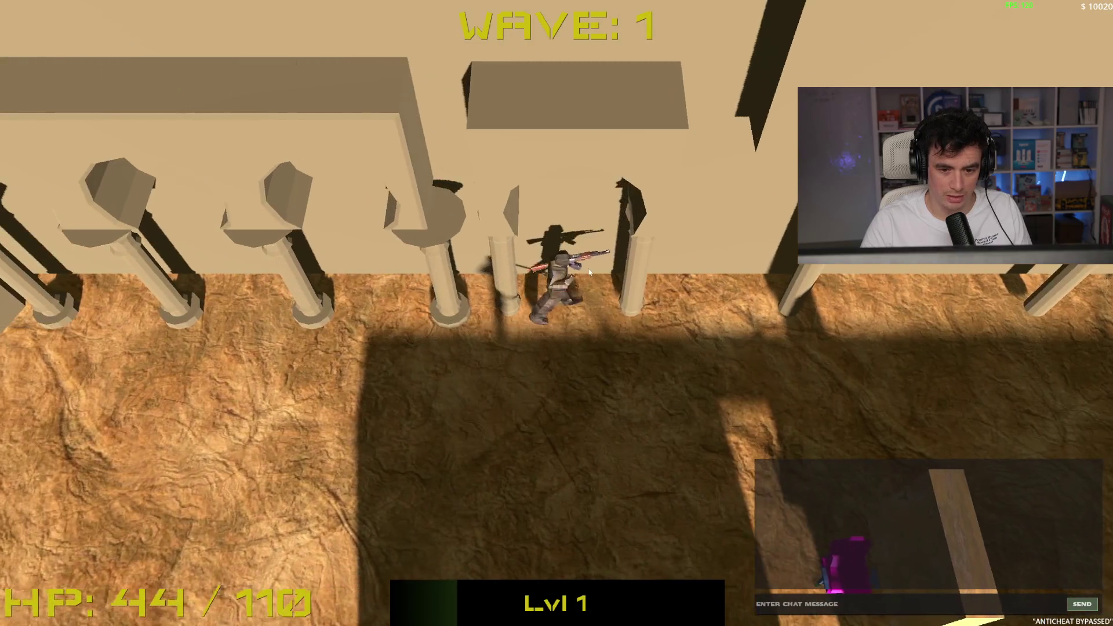
{"action": "key", "text": "d"}
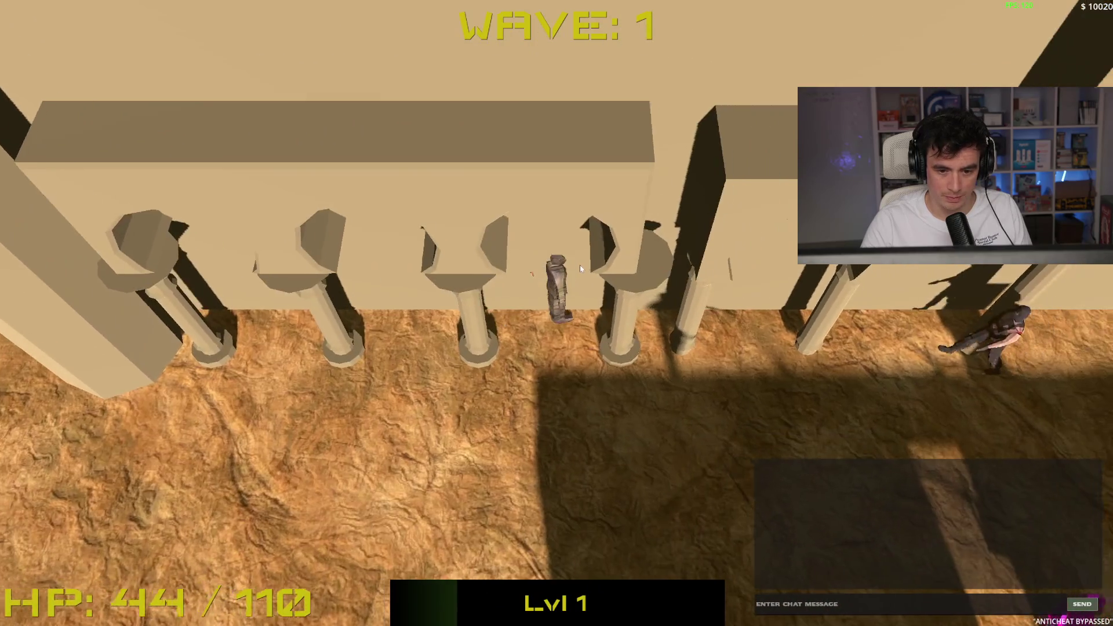
{"action": "key", "text": "a"}
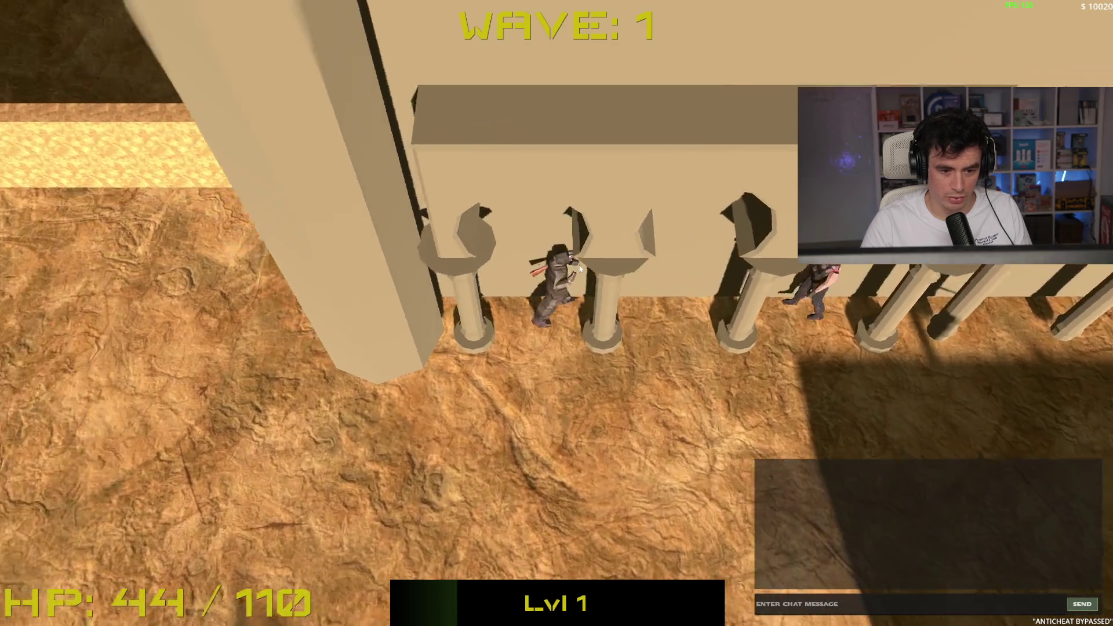
{"action": "key", "text": "s"}
{"action": "key", "text": "a"}
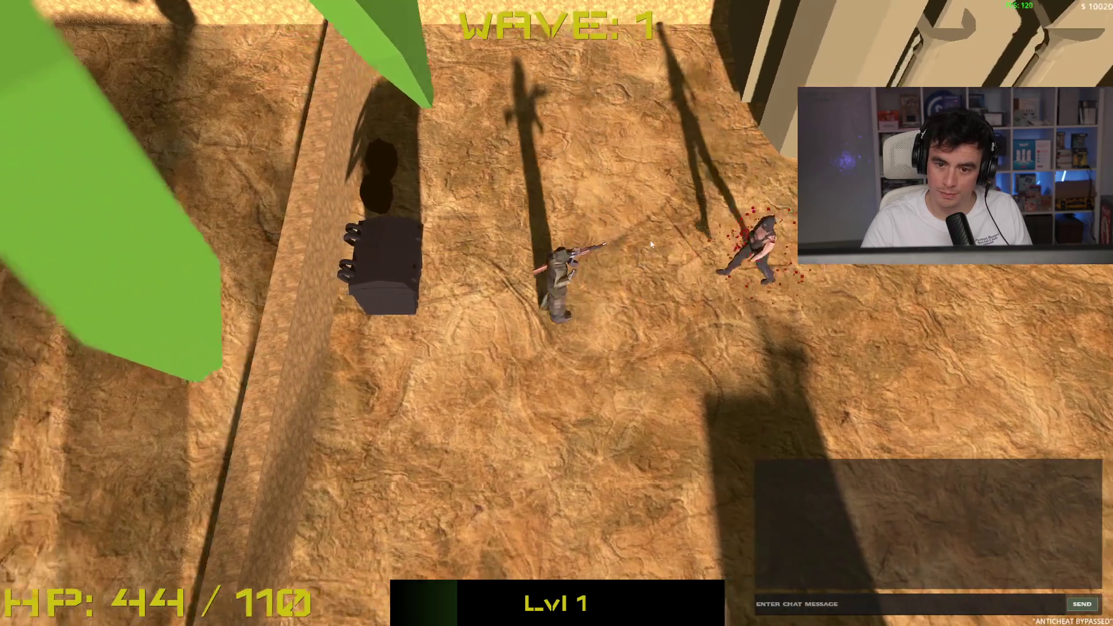
{"action": "left_click", "coordinate": [652, 244]}
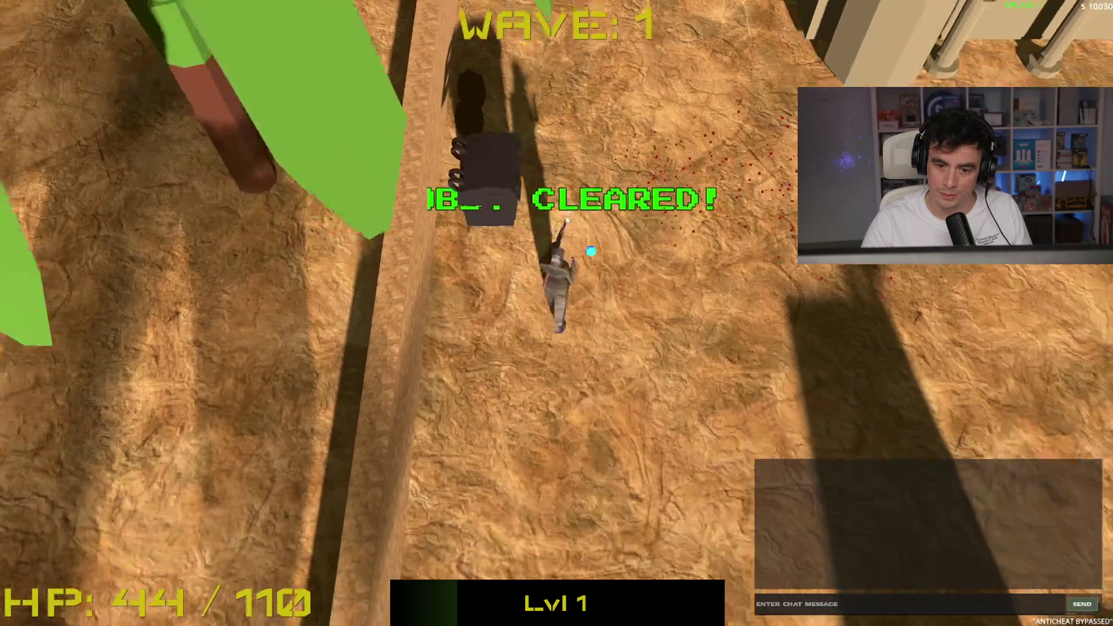
{"action": "key", "text": "d"}
{"action": "key", "text": "w"}
{"action": "key", "text": "w"}
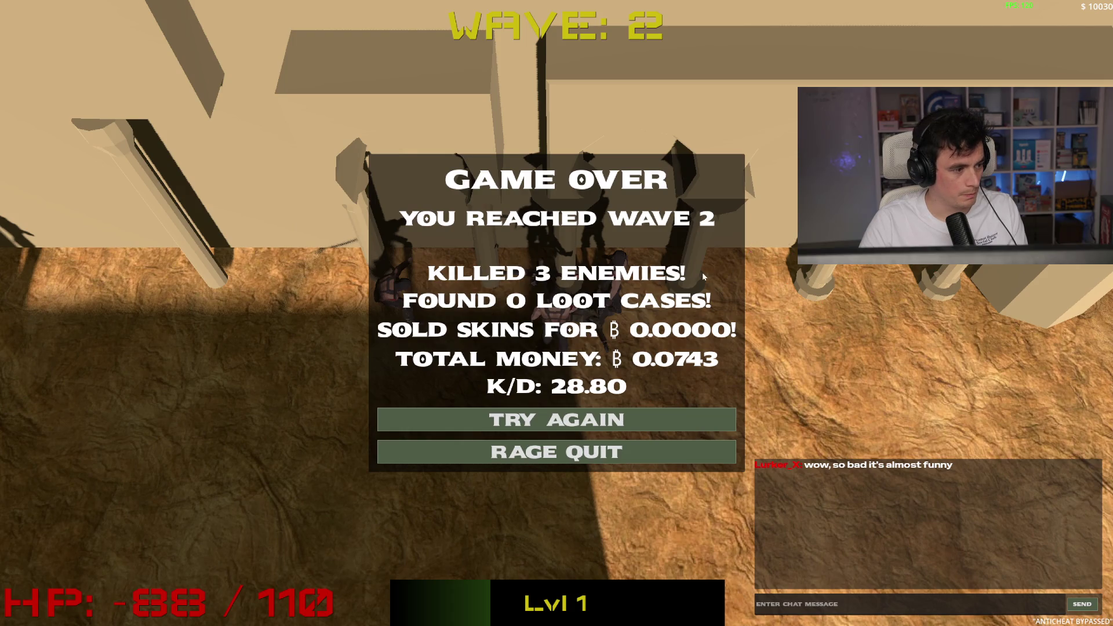
Stop the Spinbot game, relaunch it from Godot and begin a new run
{"action": "key", "text": "F8"}
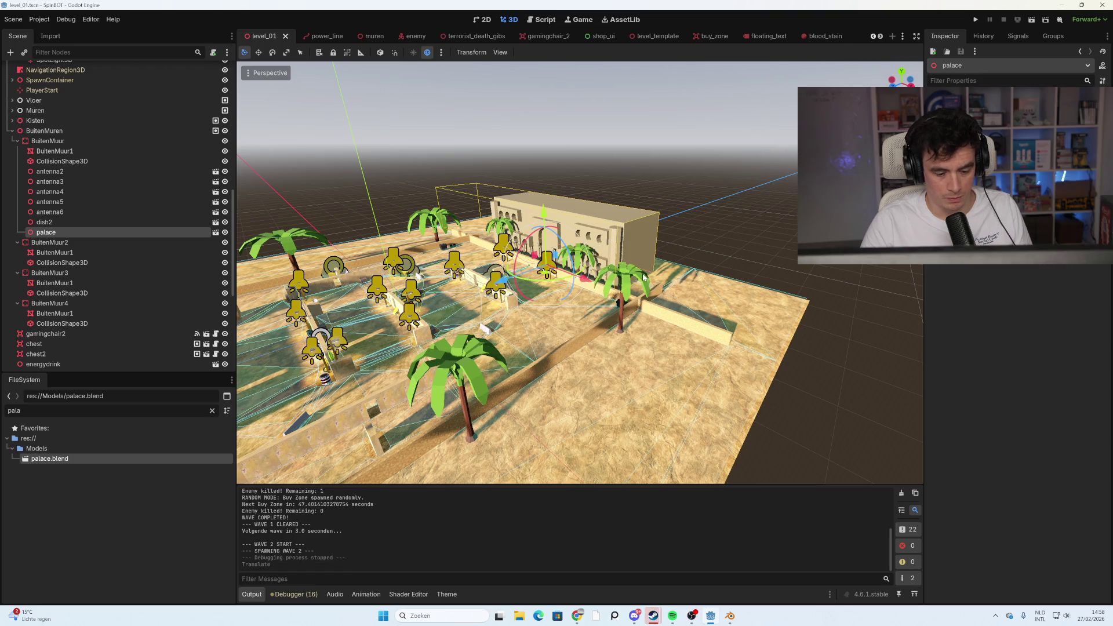
{"action": "key", "text": "F5"}
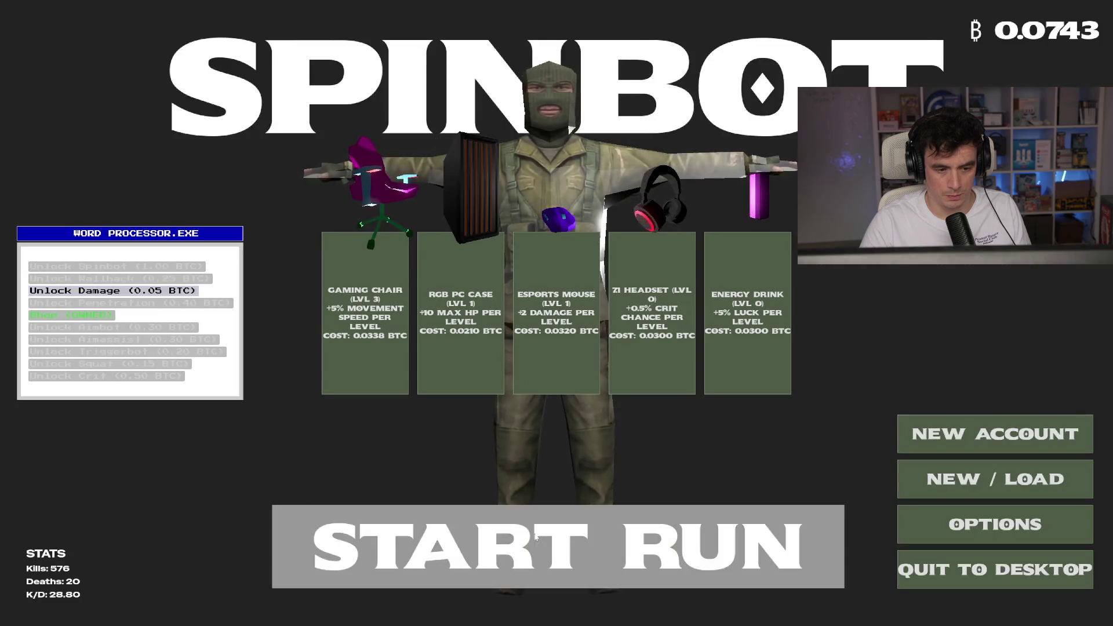
{"action": "left_click", "coordinate": [515, 545]}
Move the character along the top wall, shooting the approaching enemies
{"action": "key", "text": "w"}
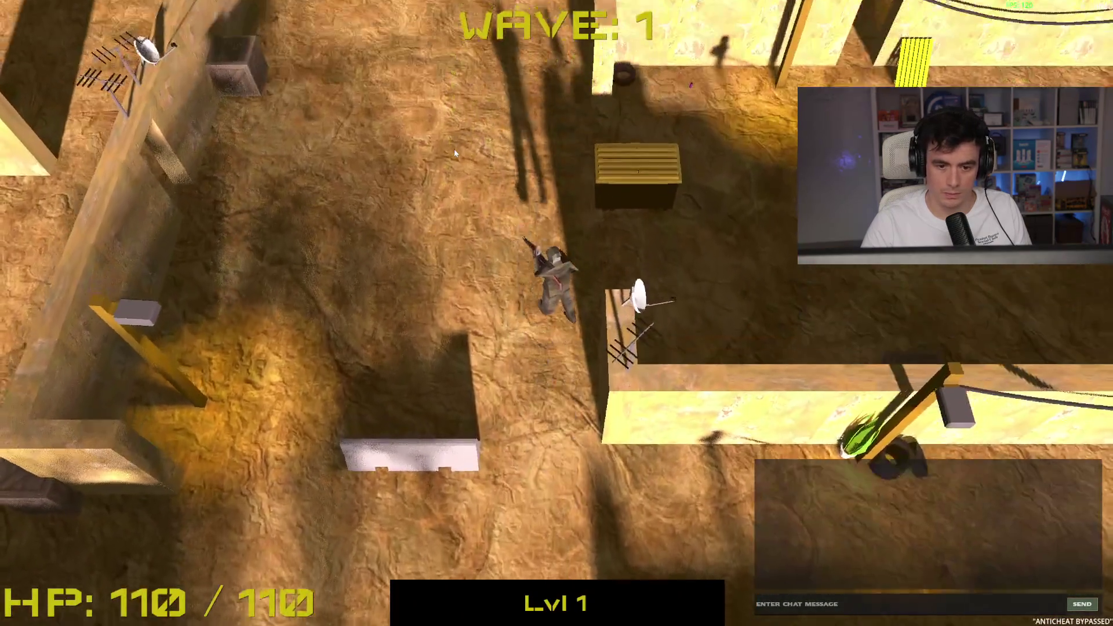
{"action": "key", "text": "w"}
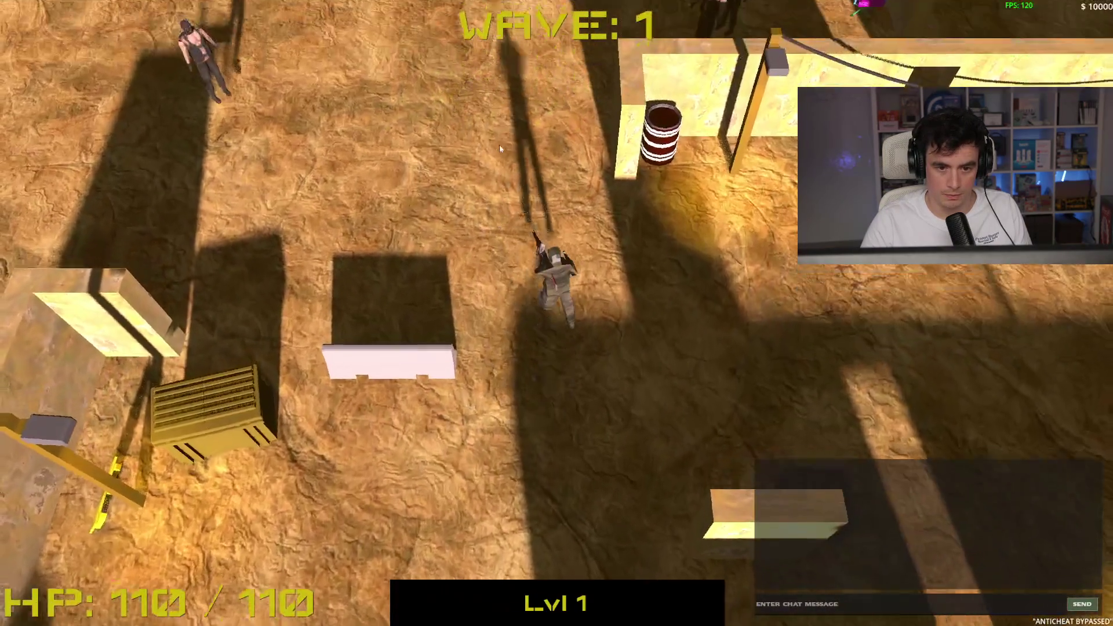
{"action": "key", "text": "a"}
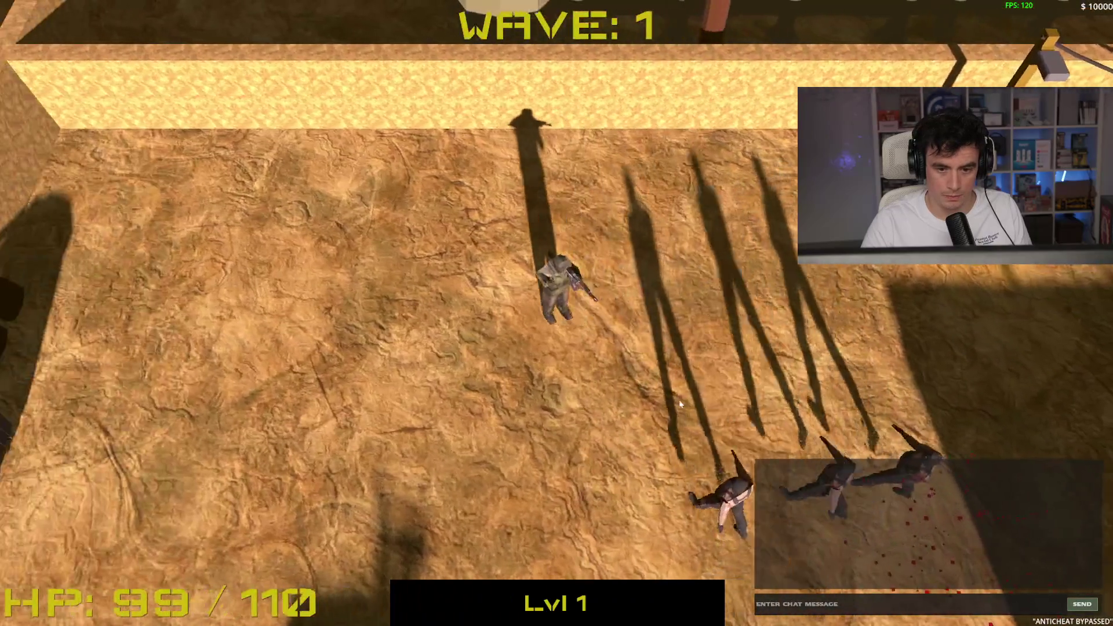
{"action": "left_click", "coordinate": [679, 399]}
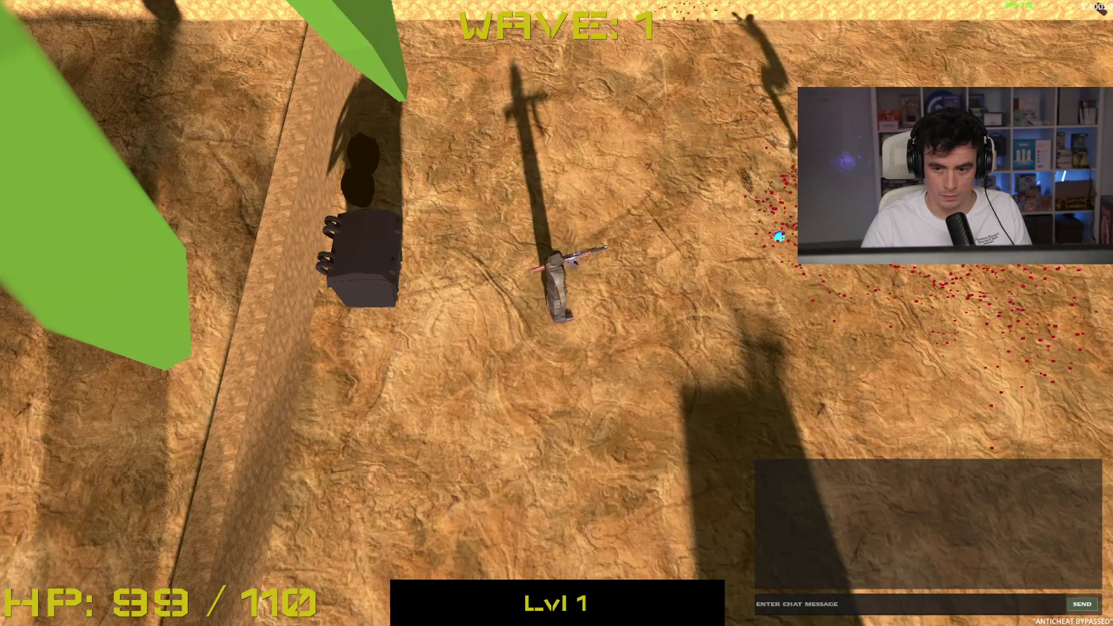
{"action": "key", "text": "d"}
{"action": "key", "text": "w"}
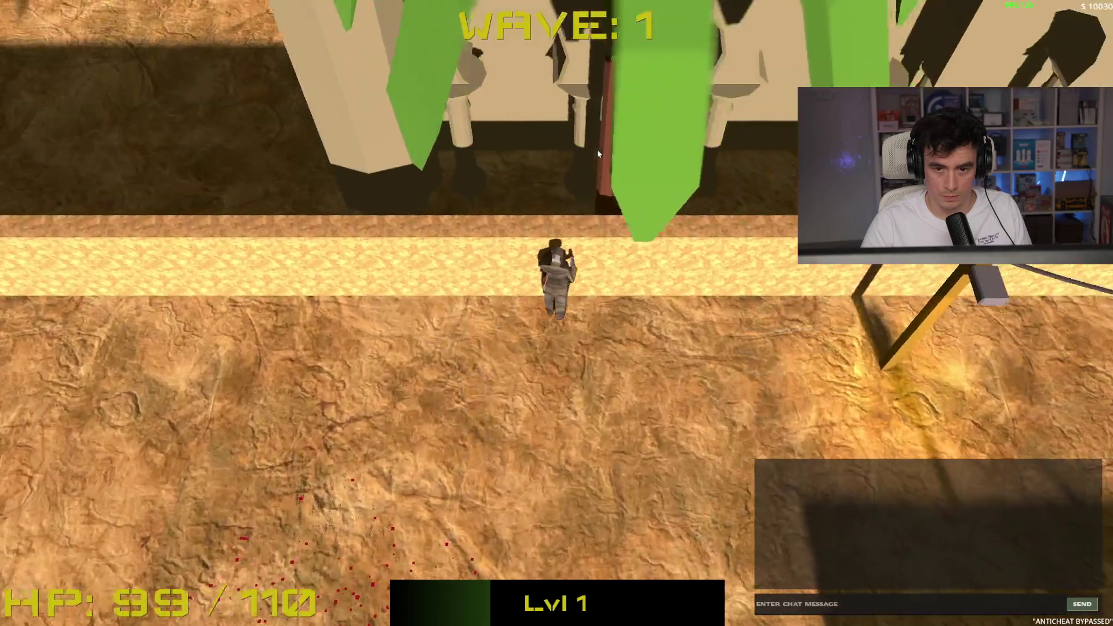
{"action": "key", "text": "d"}
{"action": "key", "text": "d"}
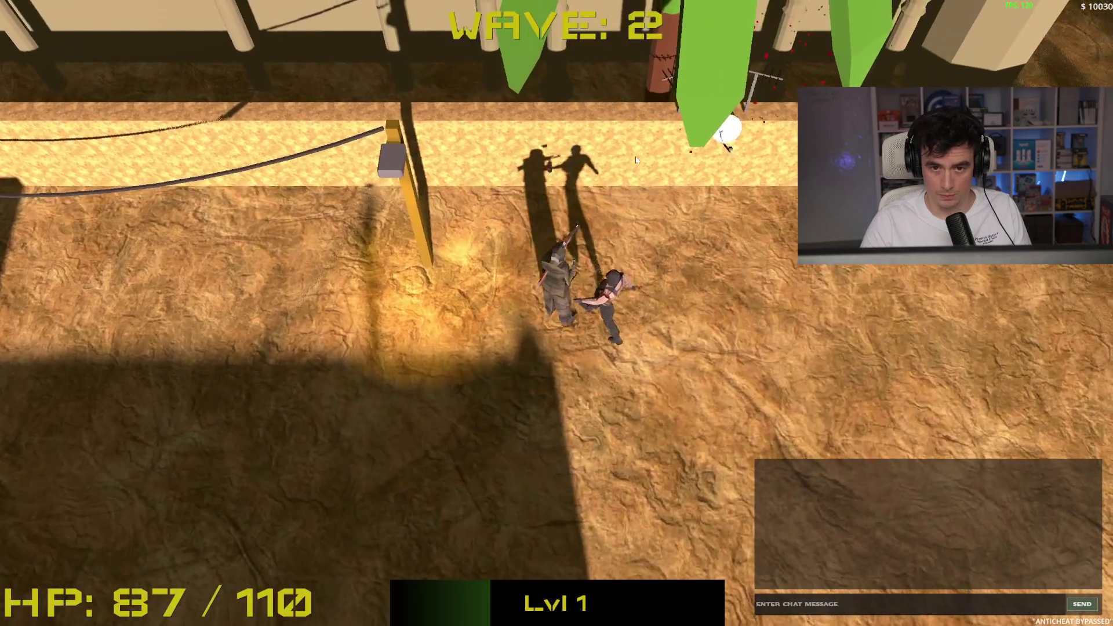
{"action": "left_click", "coordinate": [636, 159]}
{"action": "key", "text": "d"}
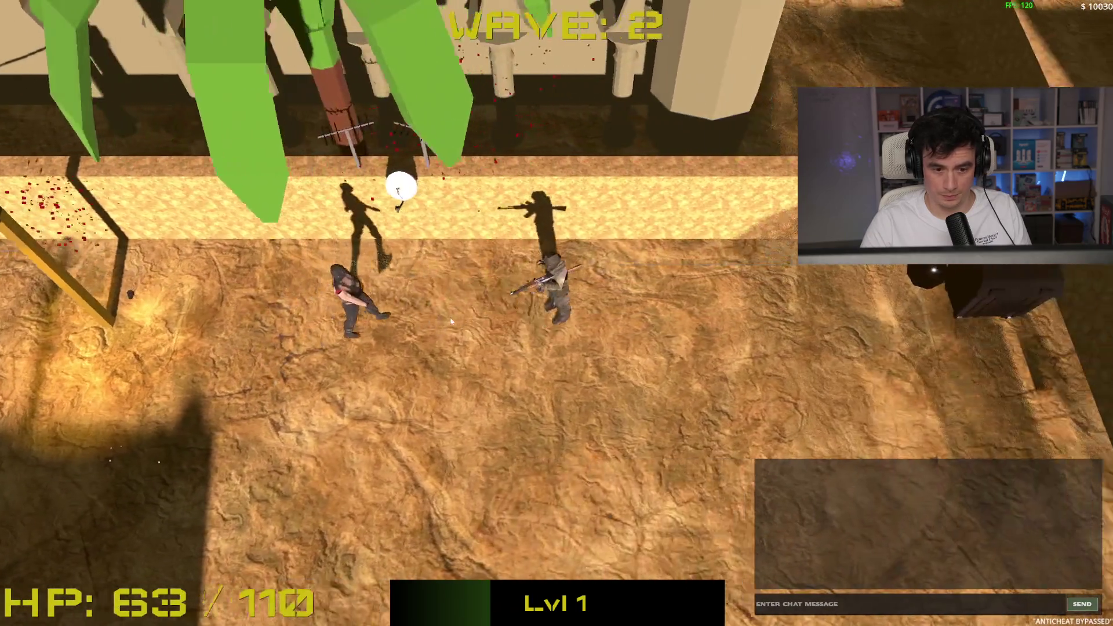
{"action": "left_click", "coordinate": [407, 279]}
Shoot the remaining enemies to clear the lobby, then stop the game and return to Blender
{"action": "key", "text": "s"}
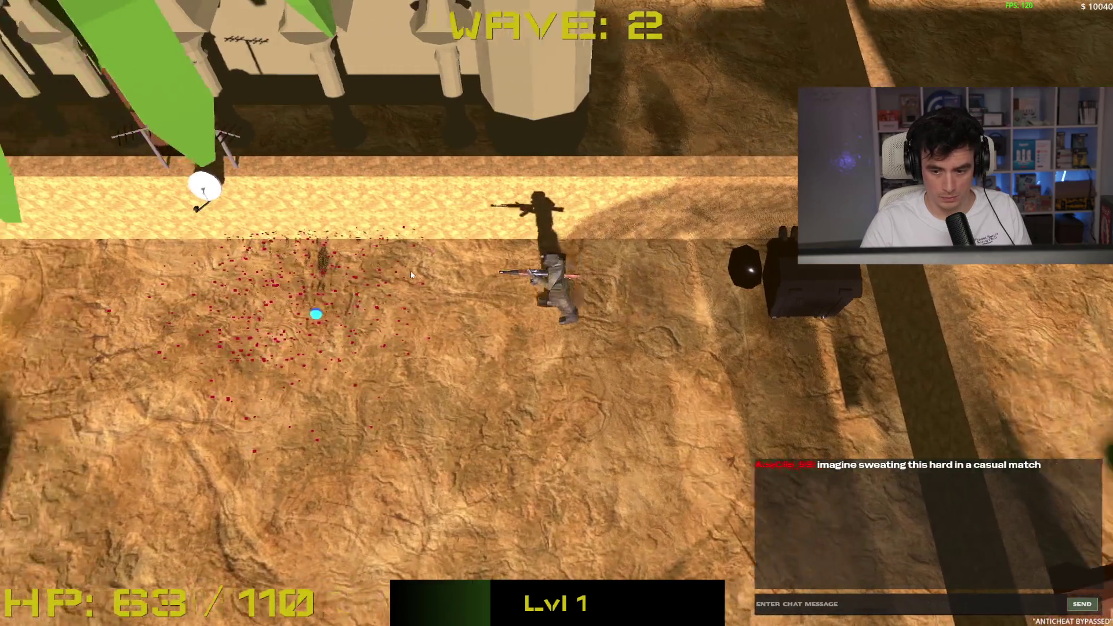
{"action": "key", "text": "a"}
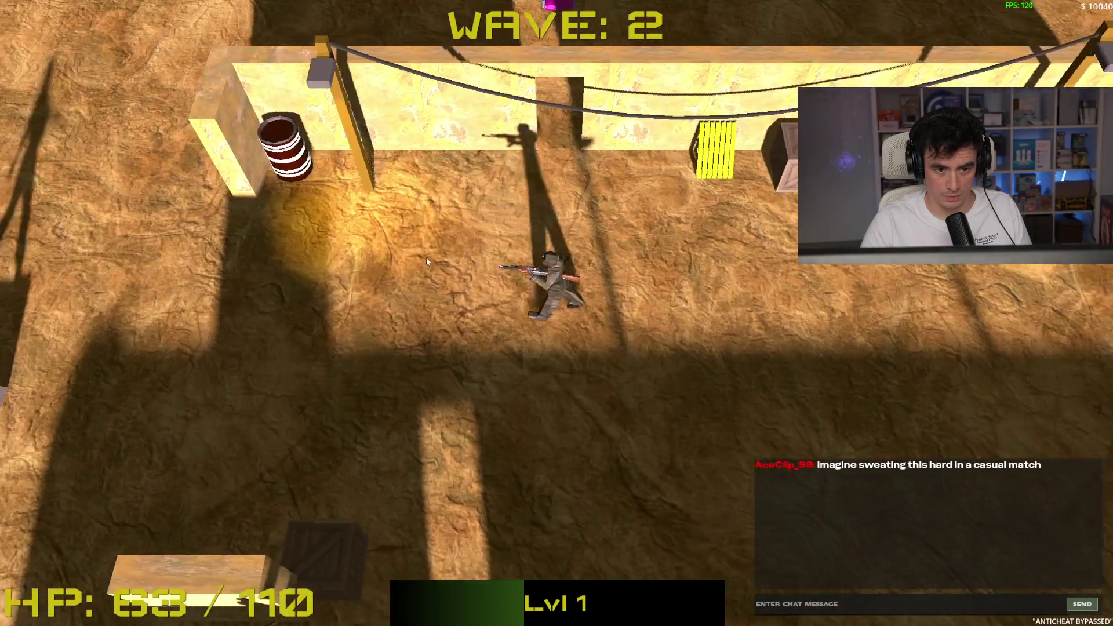
{"action": "left_click", "coordinate": [423, 266]}
{"action": "key", "text": "d"}
{"action": "key", "text": "d"}
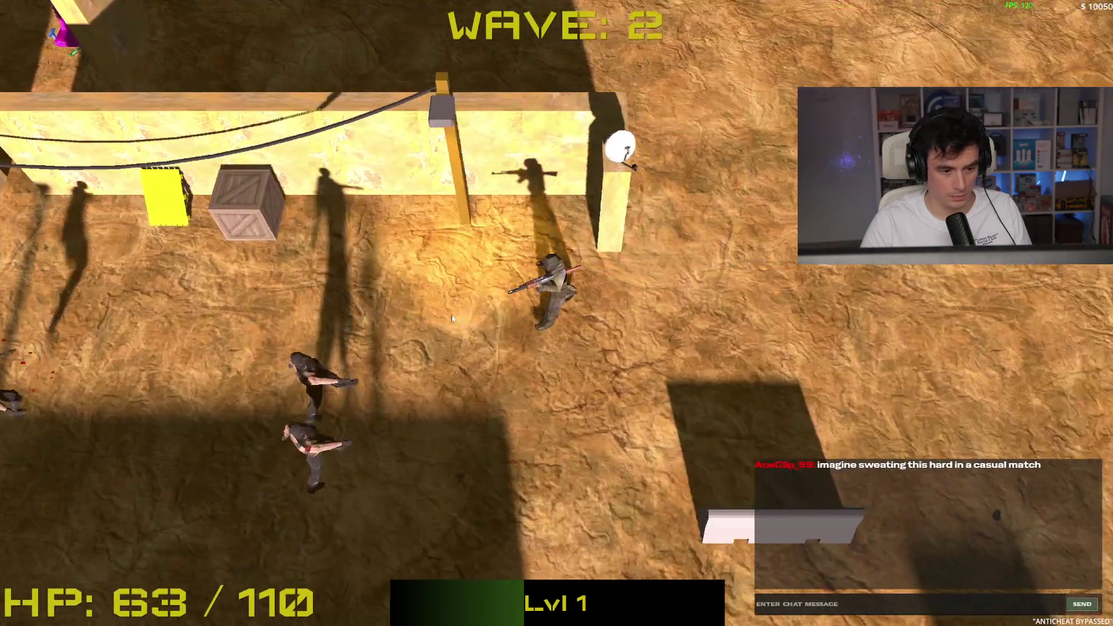
{"action": "left_click", "coordinate": [457, 301]}
{"action": "key", "text": "d"}
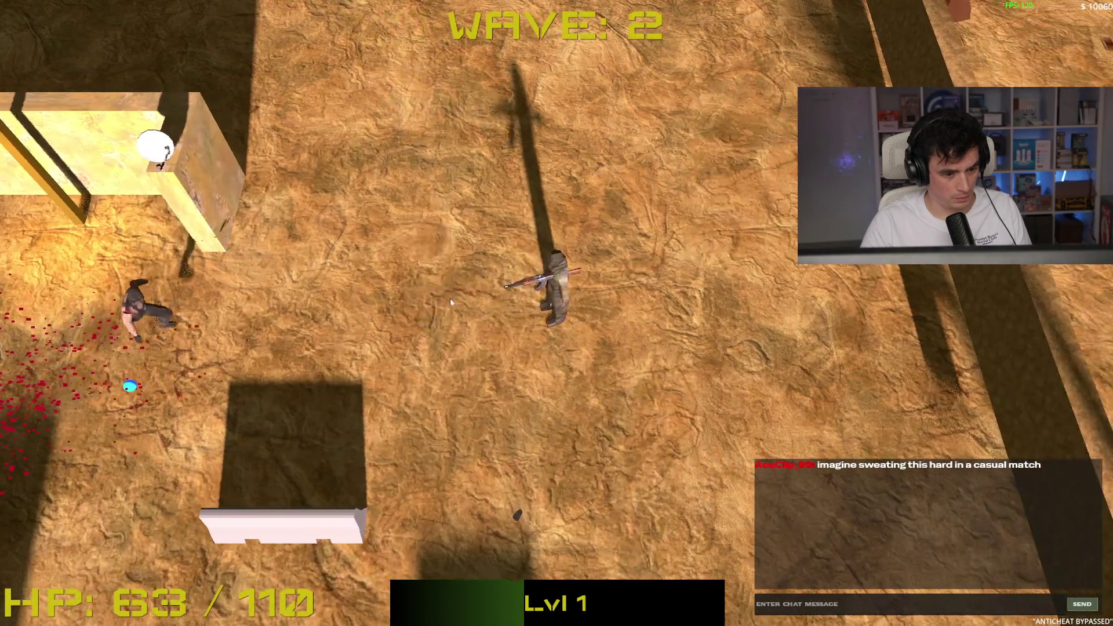
{"action": "left_click", "coordinate": [451, 279]}
{"action": "left_click", "coordinate": [436, 288]}
{"action": "key", "text": "a"}
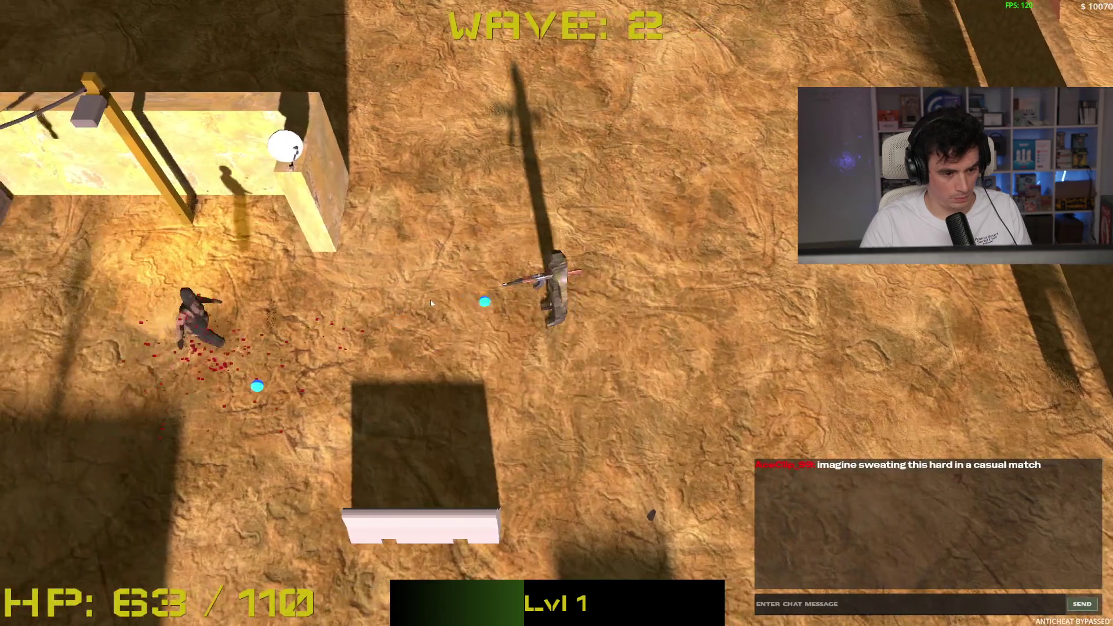
{"action": "key", "text": "s"}
{"action": "key", "text": "s"}
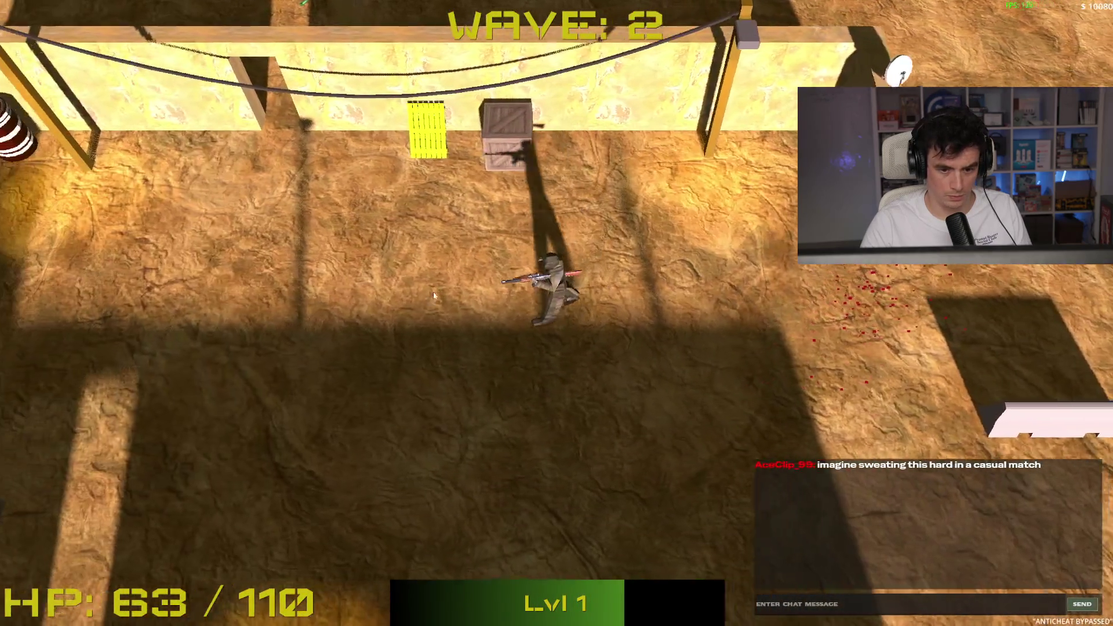
{"action": "key", "text": "F8"}
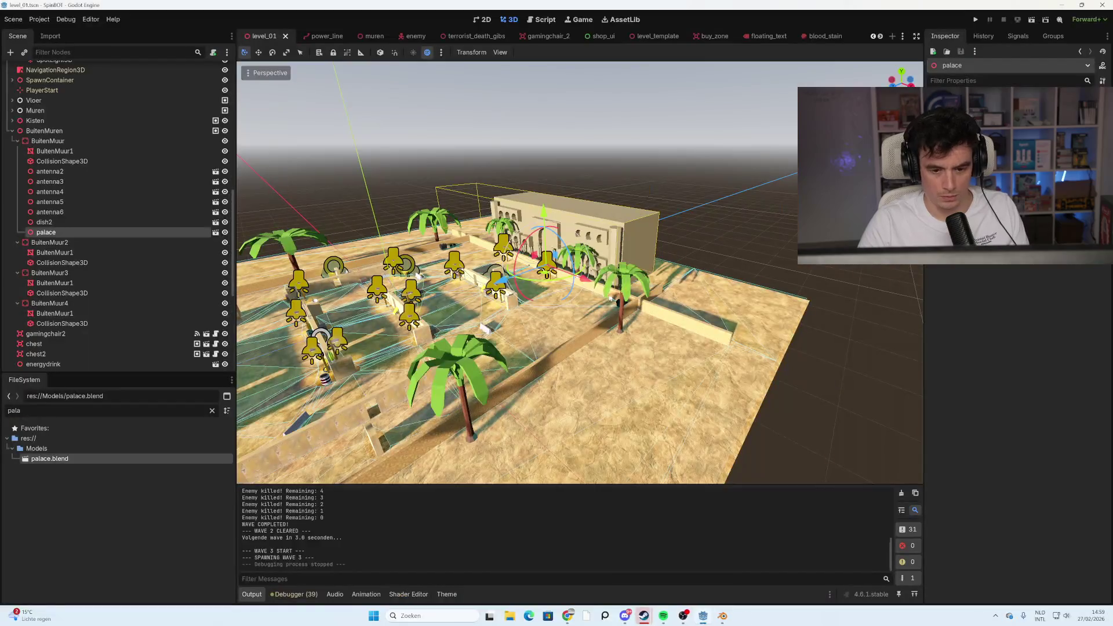
{"action": "key", "text": "alt+Tab"}
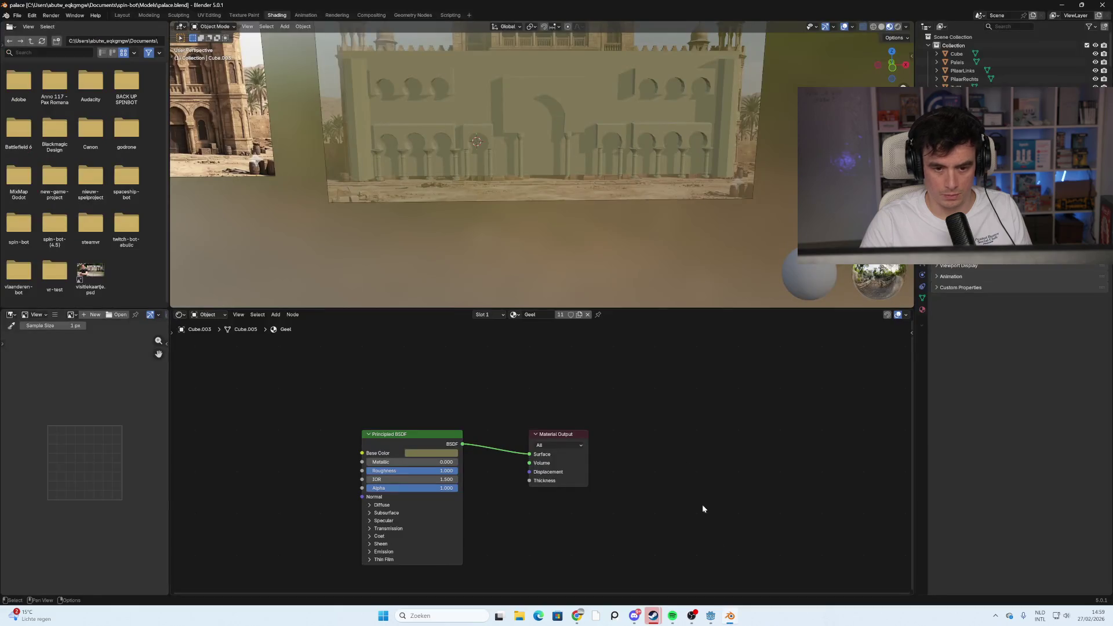
Orbit around the palace model, then create a new General scene via File > New
{"action": "mouse_move", "coordinate": [530, 253]}
{"action": "middle_mouse_down"}
{"action": "mouse_move", "coordinate": [569, 231]}
{"action": "mouse_move", "coordinate": [275, 95]}
{"action": "middle_mouse_up"}
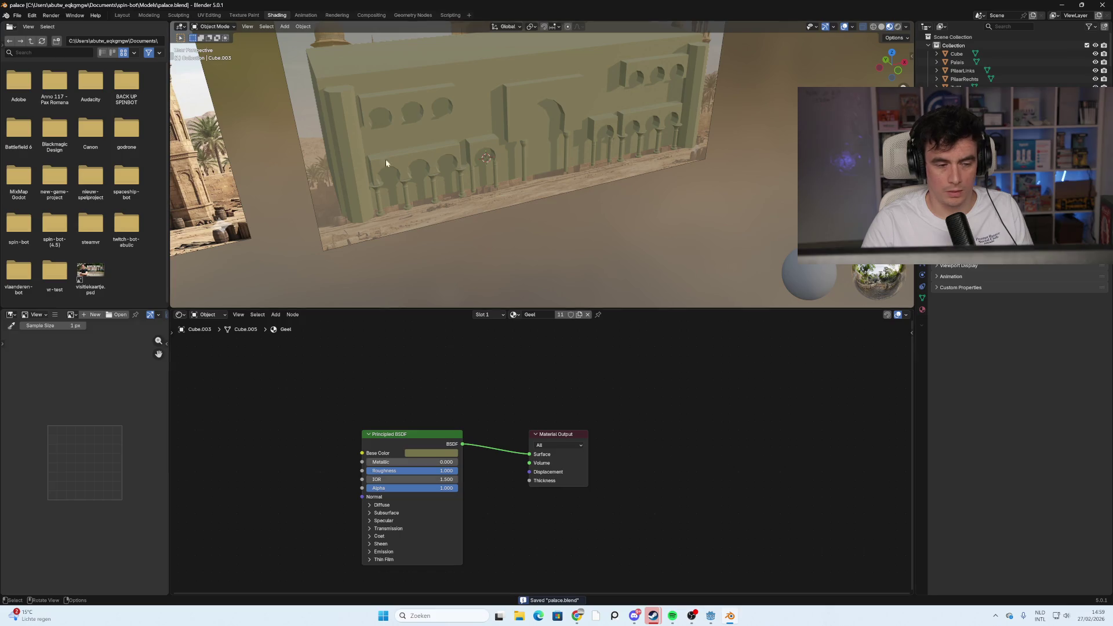
{"action": "left_click", "coordinate": [18, 15]}
{"action": "mouse_move", "coordinate": [33, 26]}
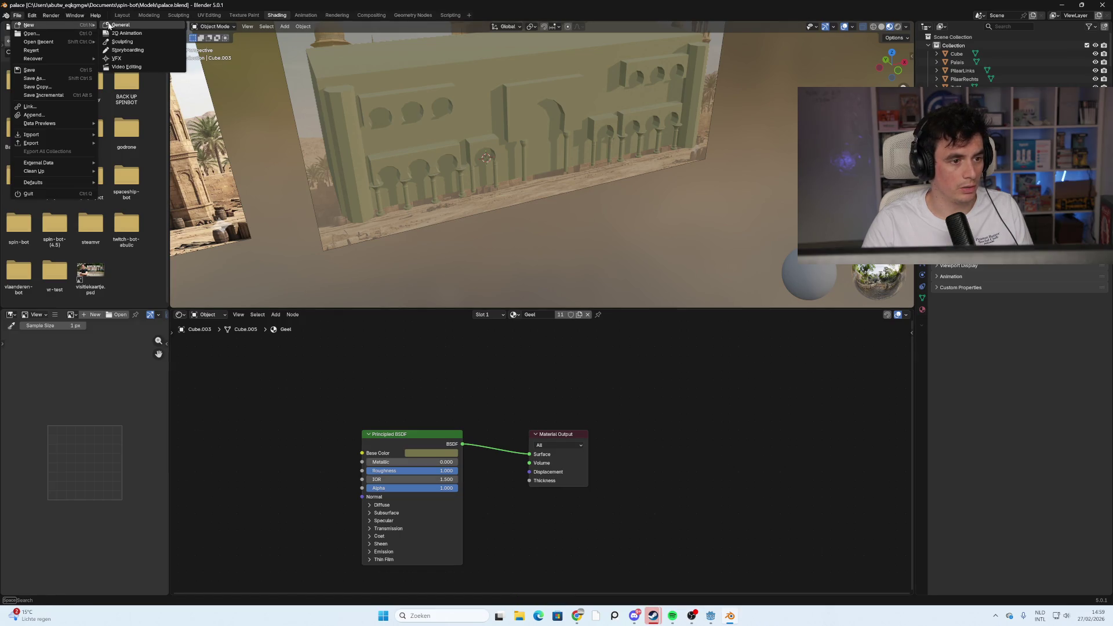
{"action": "left_click", "coordinate": [109, 26]}
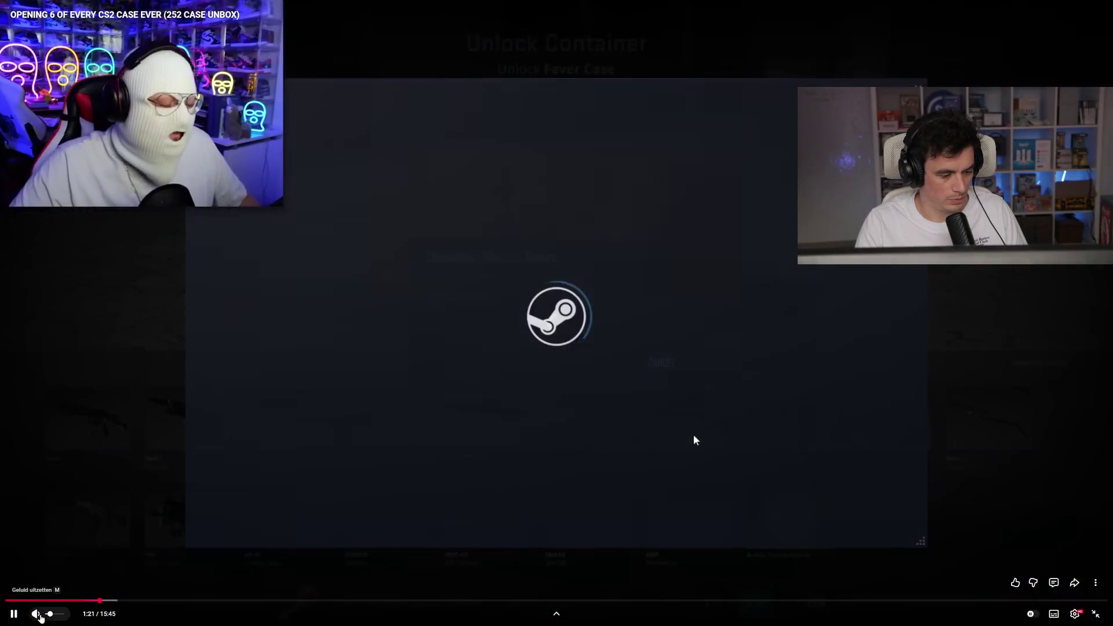
Mute the CS2 case-opening video and skip through it to the 4:41 mark
{"action": "left_click", "coordinate": [39, 616]}
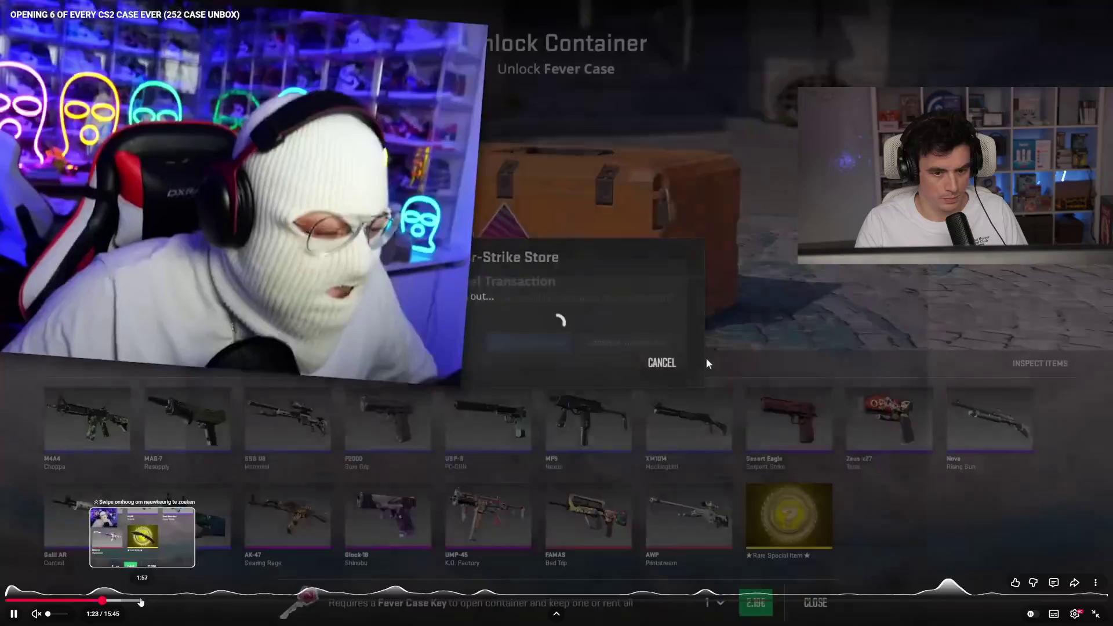
{"action": "left_click", "coordinate": [140, 602]}
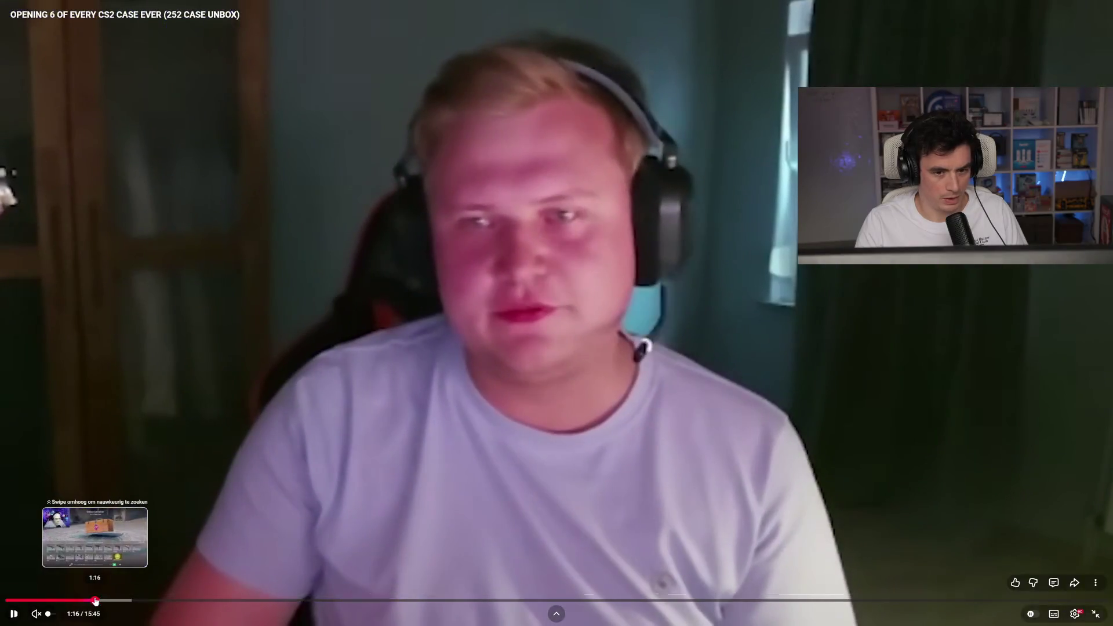
{"action": "left_click", "coordinate": [178, 601]}
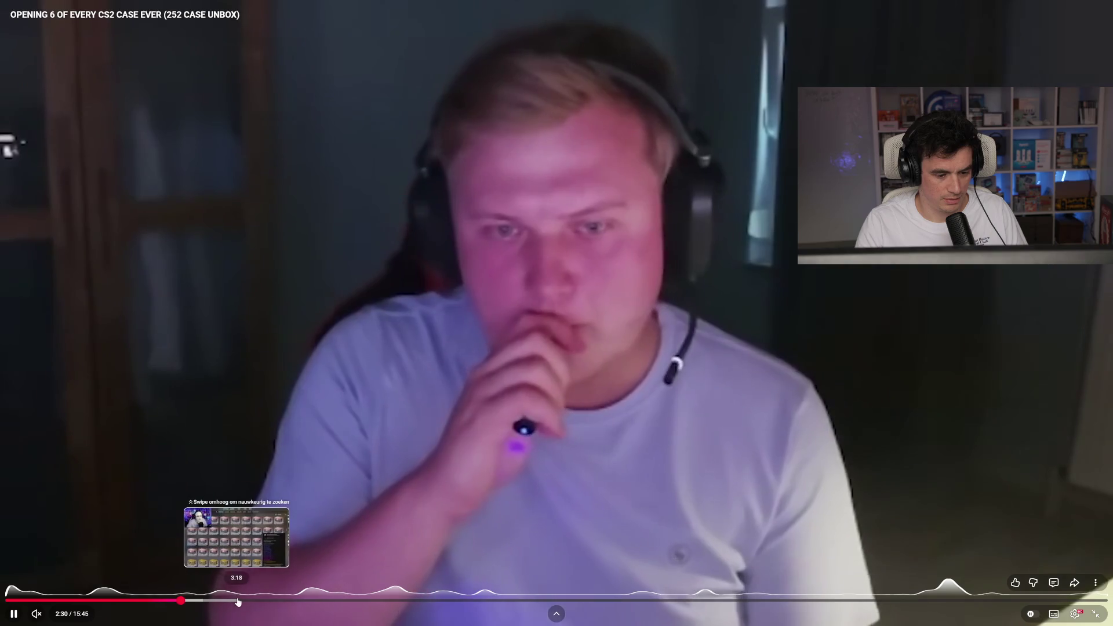
{"action": "left_click", "coordinate": [242, 600]}
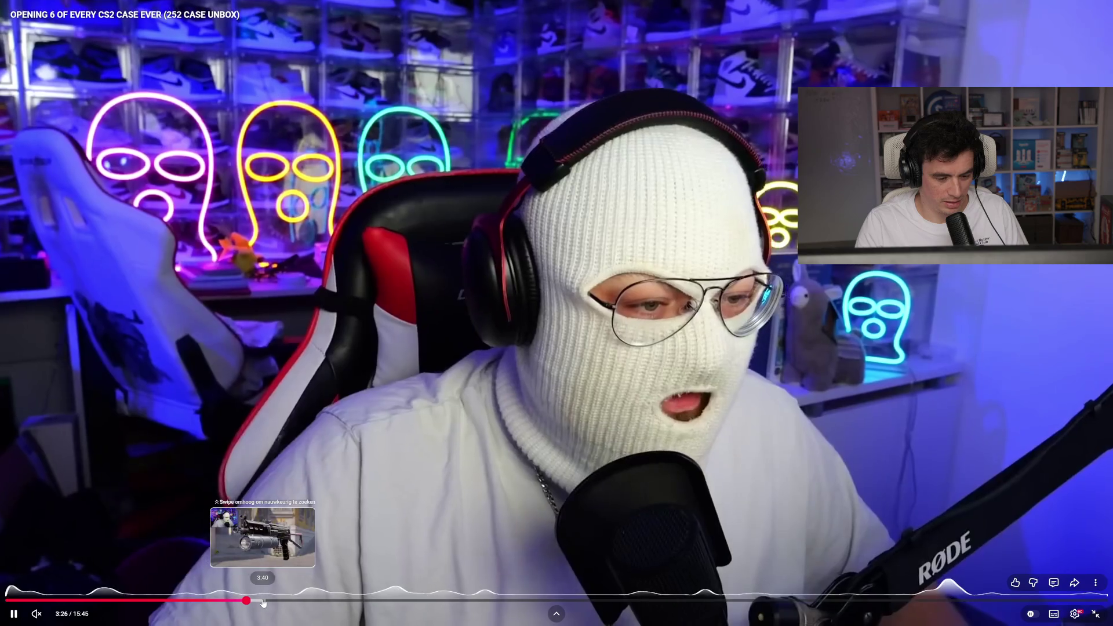
{"action": "left_click", "coordinate": [263, 603]}
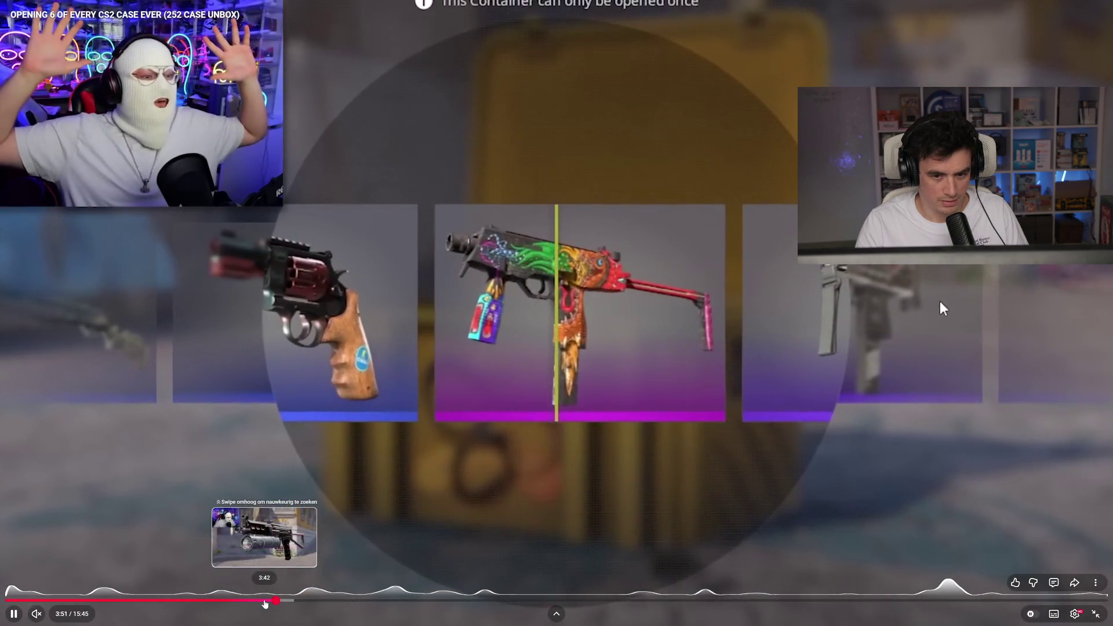
{"action": "left_click", "coordinate": [264, 603]}
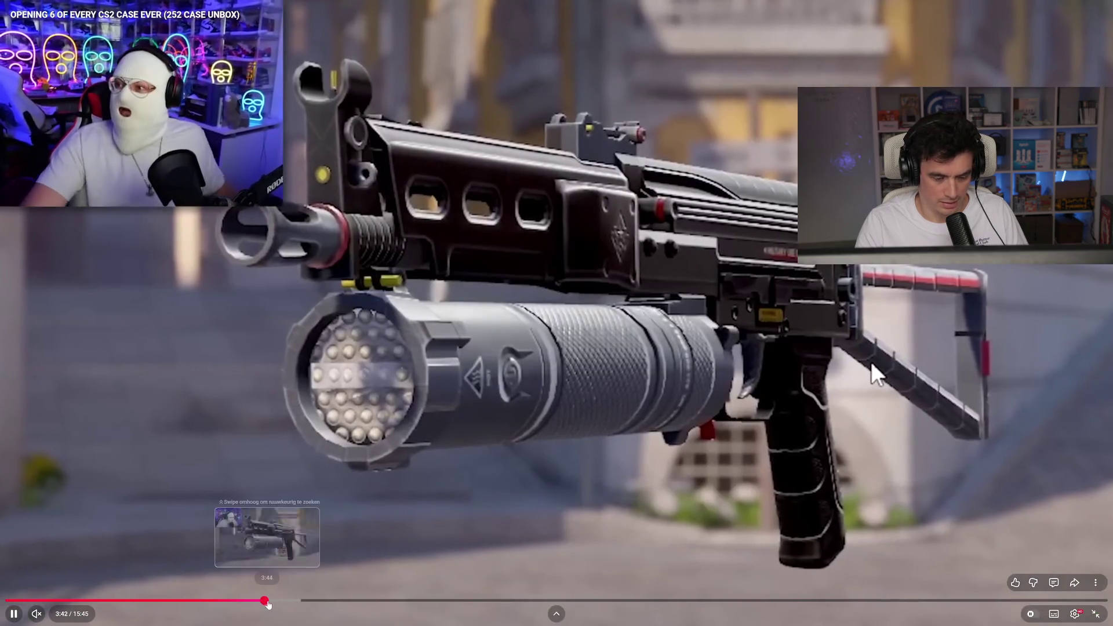
{"action": "left_click", "coordinate": [269, 603]}
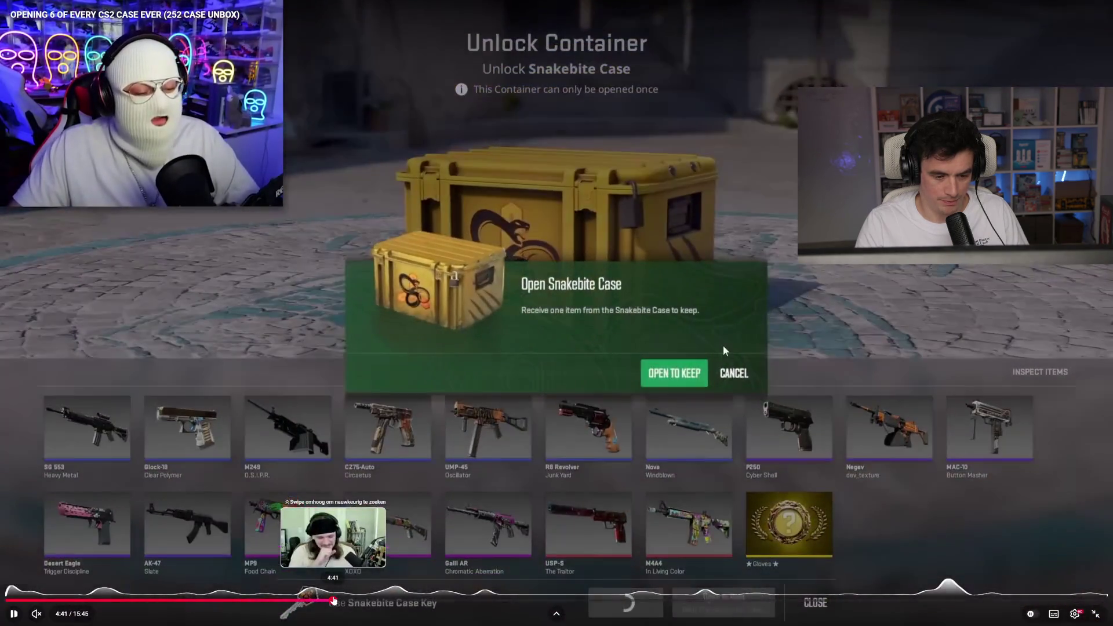
{"action": "left_click", "coordinate": [333, 600]}
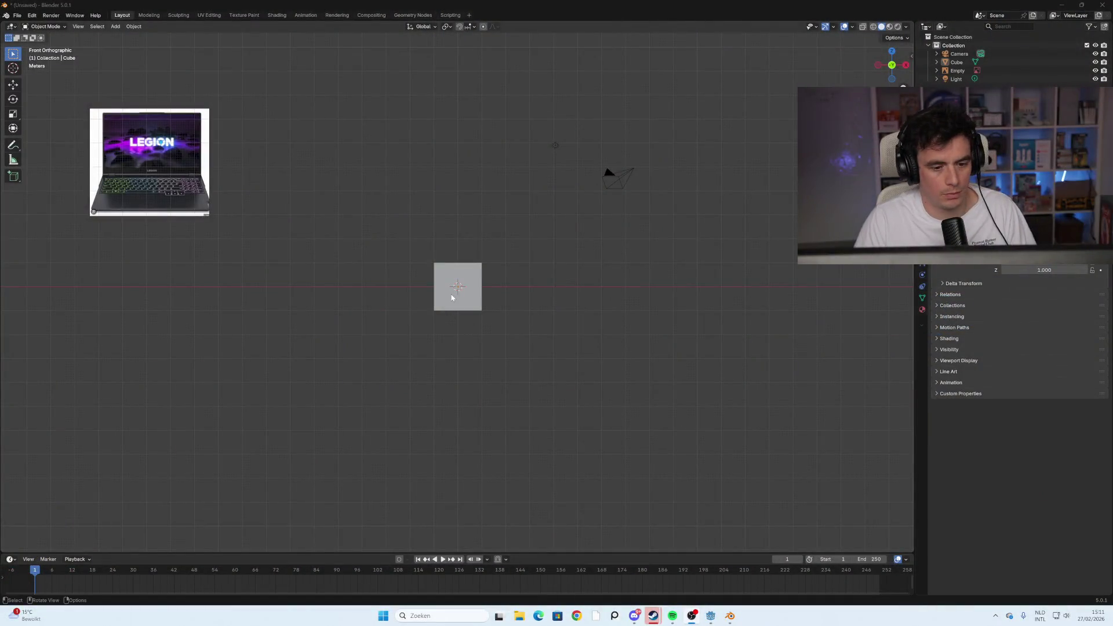
Select the default cube in the viewport
{"action": "left_click", "coordinate": [450, 293]}
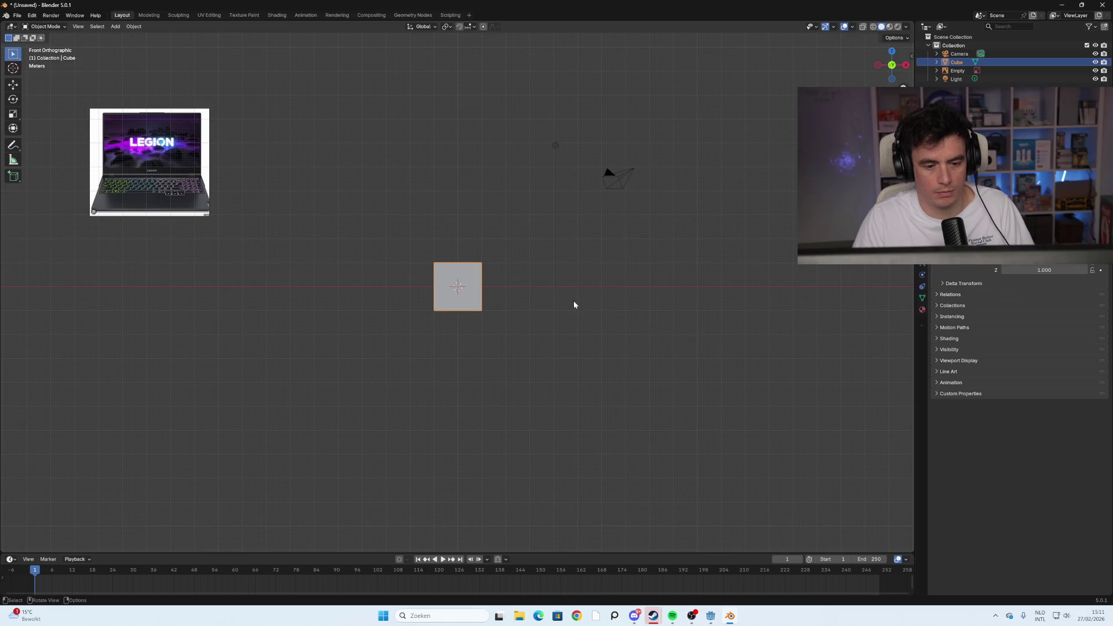
Show the transform sidebar and flatten the cube to 0.01 along Z
{"action": "left_click", "coordinate": [912, 56]}
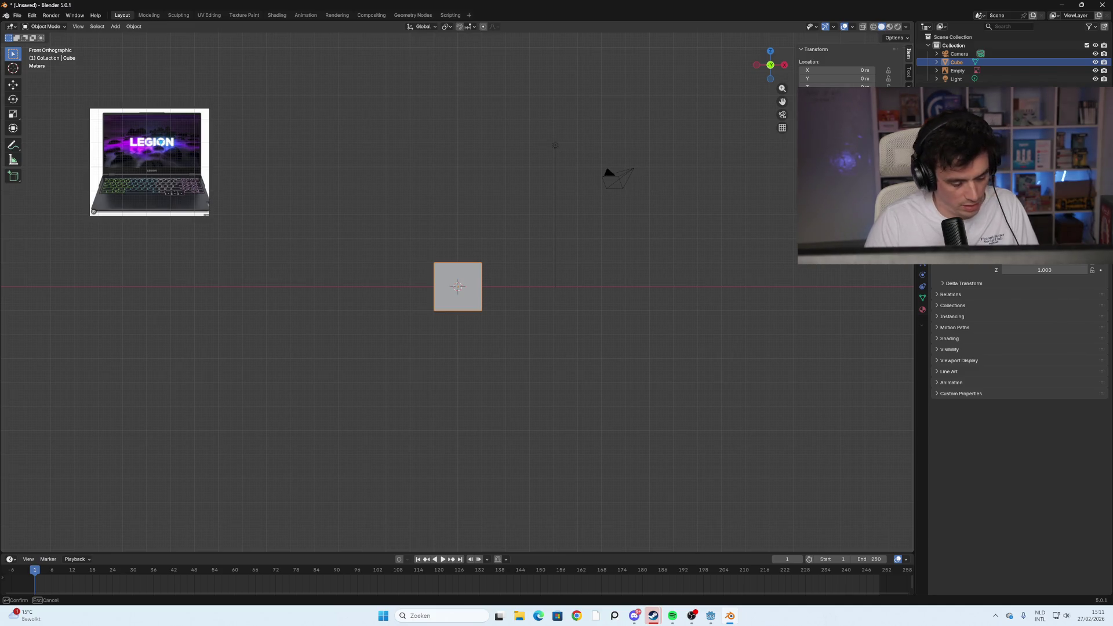
{"action": "key", "text": "Return"}
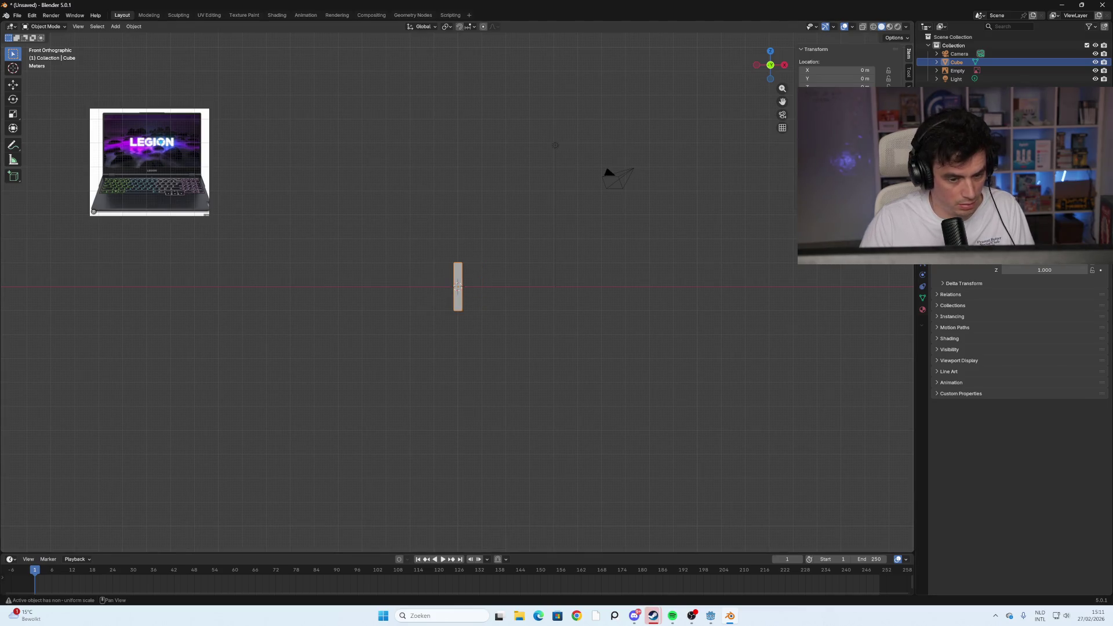
{"action": "key", "text": "s"}
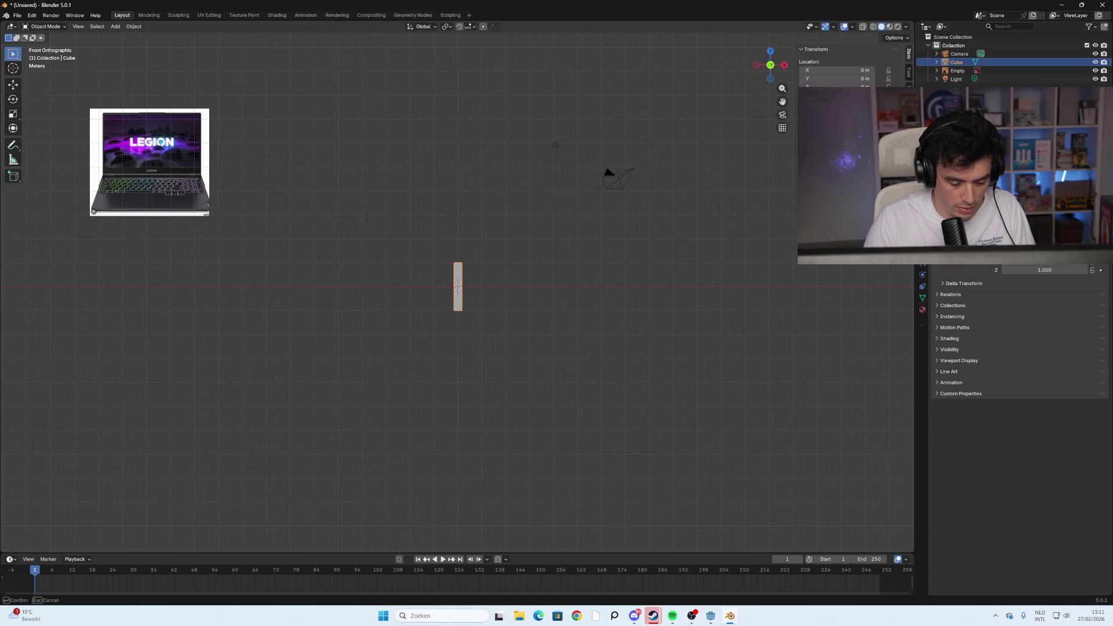
{"action": "key", "text": "Escape"}
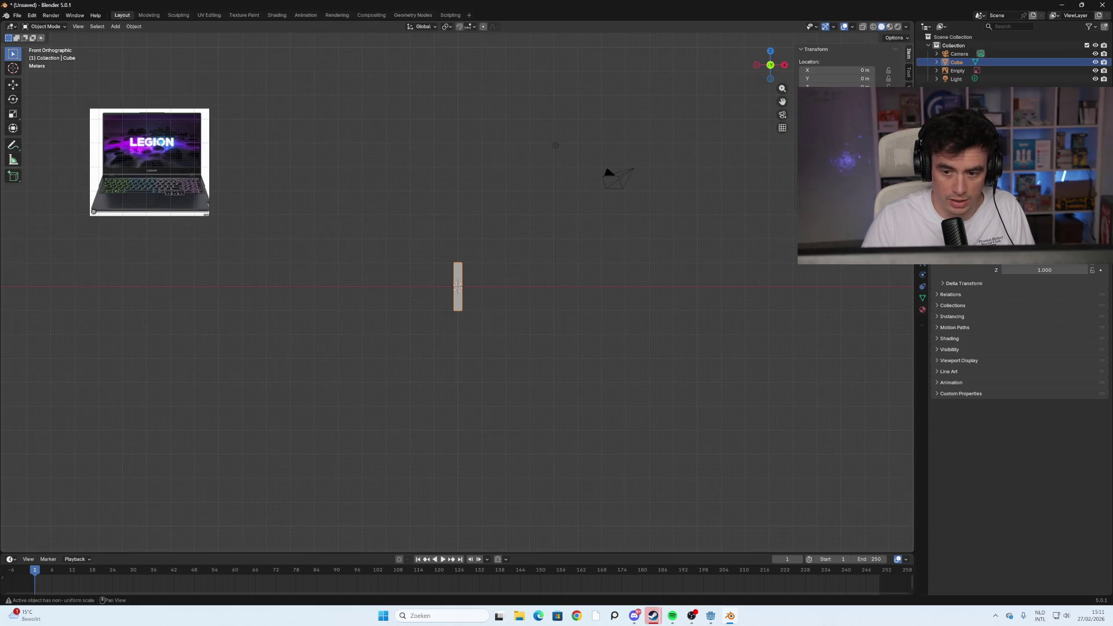
{"action": "key", "text": "s"}
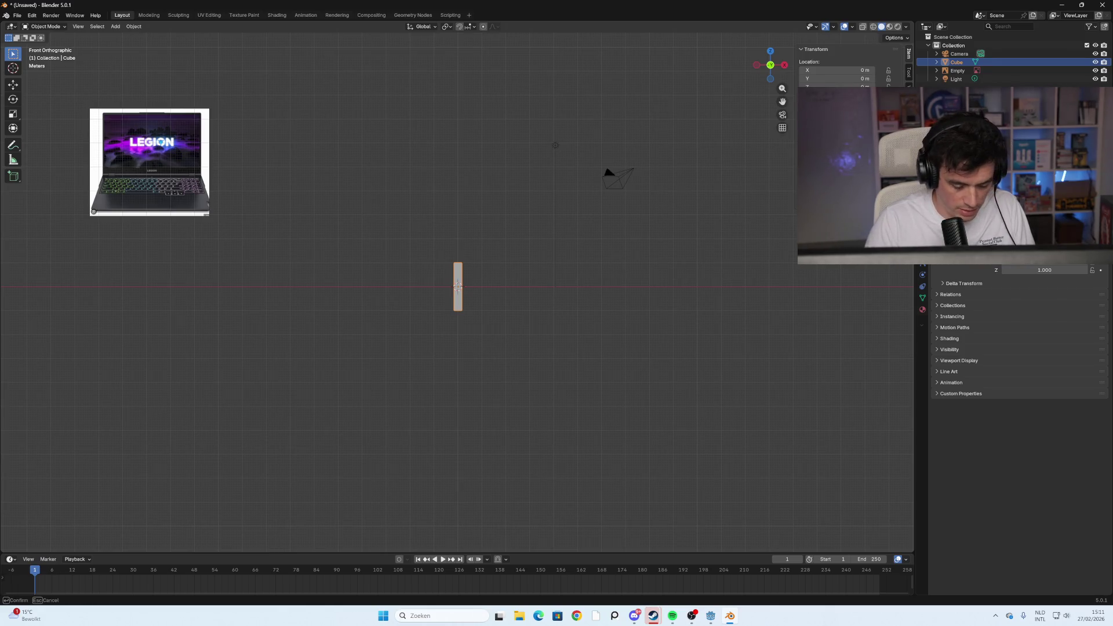
{"action": "type", "text": "z.01"}
{"action": "key", "text": "Return"}
Shrink the laptop reference image and move it closer above the slab
{"action": "scroll", "coordinate": [452, 302], "scroll_direction": "up", "scroll_amount": 4}
{"action": "mouse_move", "coordinate": [453, 303]}
{"action": "left_mouse_down"}
{"action": "mouse_move", "coordinate": [178, 200]}
{"action": "mouse_move", "coordinate": [409, 257]}
{"action": "left_mouse_up"}
{"action": "left_click", "coordinate": [409, 257]}
{"action": "key", "text": "s"}
{"action": "left_click", "coordinate": [415, 251]}
{"action": "key", "text": "g"}
{"action": "left_click", "coordinate": [459, 287]}
{"action": "key", "text": "ctrl+z"}
{"action": "key", "text": "ctrl+z"}
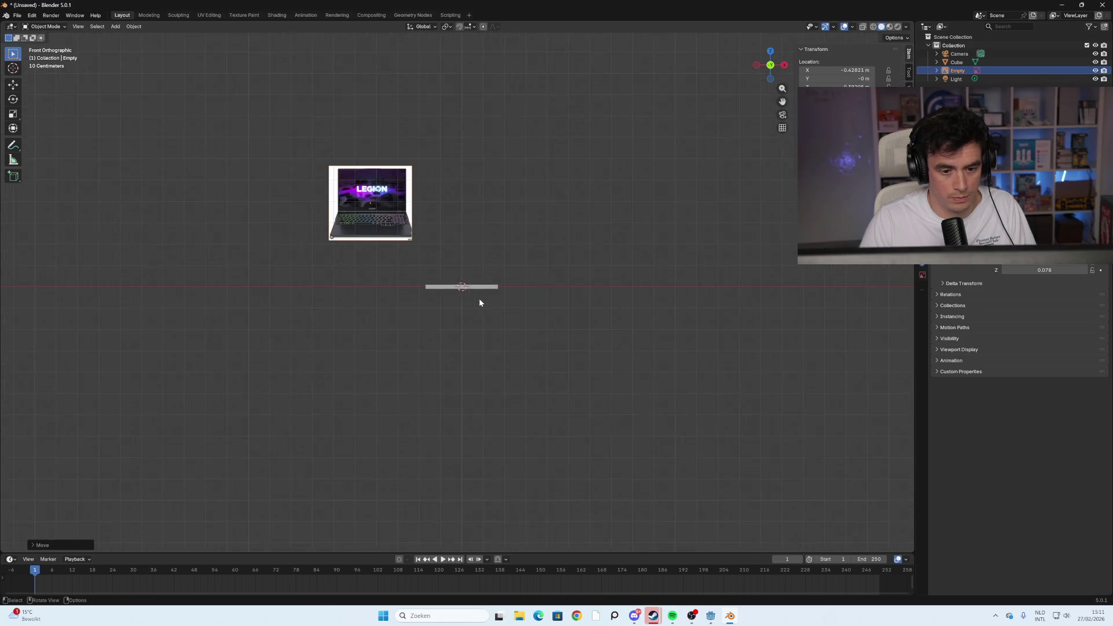
Delete the Camera and Light from the scene
{"action": "left_click", "coordinate": [989, 54]}
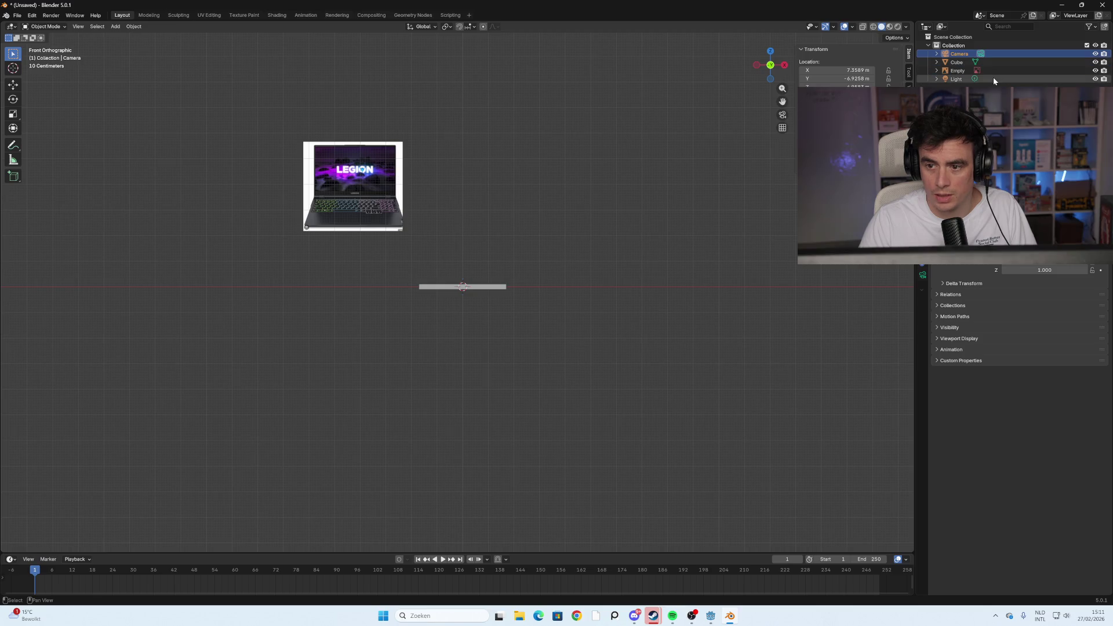
{"action": "left_click", "coordinate": [993, 78], "text": "ctrl"}
{"action": "key", "text": "Delete"}
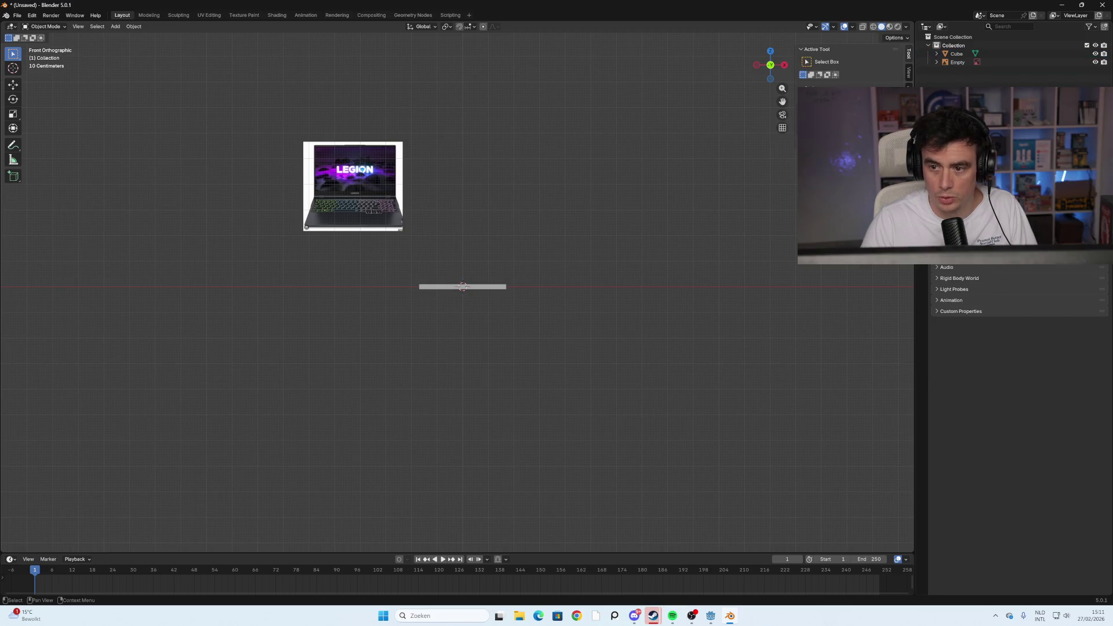
Rename the Cube to 'Laptop' in the Outliner and view the slab in 3D
{"action": "left_click", "coordinate": [982, 52]}
{"action": "double_click", "coordinate": [994, 53]}
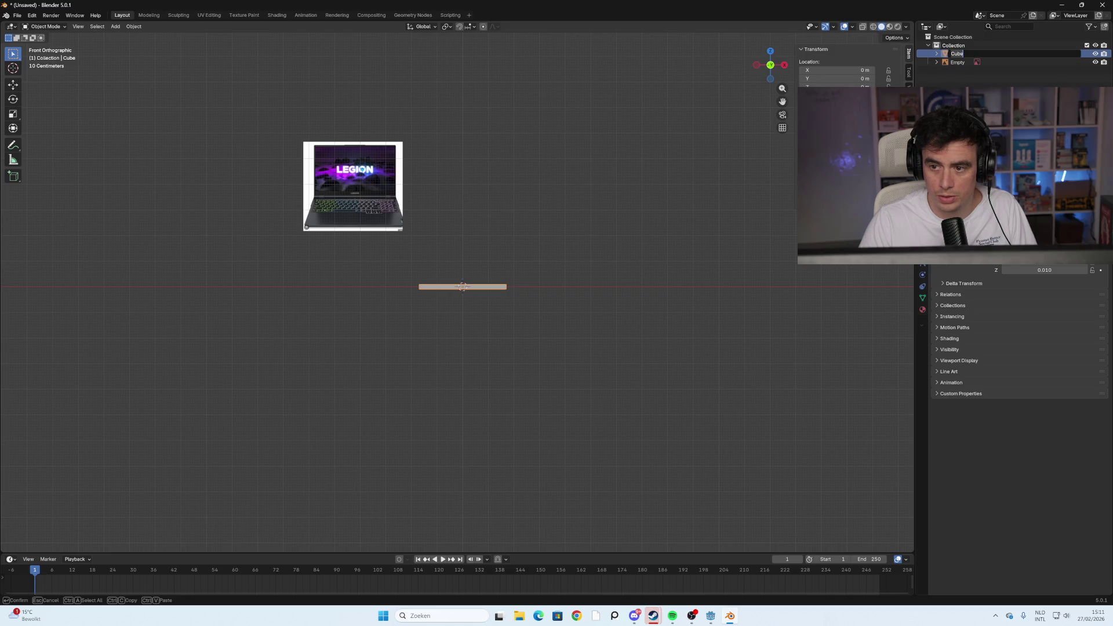
{"action": "type", "text": "Laptop"}
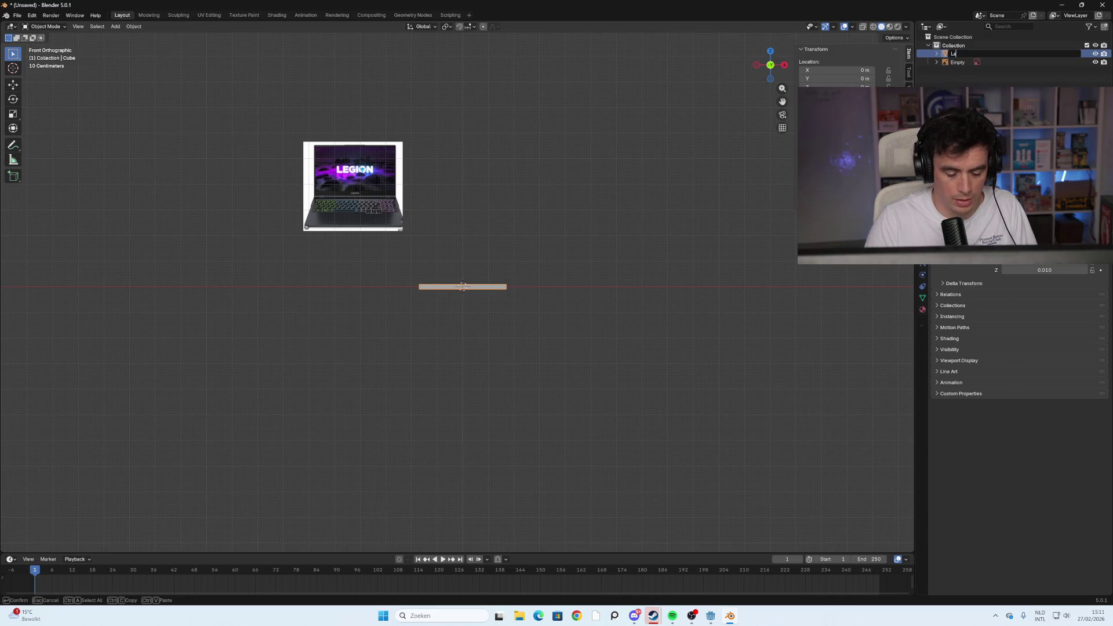
{"action": "key", "text": "Return"}
{"action": "scroll", "coordinate": [485, 310], "scroll_direction": "up", "scroll_amount": 3}
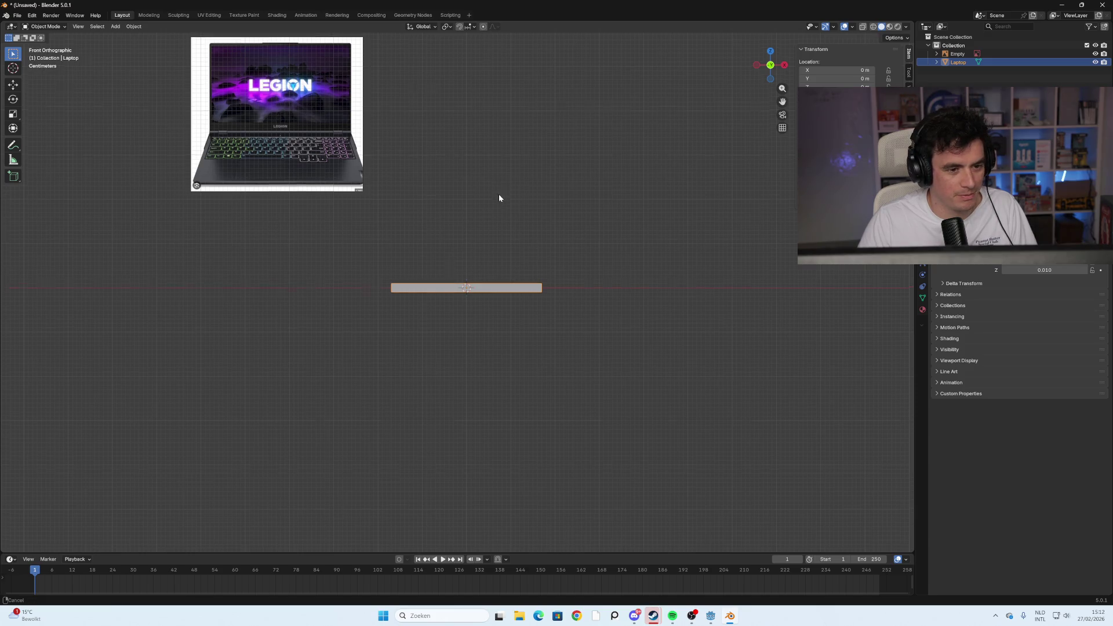
{"action": "middle_click_drag", "start_coordinate": [492, 251], "coordinate": [477, 316], "text": "shift"}
{"action": "scroll", "coordinate": [470, 351], "scroll_direction": "up", "scroll_amount": 2}
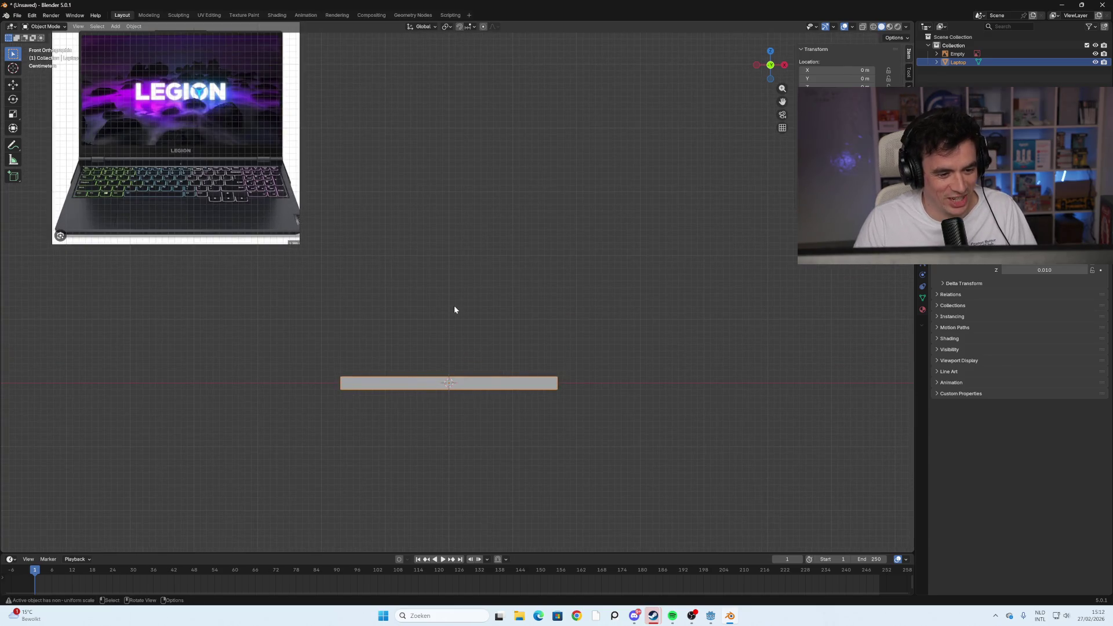
{"action": "mouse_move", "coordinate": [417, 362]}
{"action": "middle_mouse_down"}
{"action": "mouse_move", "coordinate": [496, 398]}
{"action": "mouse_move", "coordinate": [566, 392]}
{"action": "mouse_move", "coordinate": [430, 388]}
{"action": "mouse_move", "coordinate": [452, 379]}
{"action": "middle_mouse_up"}
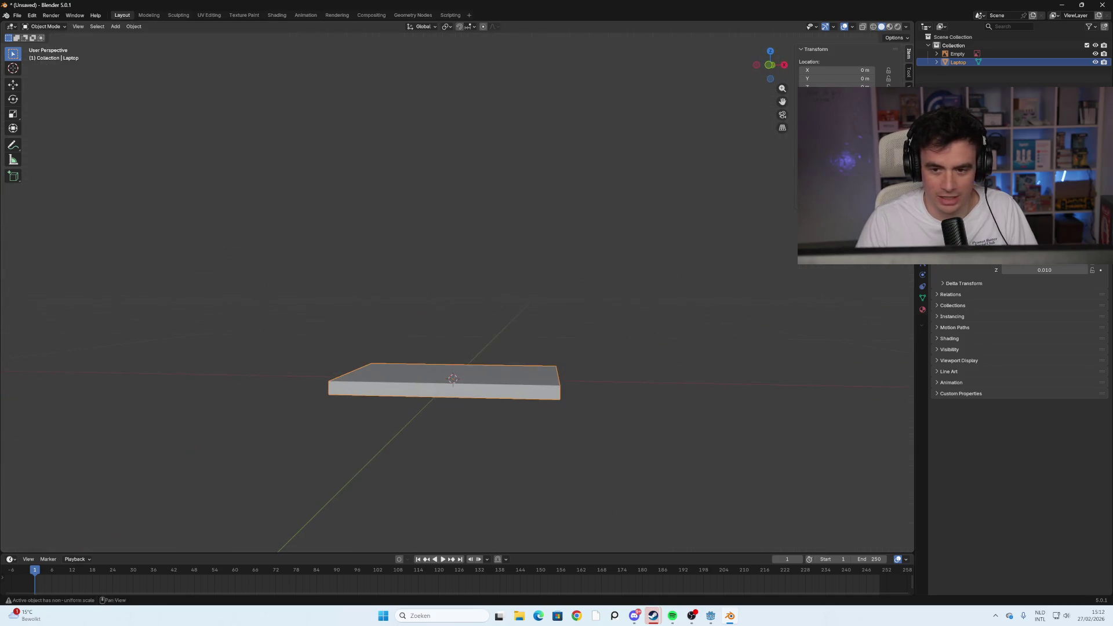
Switch to front view and rename the Laptop object to 'LaptopBody'
{"action": "left_click", "coordinate": [769, 65]}
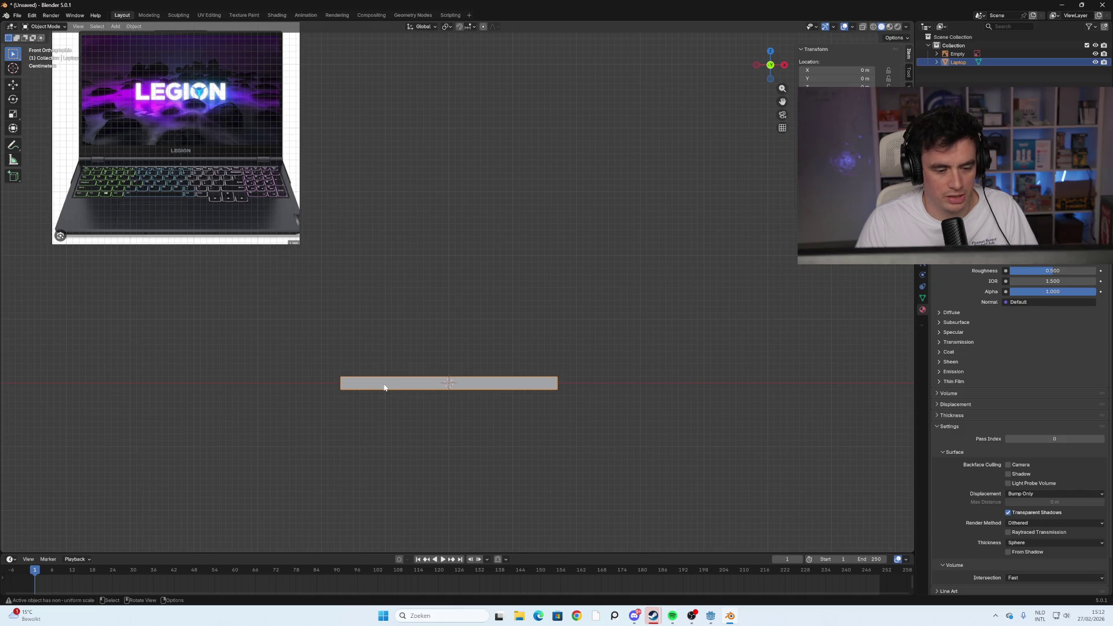
{"action": "double_click", "coordinate": [958, 62]}
{"action": "type", "text": "Bod"}
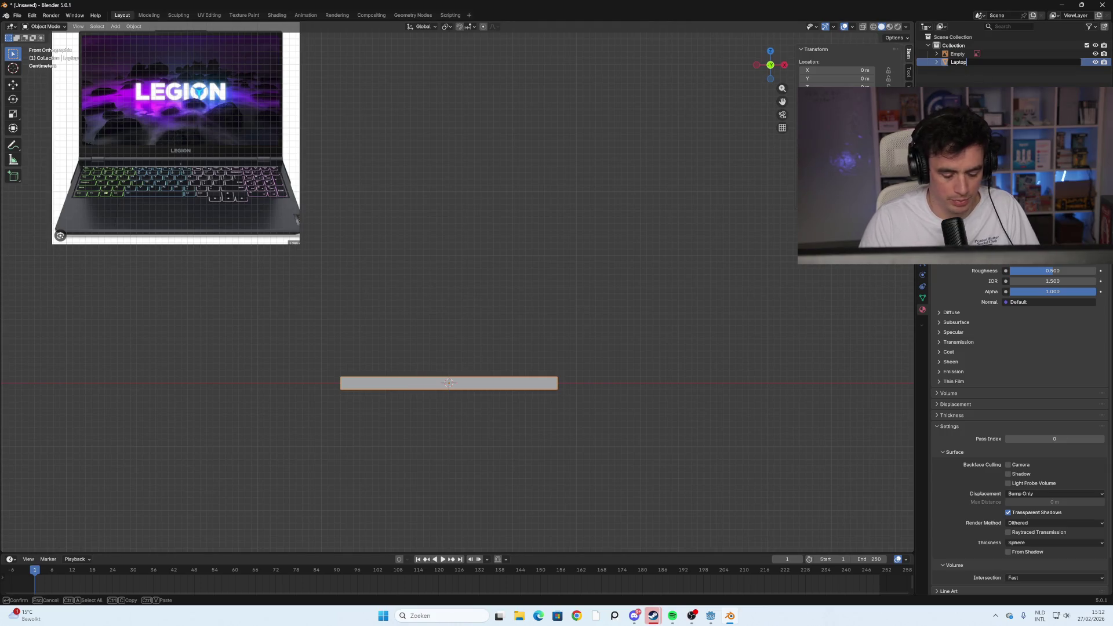
{"action": "key", "text": "BackSpace"}
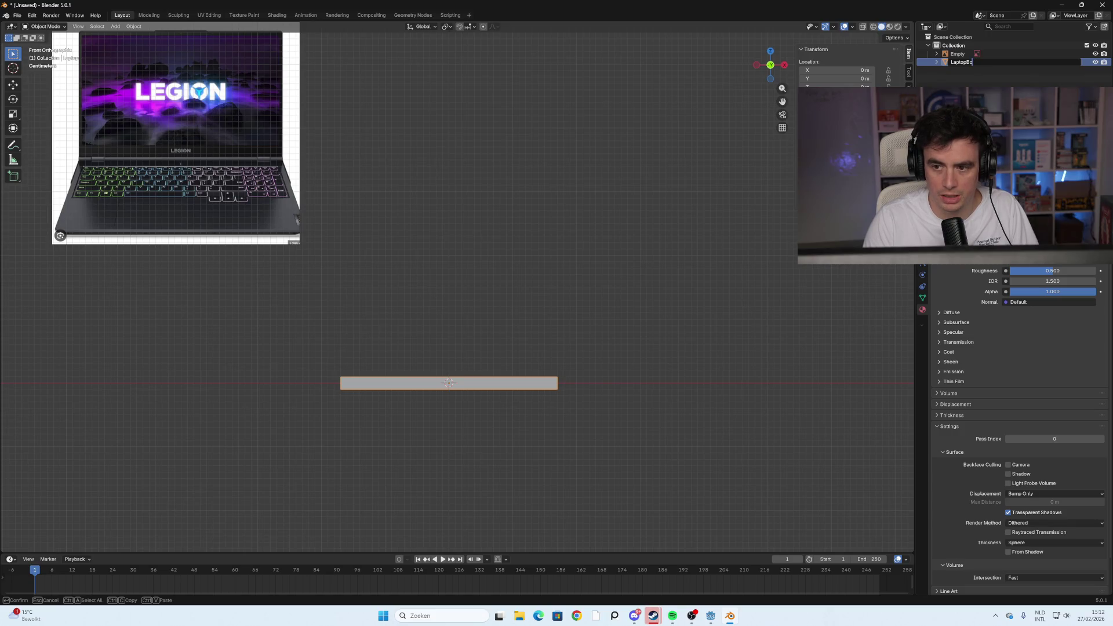
{"action": "type", "text": "dy"}
{"action": "key", "text": "Return"}
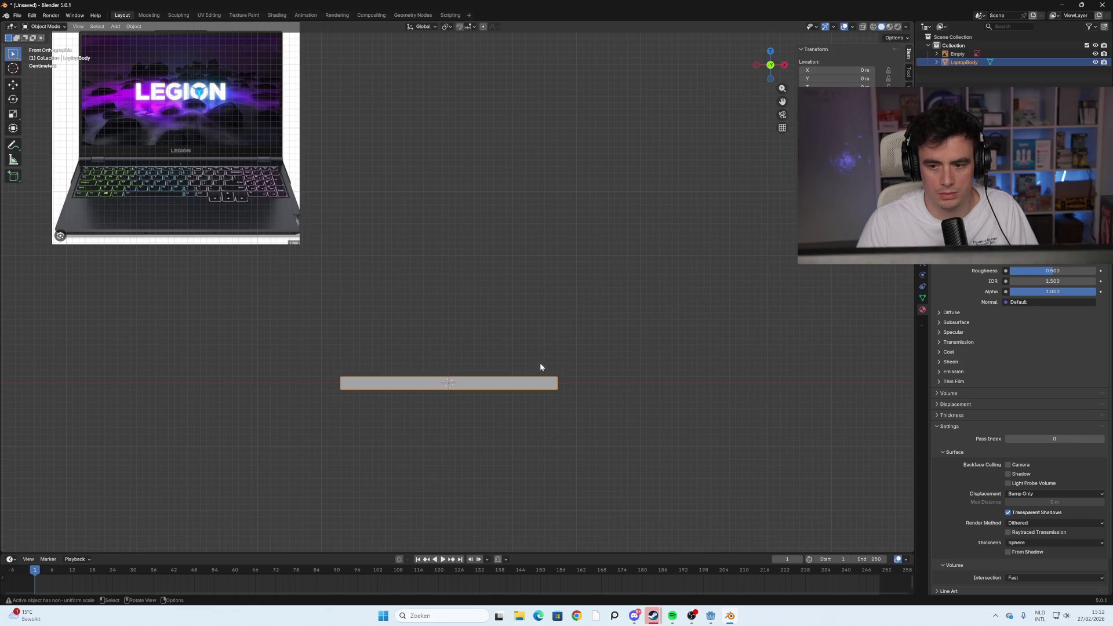
{"action": "key", "text": "ctrl+a"}
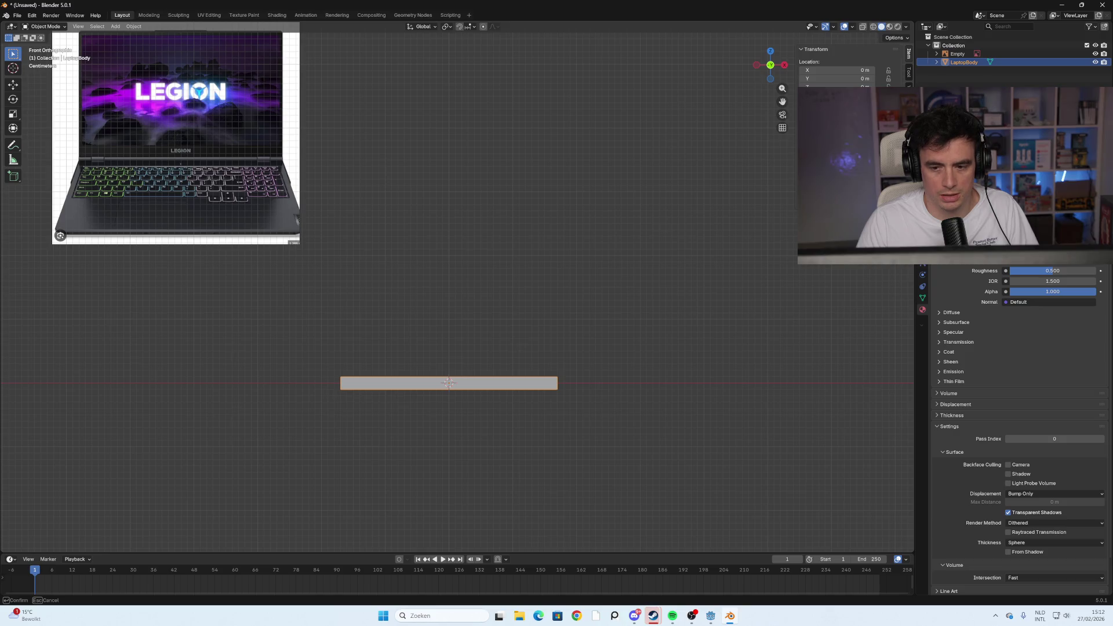
Duplicate LaptopBody and place the copy vertically just above the original
{"action": "key", "text": "Return"}
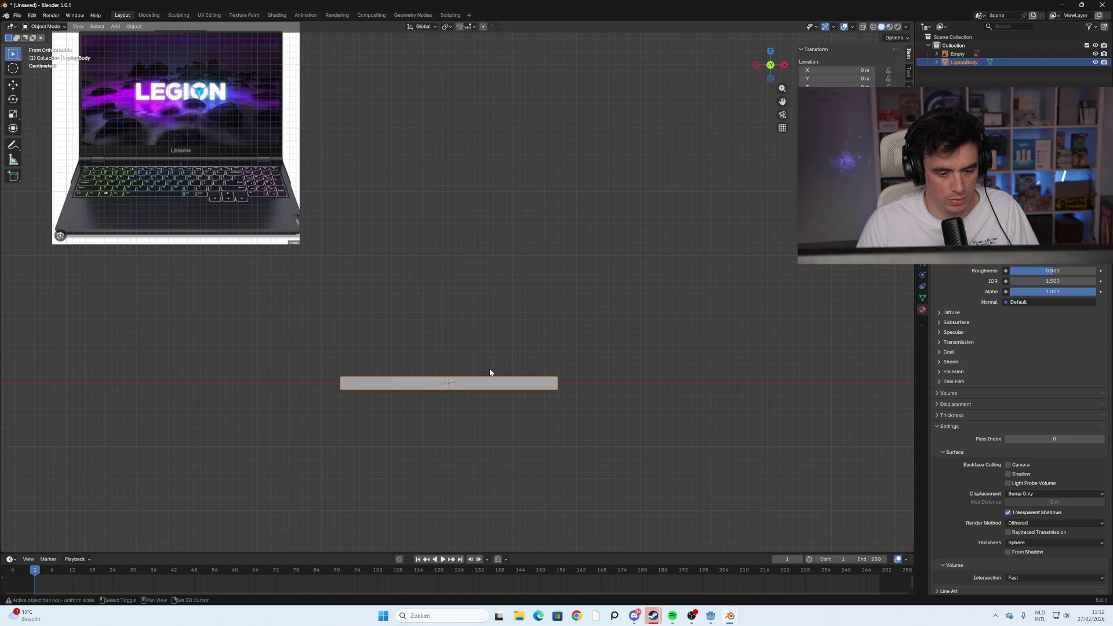
{"action": "key", "text": "shift+d"}
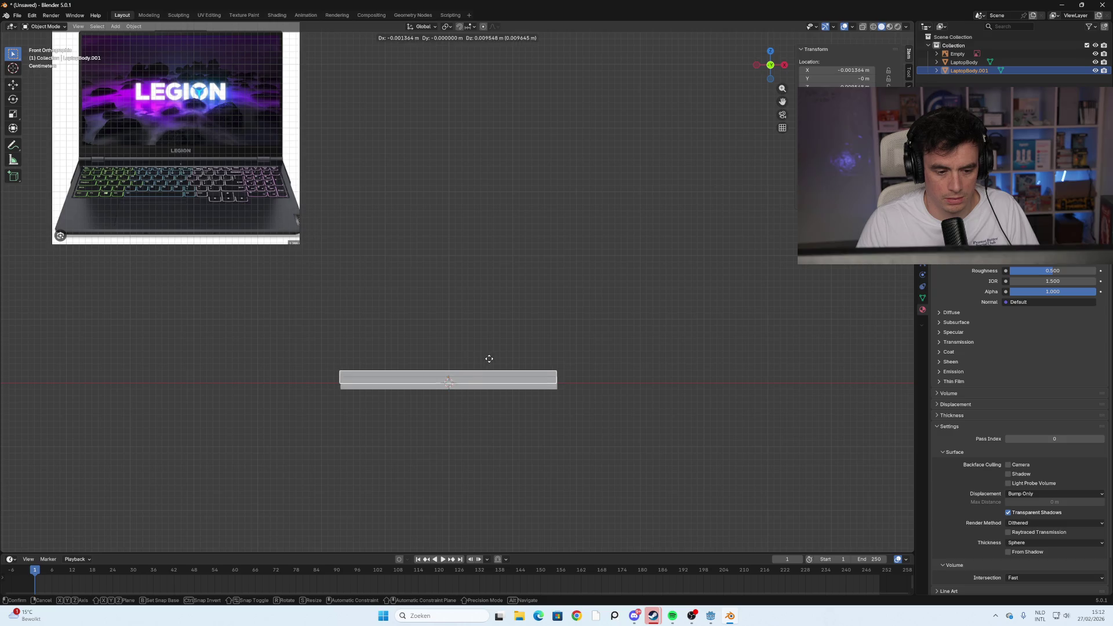
{"action": "left_click", "coordinate": [495, 366]}
{"action": "key", "text": "ctrl+z"}
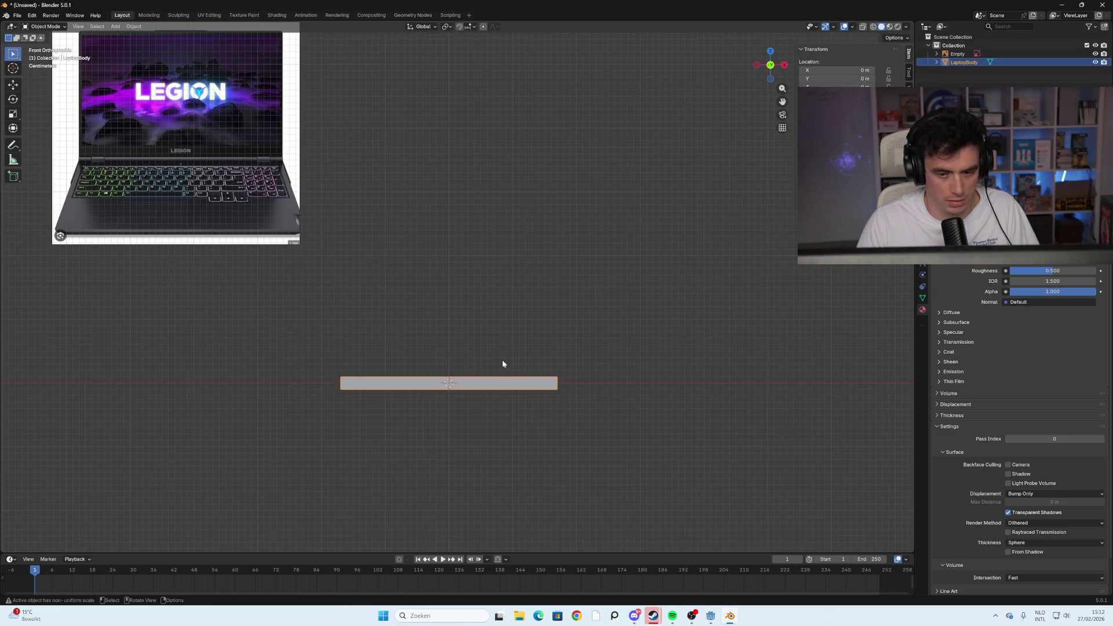
{"action": "key", "text": "shift+d"}
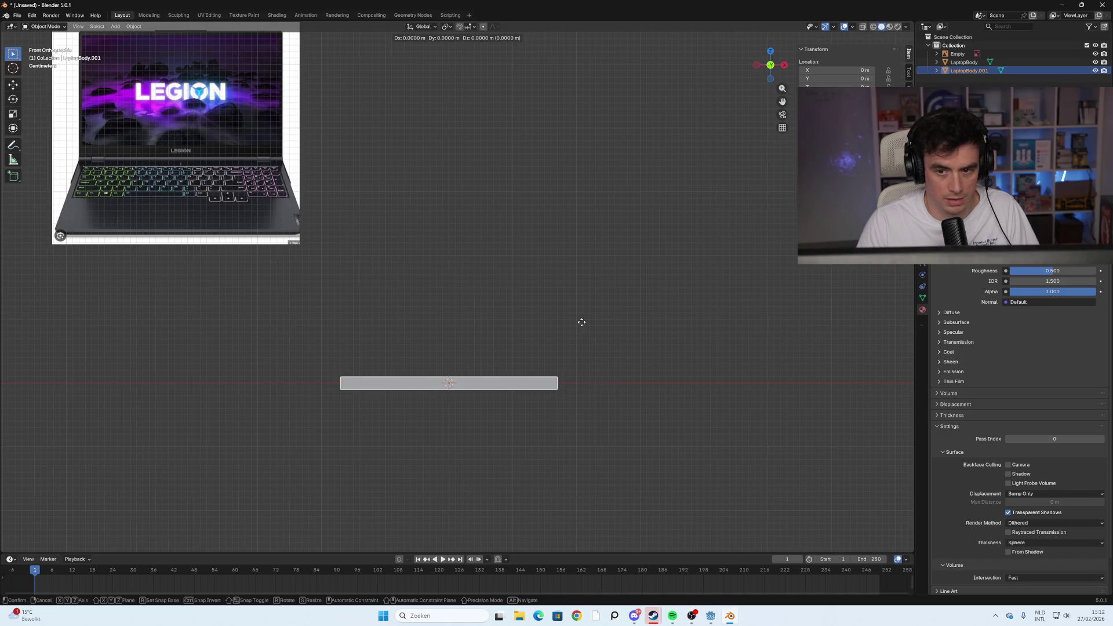
{"action": "key", "text": "z"}
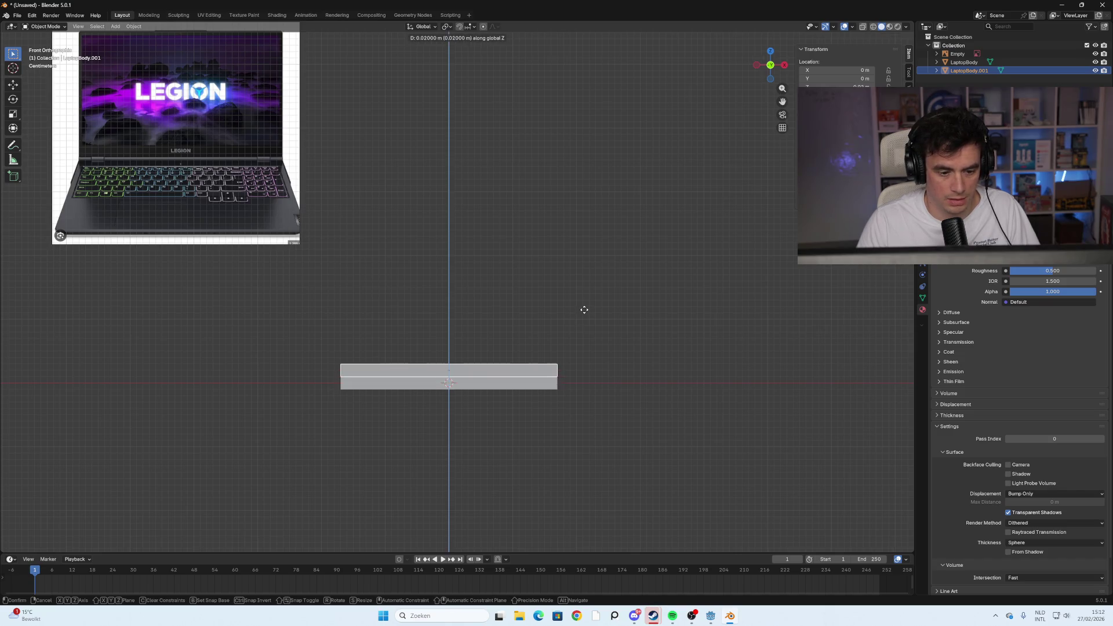
{"action": "left_click", "coordinate": [585, 303]}
Select the top slab and scale it thinner
{"action": "left_click", "coordinate": [482, 385]}
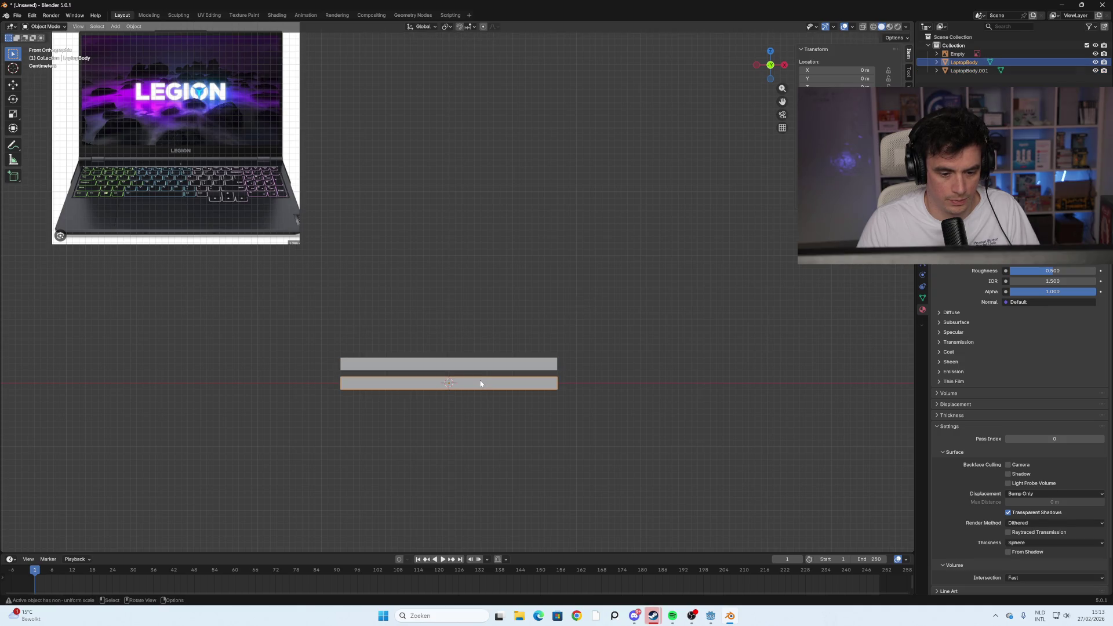
{"action": "key", "text": "g"}
{"action": "right_click", "coordinate": [480, 375]}
{"action": "left_click", "coordinate": [594, 369]}
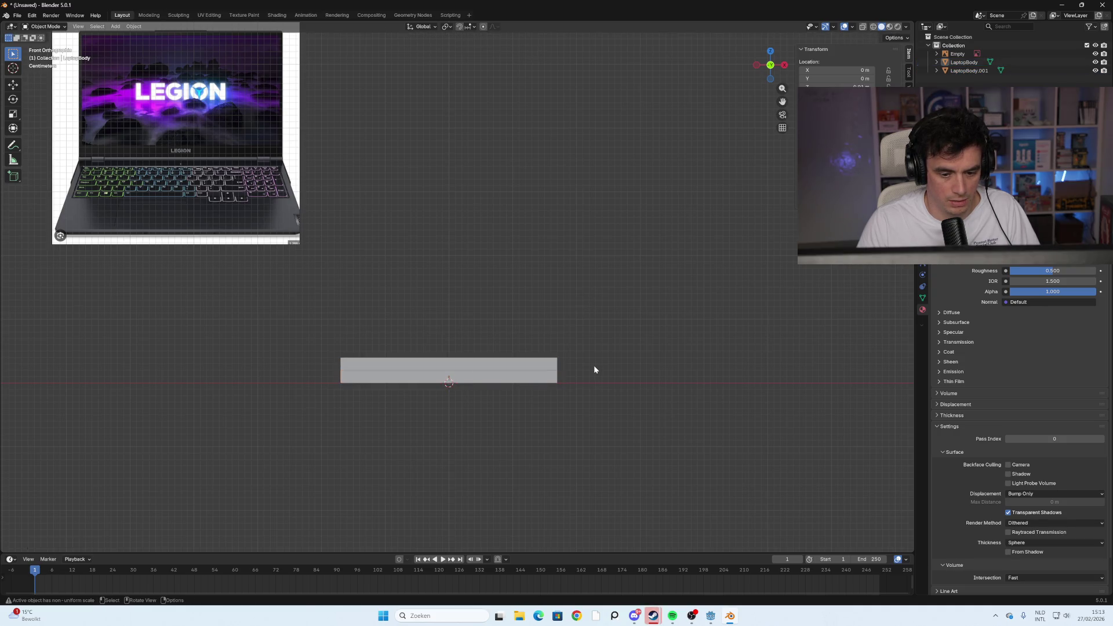
{"action": "left_click", "coordinate": [479, 372]}
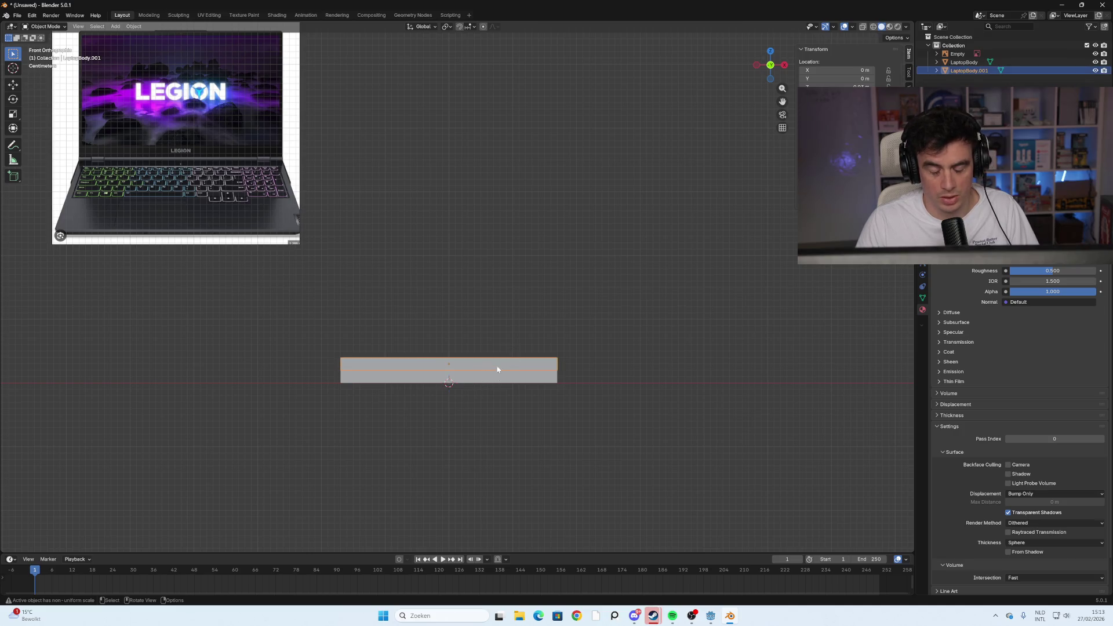
{"action": "left_click", "coordinate": [534, 381]}
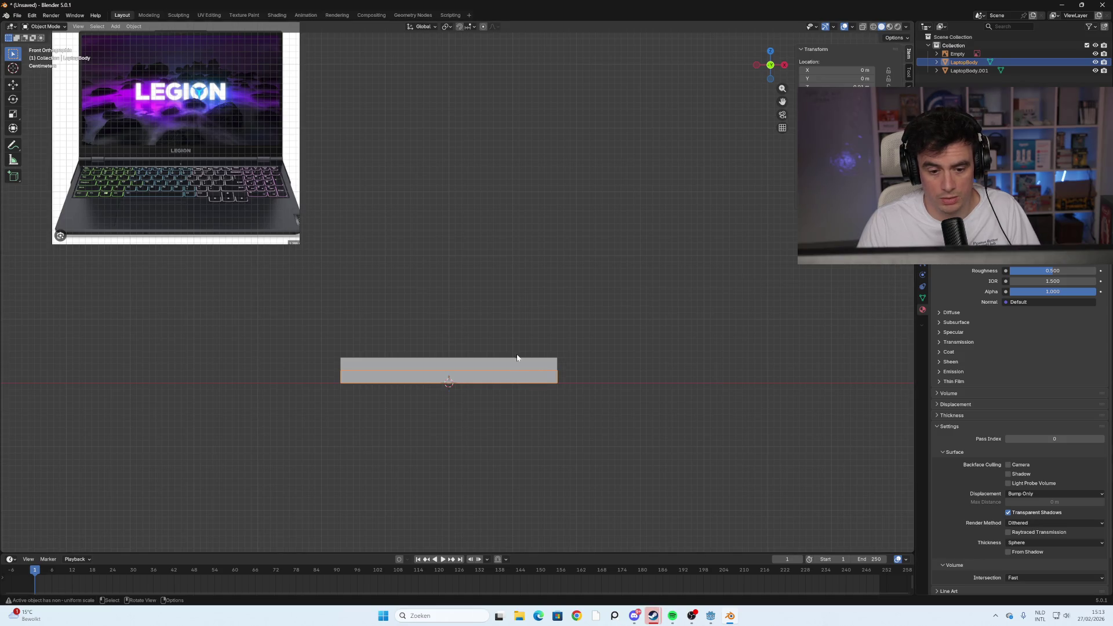
{"action": "left_click", "coordinate": [517, 362]}
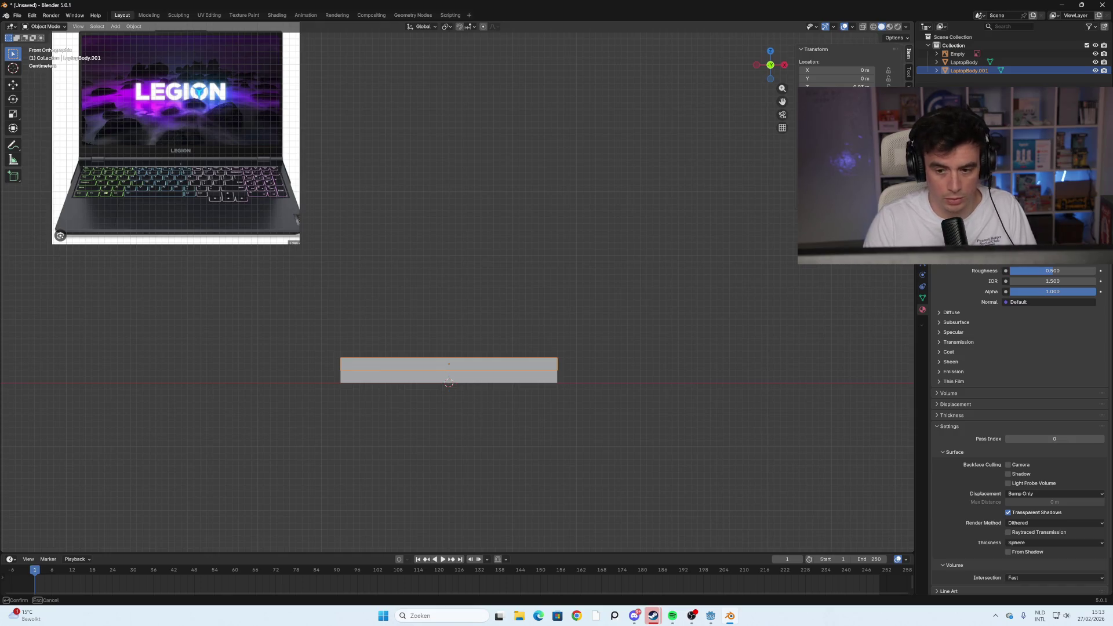
{"action": "key", "text": "Return"}
Scale the lower base slab thinner too
{"action": "left_click", "coordinate": [545, 378]}
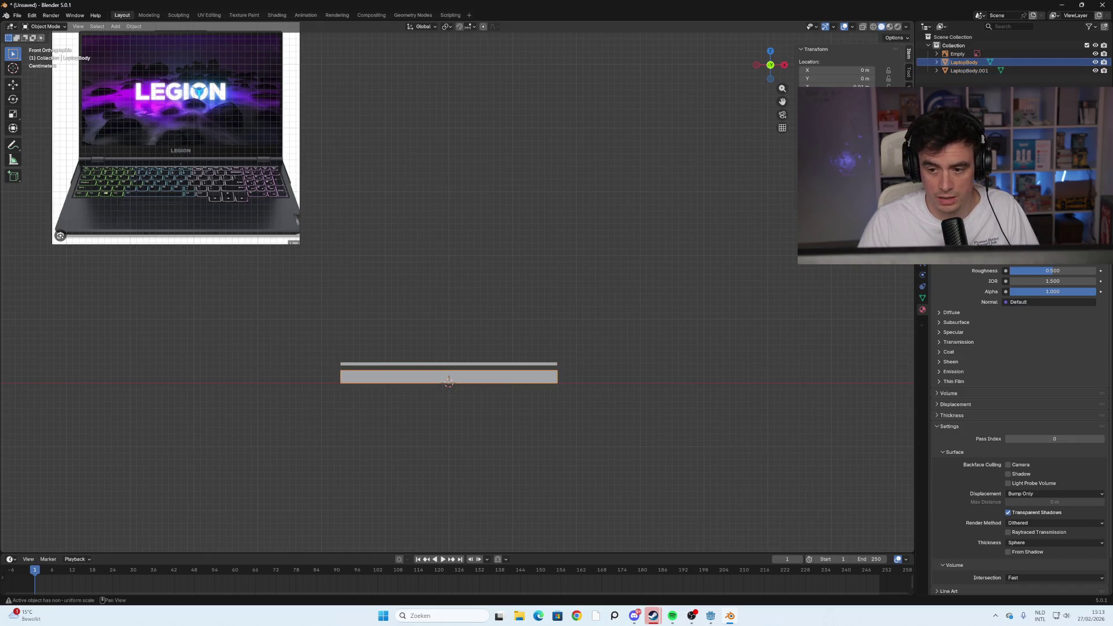
{"action": "key", "text": "s"}
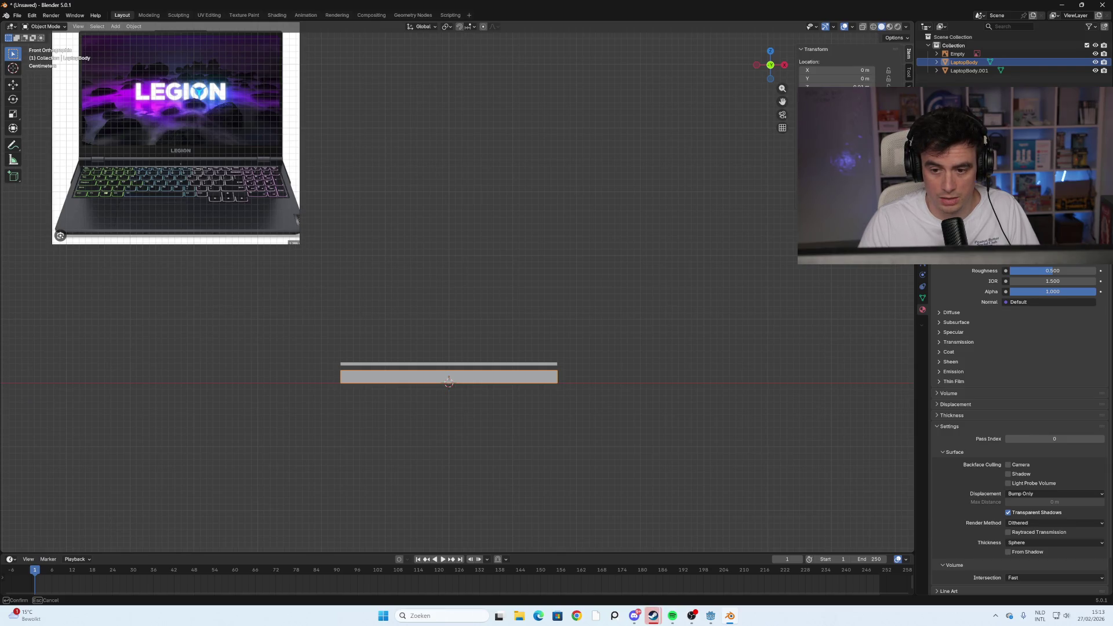
{"action": "key", "text": "Return"}
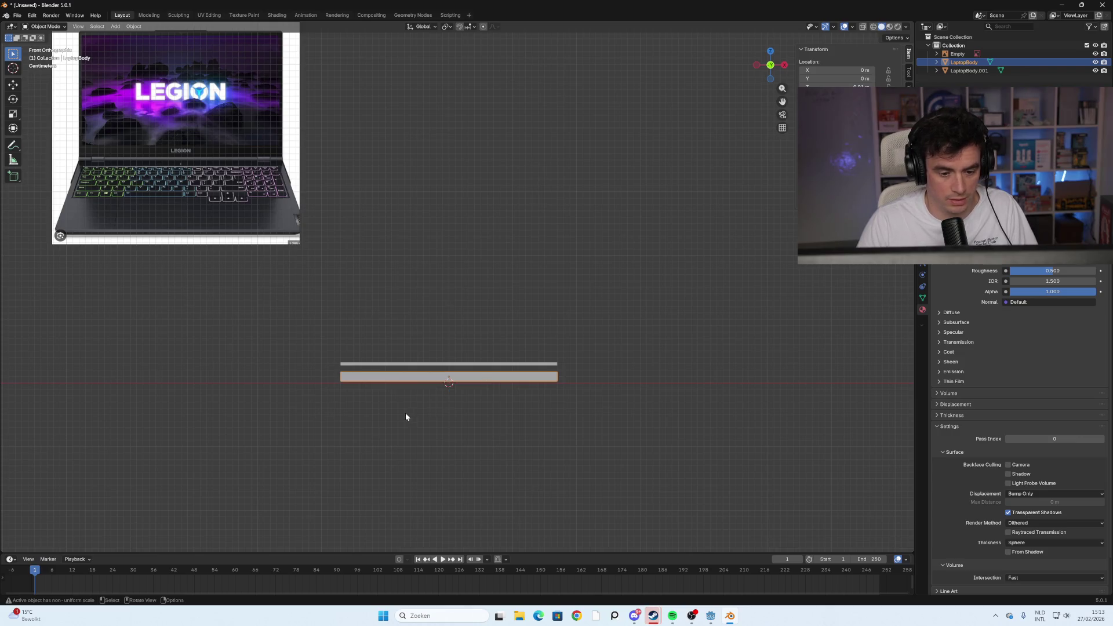
{"action": "left_click", "coordinate": [405, 416]}
{"action": "scroll", "coordinate": [409, 421], "scroll_direction": "up", "scroll_amount": 4}
{"action": "middle_click_drag", "start_coordinate": [447, 345], "coordinate": [487, 219], "text": "shift"}
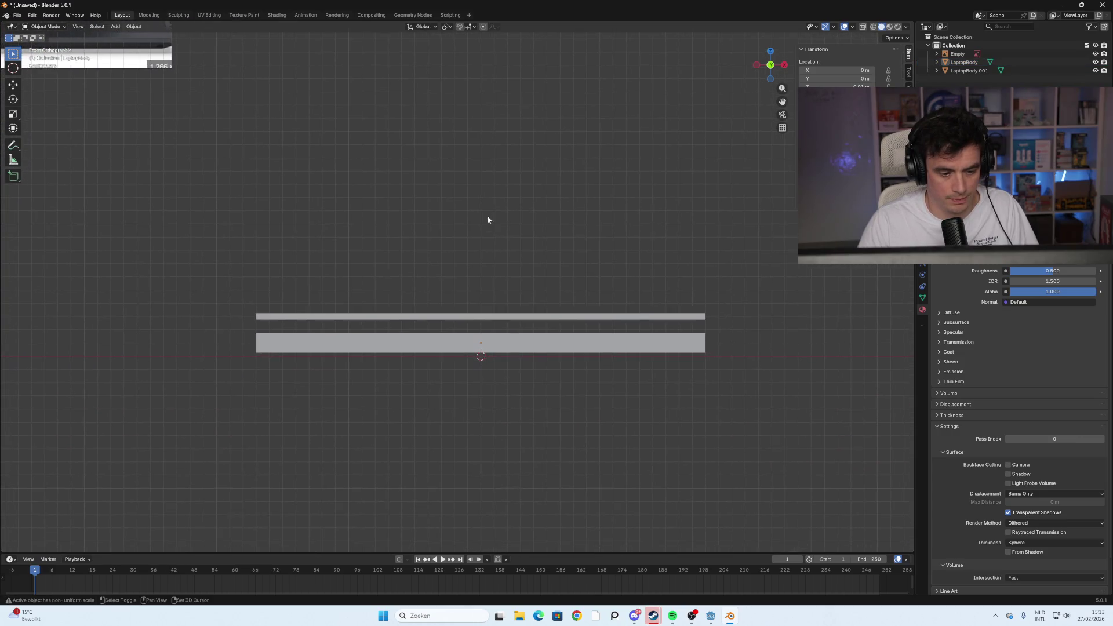
Move the base slab down along Z and set the top slab just above it
{"action": "left_click", "coordinate": [524, 343]}
{"action": "key", "text": "g"}
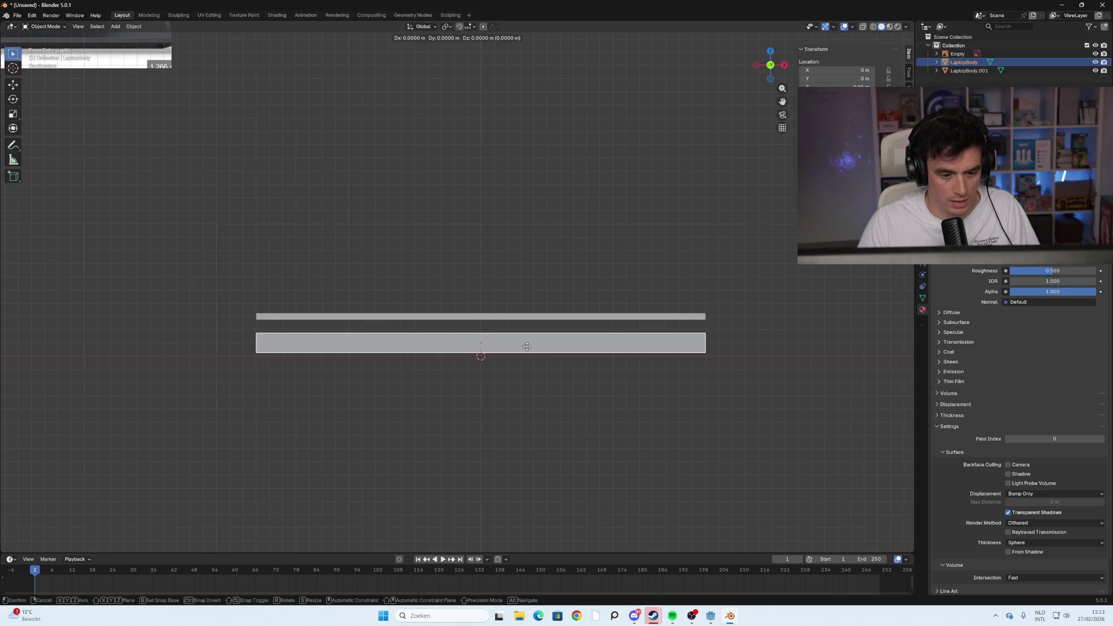
{"action": "key", "text": "z"}
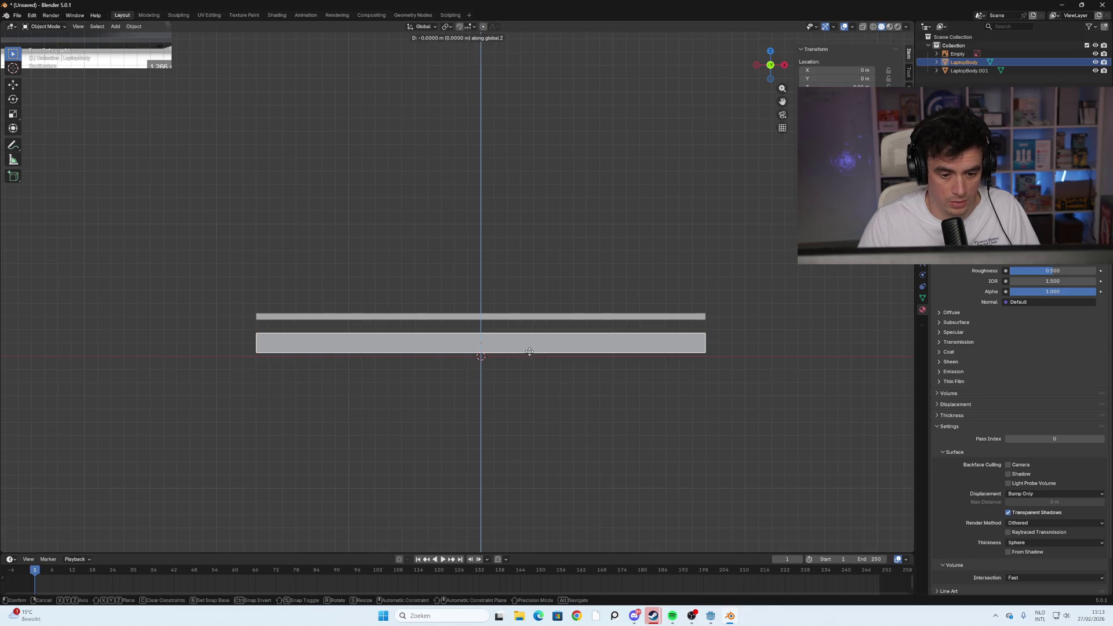
{"action": "left_click", "coordinate": [530, 355]}
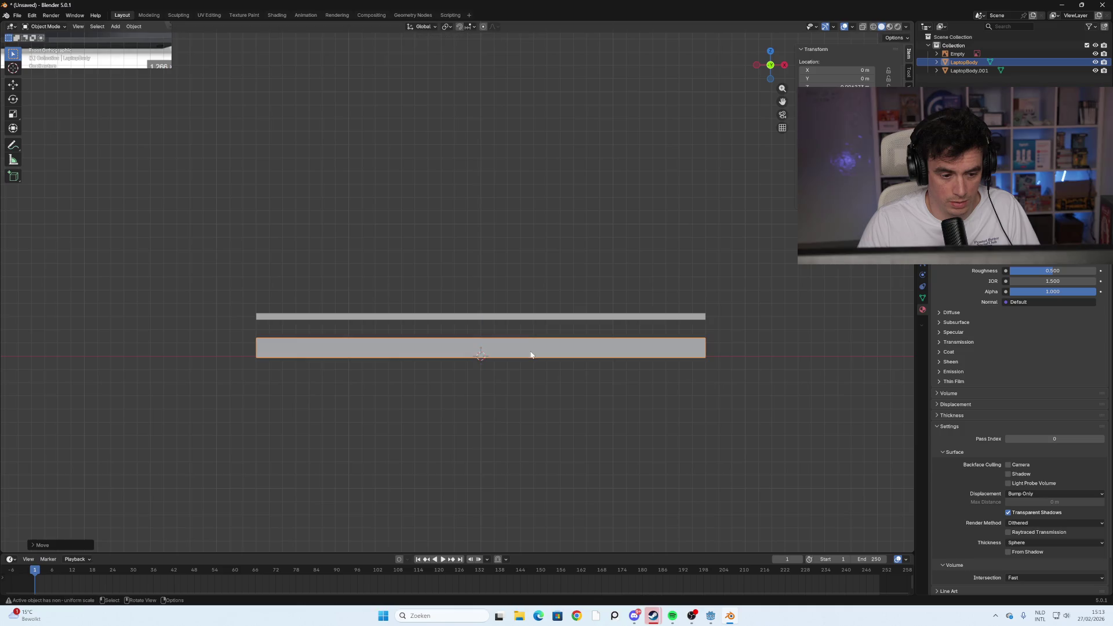
{"action": "left_click", "coordinate": [514, 317]}
{"action": "key", "text": "g"}
{"action": "key", "text": "z"}
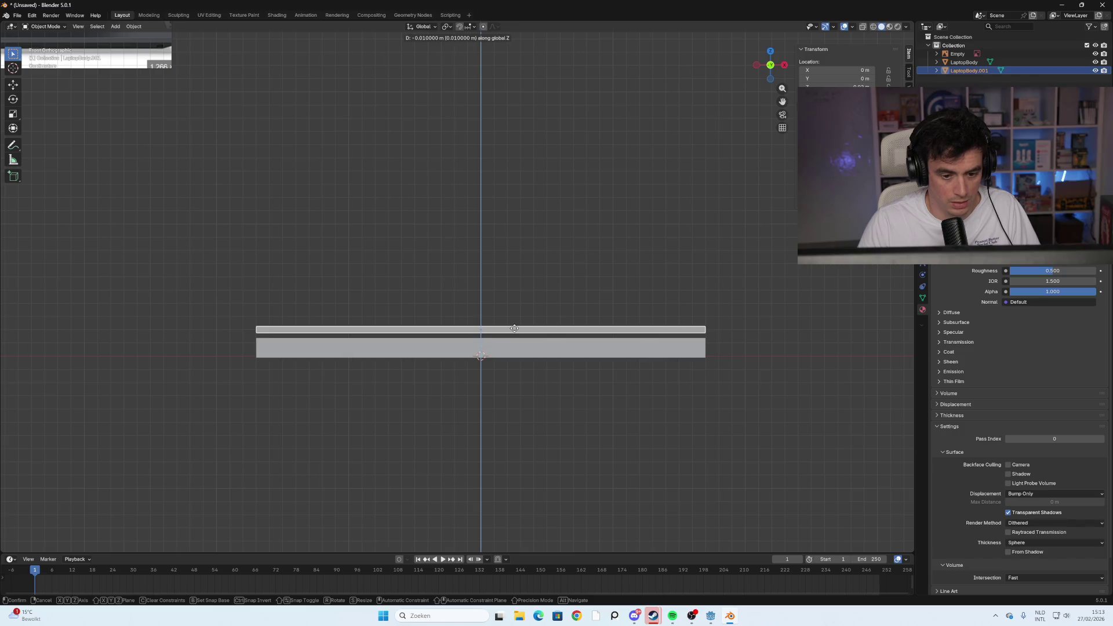
{"action": "left_click", "coordinate": [514, 332]}
{"action": "left_click", "coordinate": [471, 382]}
{"action": "mouse_move", "coordinate": [471, 382]}
{"action": "middle_mouse_down"}
{"action": "mouse_move", "coordinate": [427, 410]}
{"action": "mouse_move", "coordinate": [511, 402]}
{"action": "mouse_move", "coordinate": [427, 404]}
{"action": "mouse_move", "coordinate": [430, 472]}
{"action": "mouse_move", "coordinate": [428, 405]}
{"action": "mouse_move", "coordinate": [507, 405]}
{"action": "mouse_move", "coordinate": [403, 427]}
{"action": "mouse_move", "coordinate": [330, 405]}
{"action": "mouse_move", "coordinate": [526, 427]}
{"action": "mouse_move", "coordinate": [510, 415]}
{"action": "mouse_move", "coordinate": [516, 392]}
{"action": "mouse_move", "coordinate": [555, 404]}
{"action": "mouse_move", "coordinate": [521, 412]}
{"action": "mouse_move", "coordinate": [499, 368]}
{"action": "middle_mouse_up"}
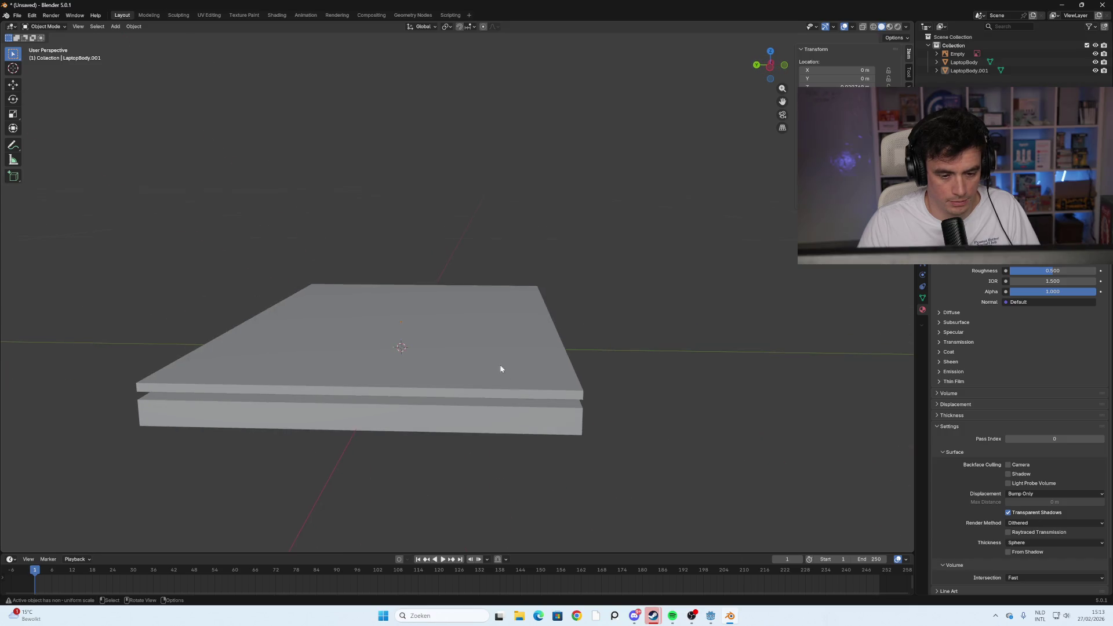
Rename LaptopBody.001 to 'LaptopScherm' in the Outliner
{"action": "left_click", "coordinate": [564, 390]}
{"action": "mouse_move", "coordinate": [564, 390]}
{"action": "middle_mouse_down"}
{"action": "mouse_move", "coordinate": [634, 390]}
{"action": "mouse_move", "coordinate": [499, 409]}
{"action": "middle_mouse_up"}
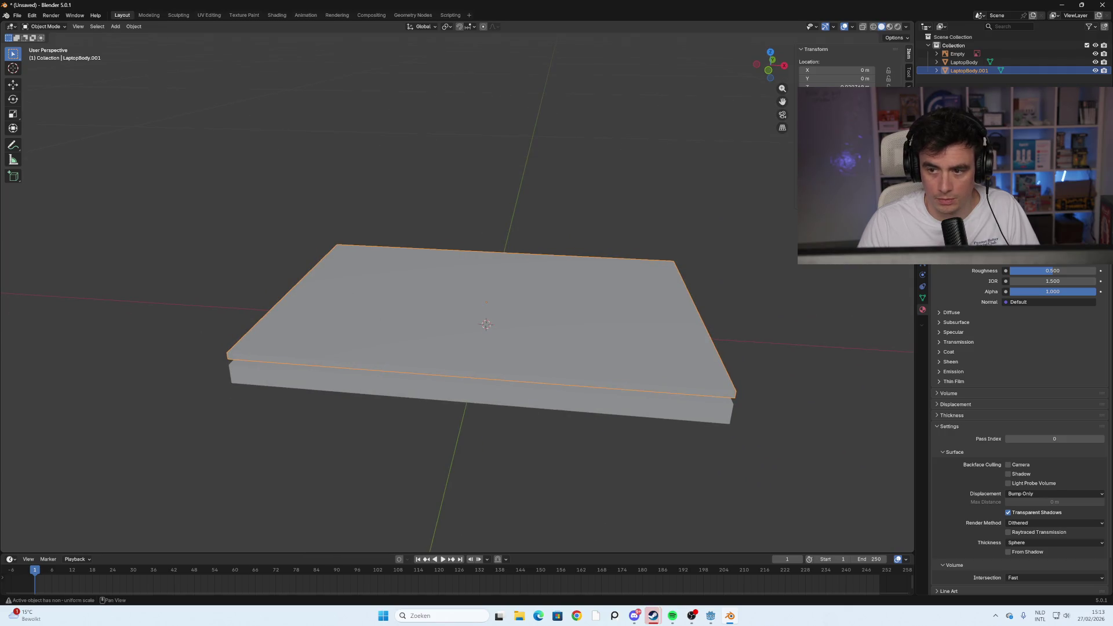
{"action": "double_click", "coordinate": [984, 71]}
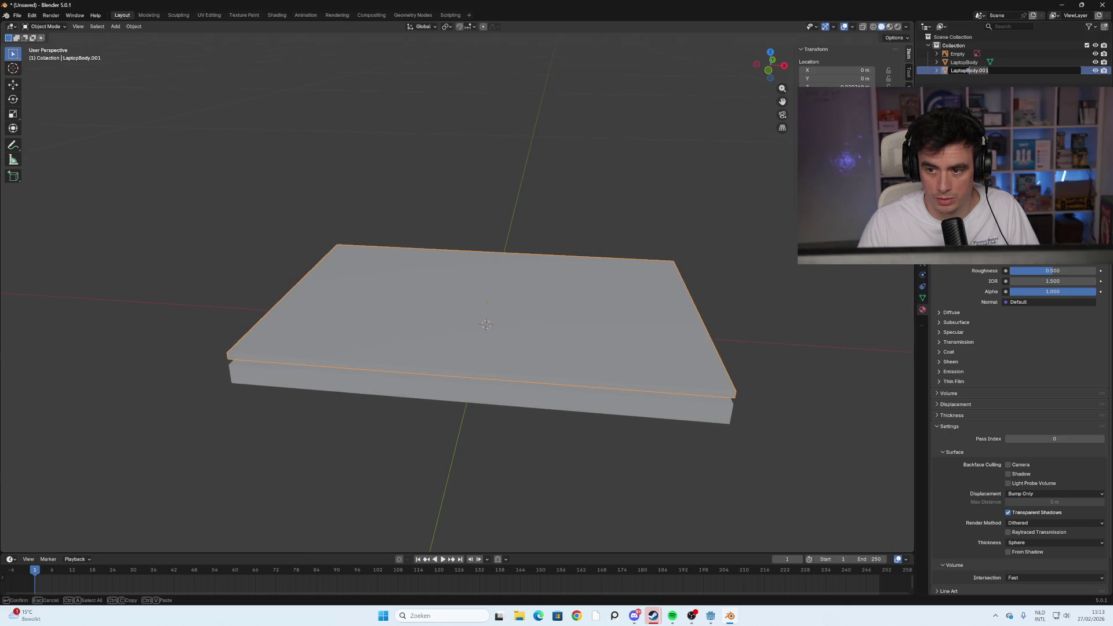
{"action": "key", "text": "shift+End"}
{"action": "type", "text": "Scherm"}
{"action": "key", "text": "Return"}
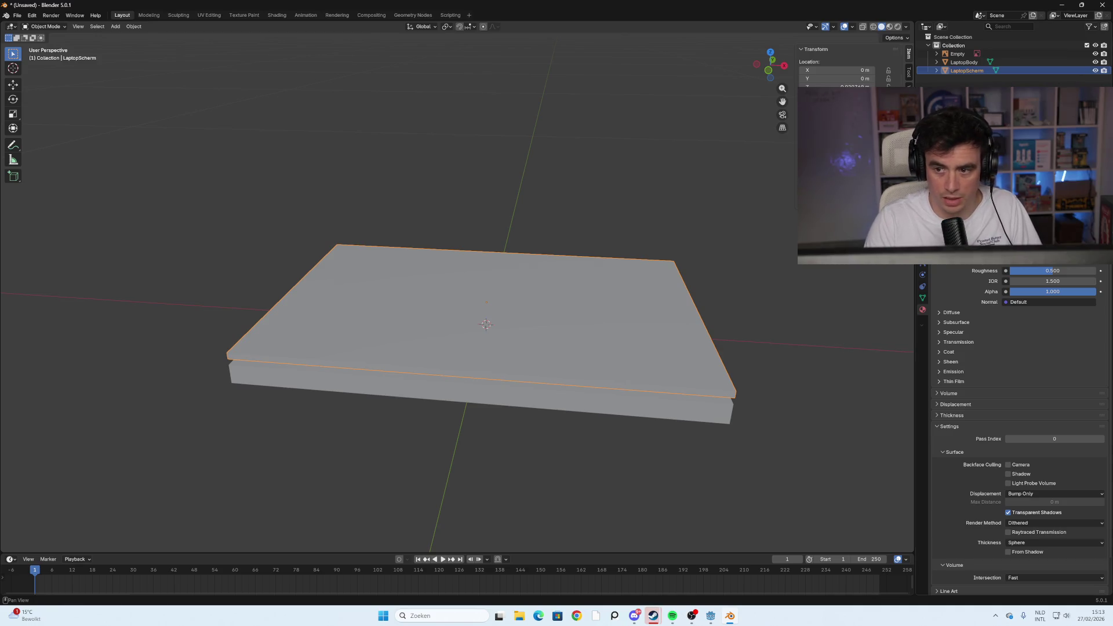
Orbit around the laptop slabs to inspect them, ending with LaptopScherm selected
{"action": "mouse_move", "coordinate": [460, 428]}
{"action": "middle_mouse_down"}
{"action": "mouse_move", "coordinate": [558, 405]}
{"action": "mouse_move", "coordinate": [432, 373]}
{"action": "mouse_move", "coordinate": [509, 379]}
{"action": "middle_mouse_up"}
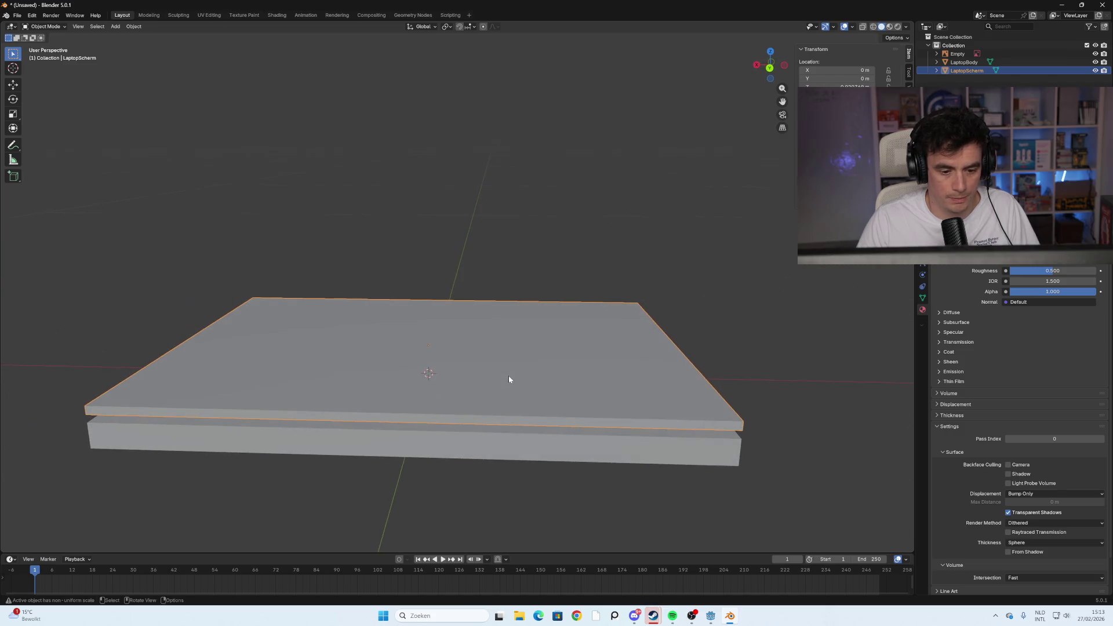
{"action": "left_click", "coordinate": [745, 341]}
{"action": "left_click", "coordinate": [437, 359]}
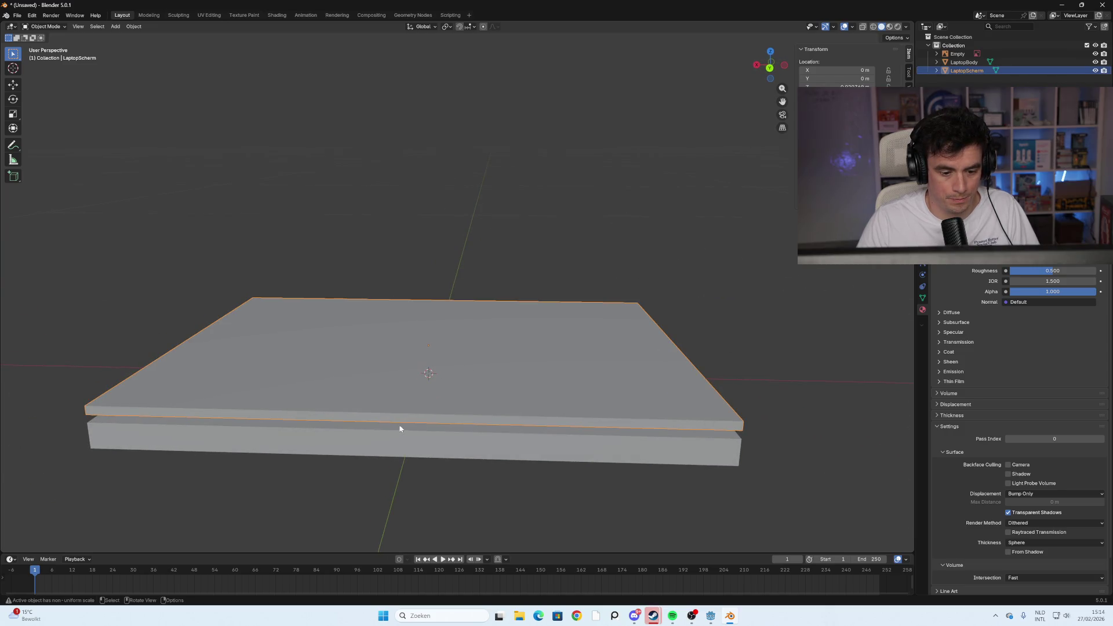
{"action": "middle_click_drag", "start_coordinate": [405, 425], "coordinate": [424, 416]}
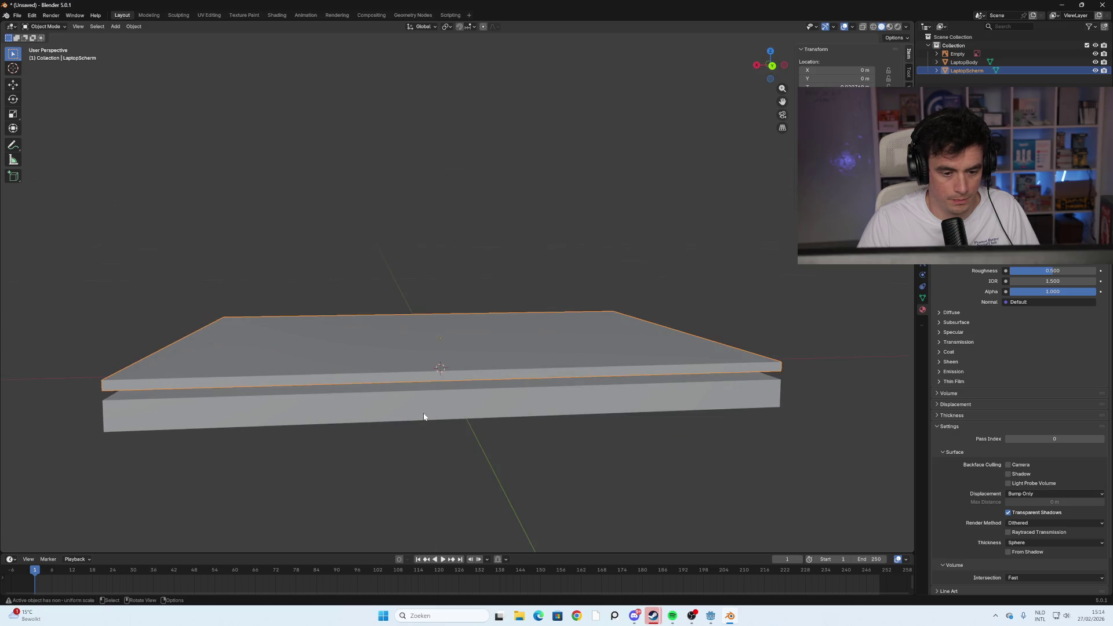
{"action": "left_click", "coordinate": [496, 401]}
{"action": "left_click", "coordinate": [486, 355]}
{"action": "middle_click_drag", "start_coordinate": [485, 359], "coordinate": [467, 357]}
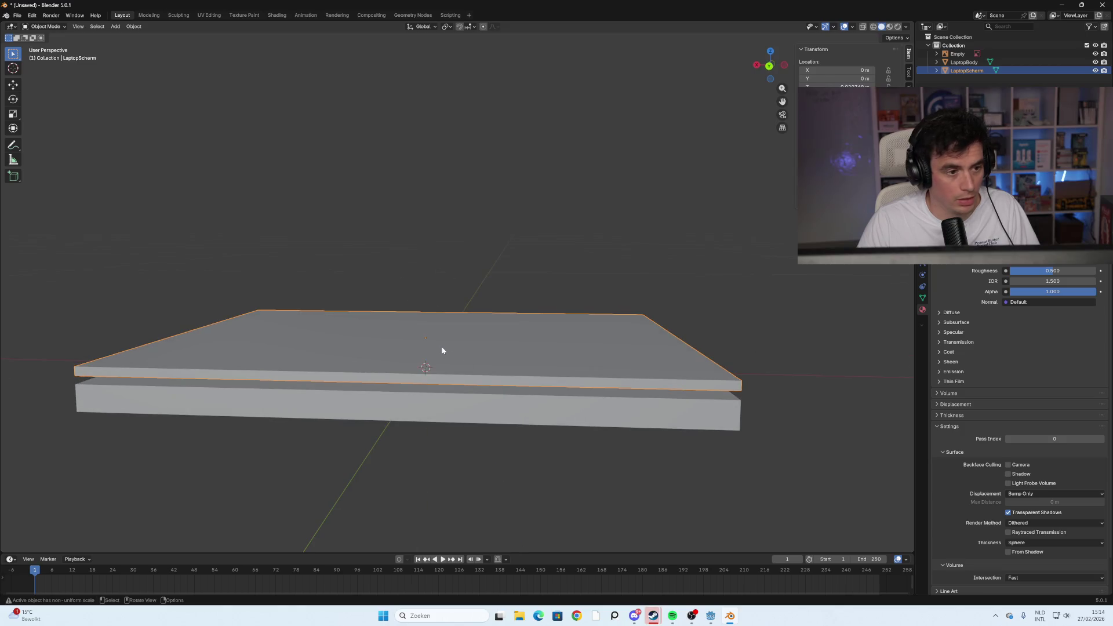
Move LaptopScherm's origin to its front hinge edge using the 3D cursor
{"action": "key", "text": "Tab"}
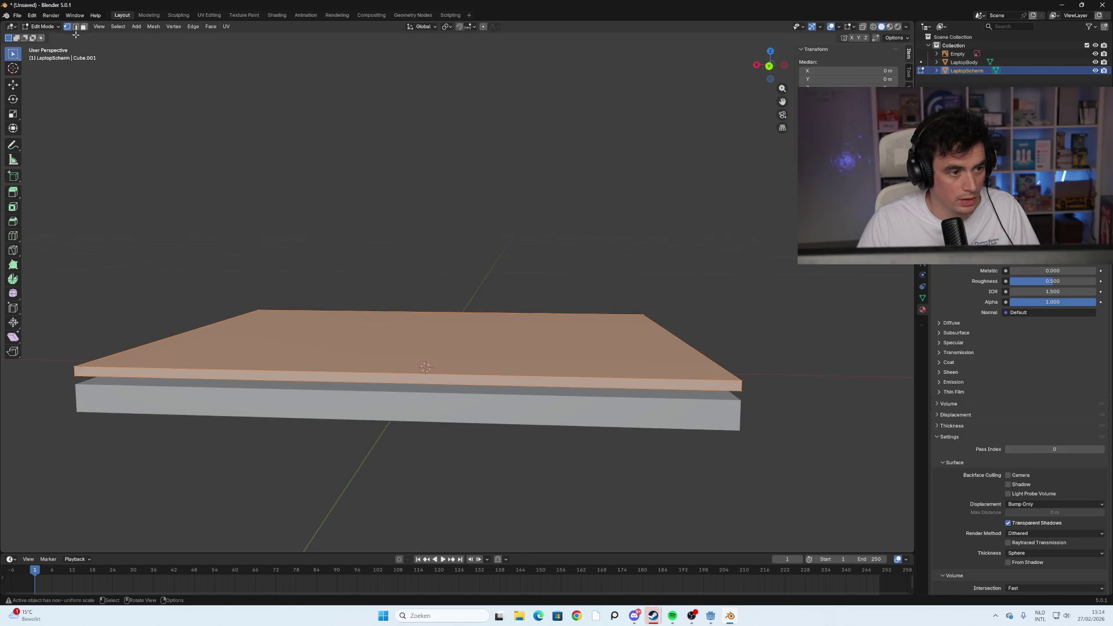
{"action": "right_click", "coordinate": [231, 374], "text": "shift"}
{"action": "left_click", "coordinate": [274, 377]}
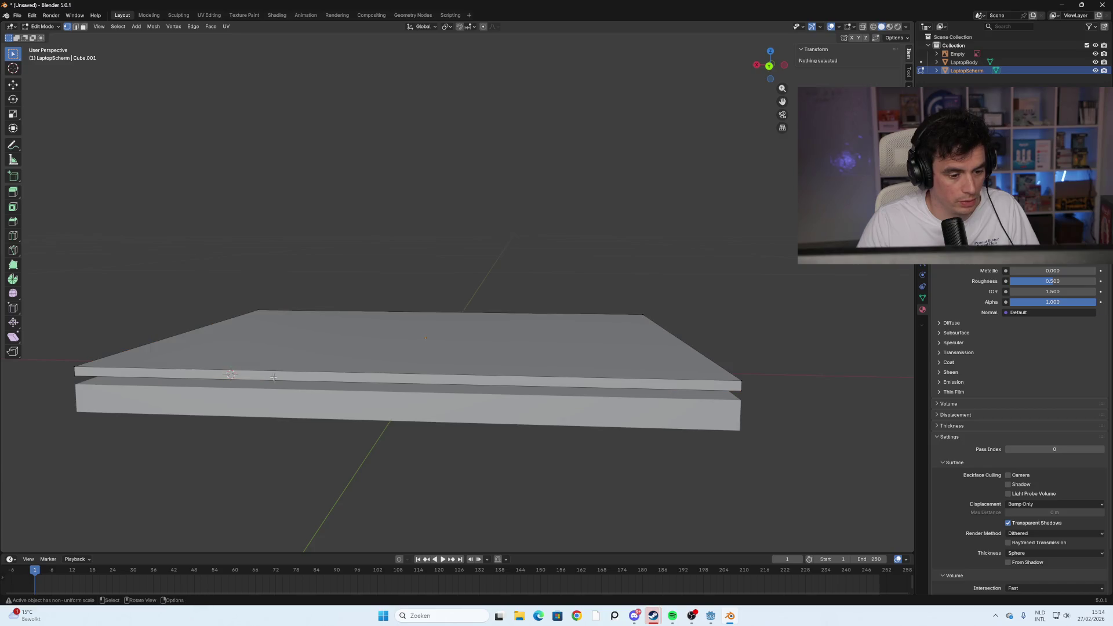
{"action": "key", "text": "3"}
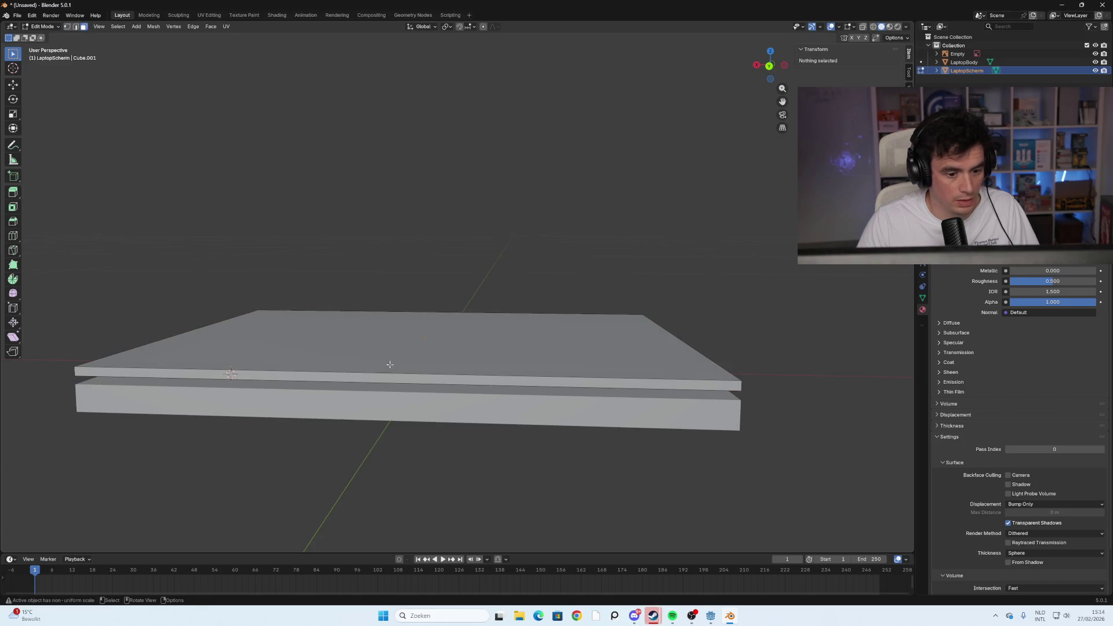
{"action": "right_click", "coordinate": [407, 377], "text": "shift"}
{"action": "left_click", "coordinate": [396, 381]}
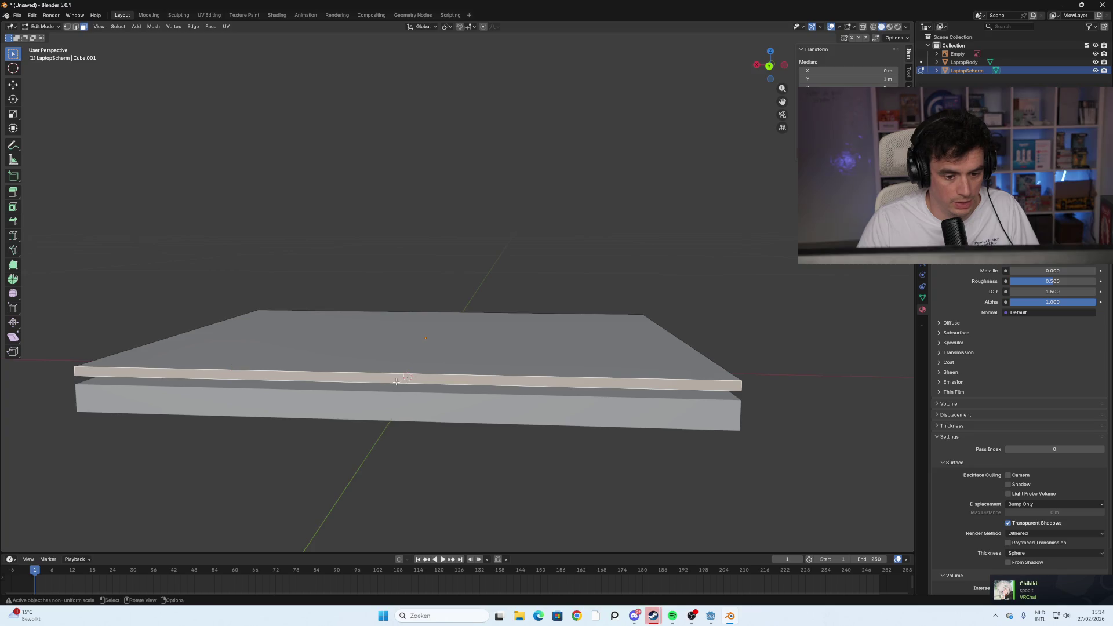
{"action": "key", "text": "Tab"}
{"action": "middle_click_drag", "start_coordinate": [415, 390], "coordinate": [257, 394]}
{"action": "right_click", "coordinate": [256, 394]}
{"action": "mouse_move", "coordinate": [256, 394]}
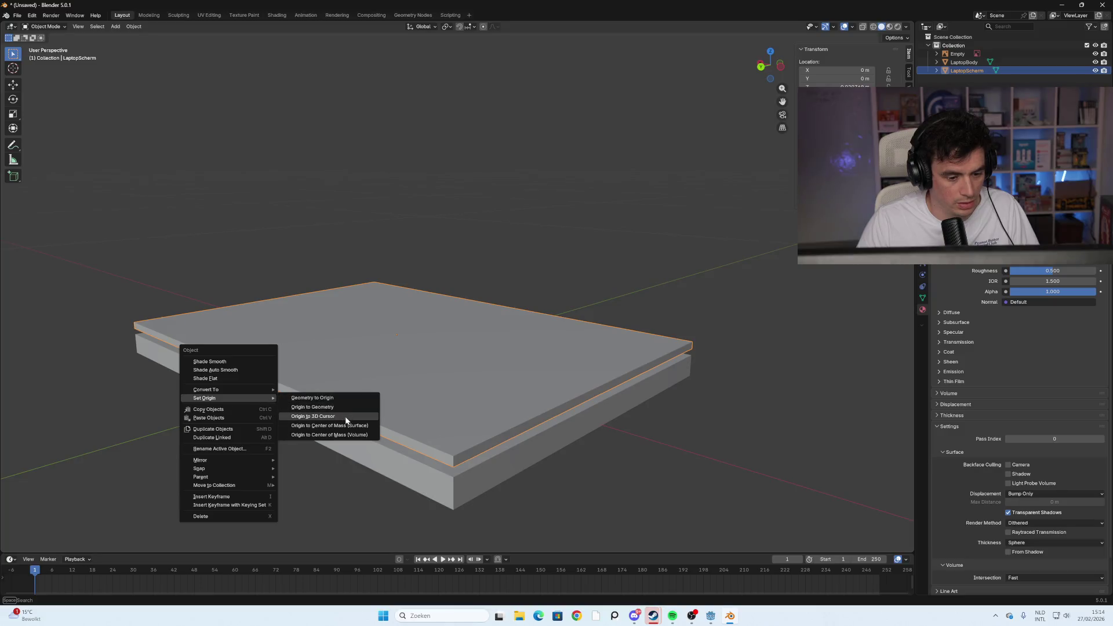
{"action": "left_click", "coordinate": [330, 416]}
Test-rotate the screen slab from a side view, cancelling so it stays flat
{"action": "left_click", "coordinate": [555, 258]}
{"action": "mouse_move", "coordinate": [555, 259]}
{"action": "middle_mouse_down"}
{"action": "mouse_move", "coordinate": [377, 310]}
{"action": "mouse_move", "coordinate": [441, 284]}
{"action": "mouse_move", "coordinate": [447, 296]}
{"action": "mouse_move", "coordinate": [358, 339]}
{"action": "middle_mouse_up"}
{"action": "left_click", "coordinate": [358, 339]}
{"action": "key", "text": "r"}
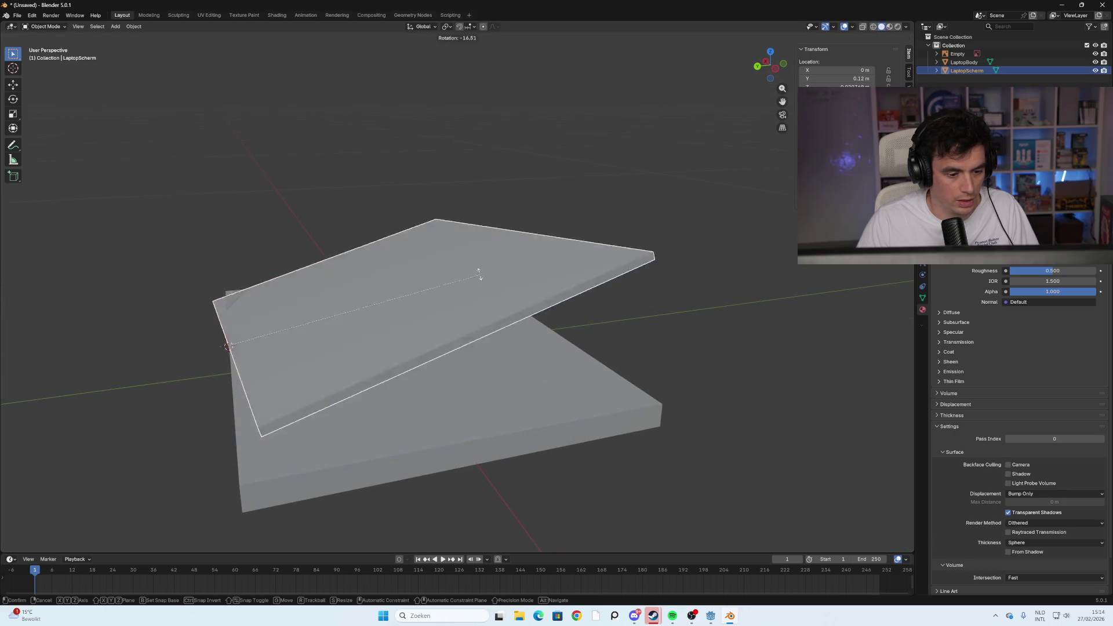
{"action": "key", "text": "Escape"}
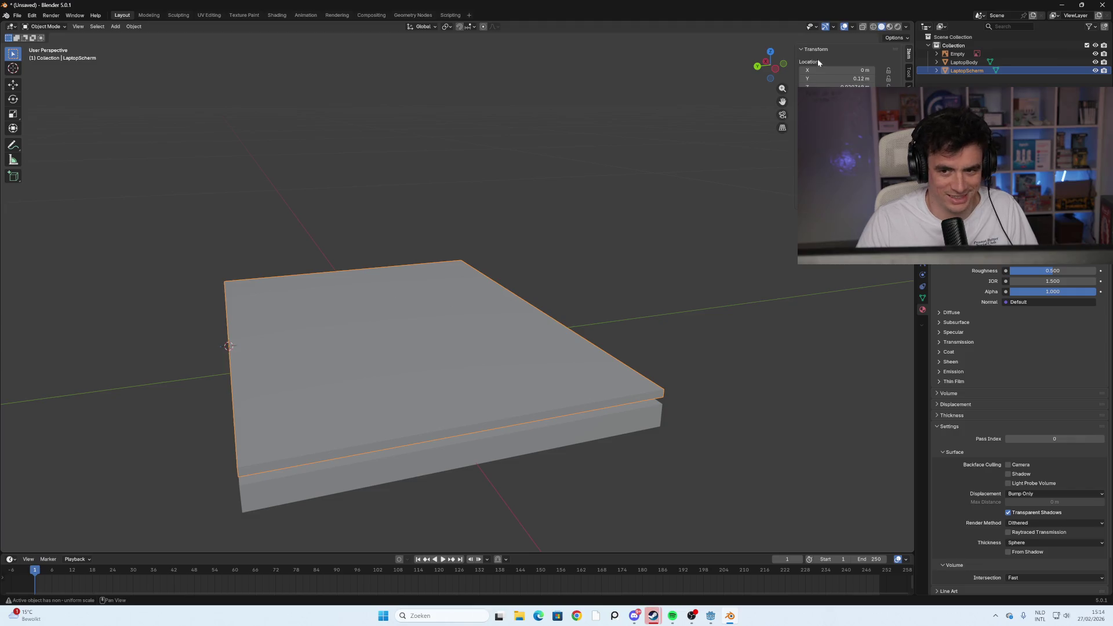
{"action": "left_click", "coordinate": [774, 70]}
{"action": "key", "text": "r"}
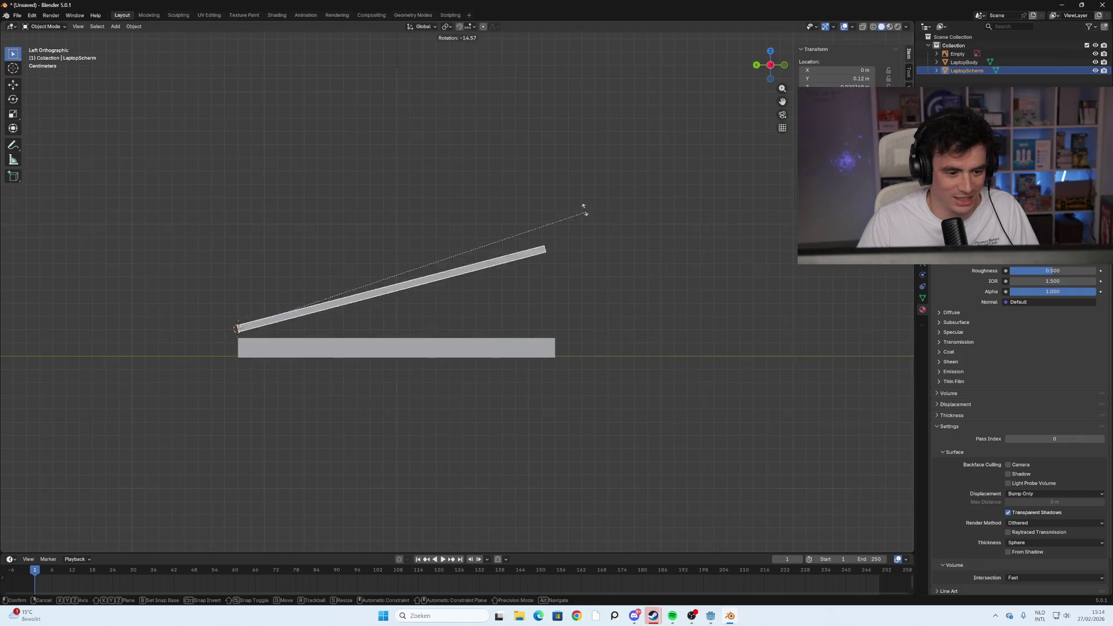
{"action": "left_click", "coordinate": [443, 263]}
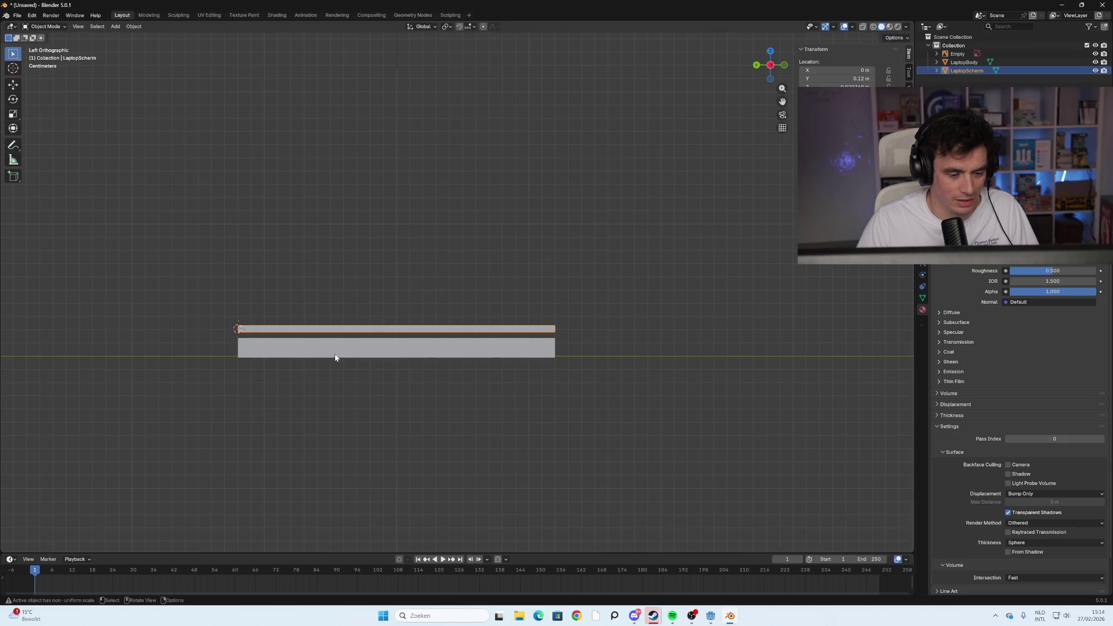
{"action": "left_click", "coordinate": [305, 355]}
Snap the 3D cursor to the centre of the base's bottom face
{"action": "mouse_move", "coordinate": [275, 387]}
{"action": "middle_mouse_down"}
{"action": "mouse_move", "coordinate": [343, 385]}
{"action": "mouse_move", "coordinate": [304, 384]}
{"action": "mouse_move", "coordinate": [335, 378]}
{"action": "mouse_move", "coordinate": [337, 336]}
{"action": "mouse_move", "coordinate": [341, 365]}
{"action": "mouse_move", "coordinate": [315, 270]}
{"action": "mouse_move", "coordinate": [353, 292]}
{"action": "mouse_move", "coordinate": [342, 232]}
{"action": "middle_mouse_up"}
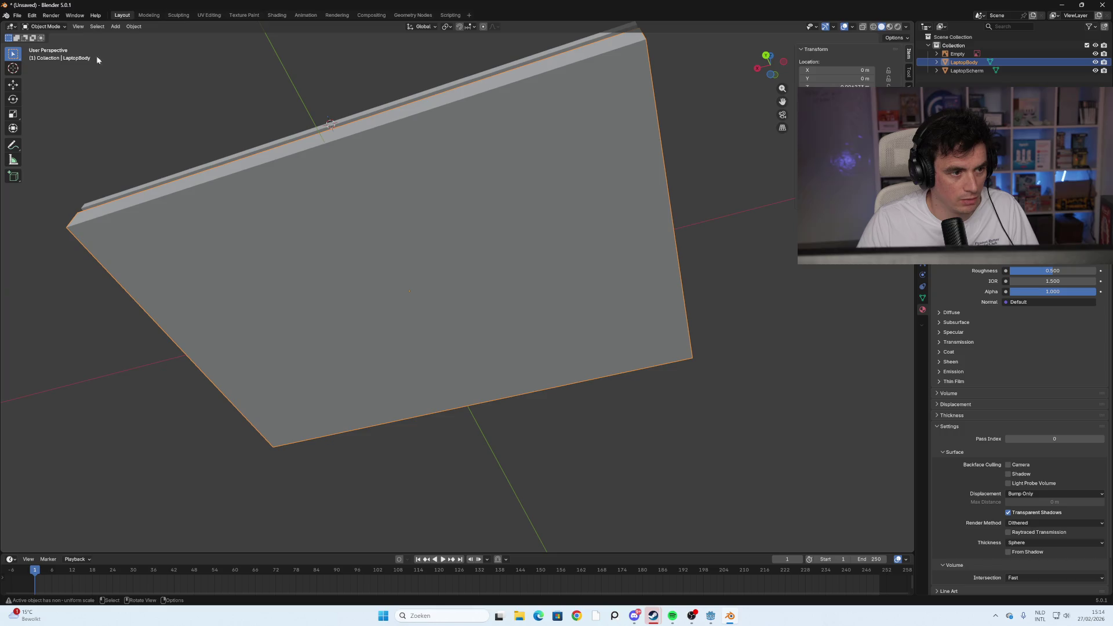
{"action": "left_click", "coordinate": [66, 28]}
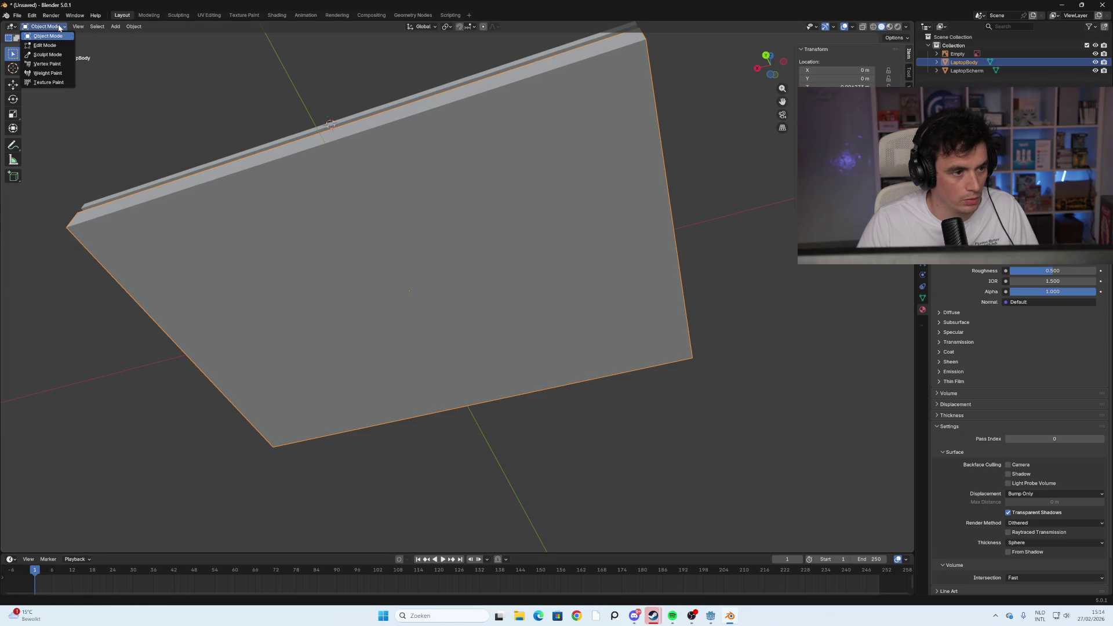
{"action": "left_click", "coordinate": [64, 44]}
{"action": "left_click", "coordinate": [223, 97]}
{"action": "left_click", "coordinate": [408, 284]}
{"action": "key", "text": "shift+s"}
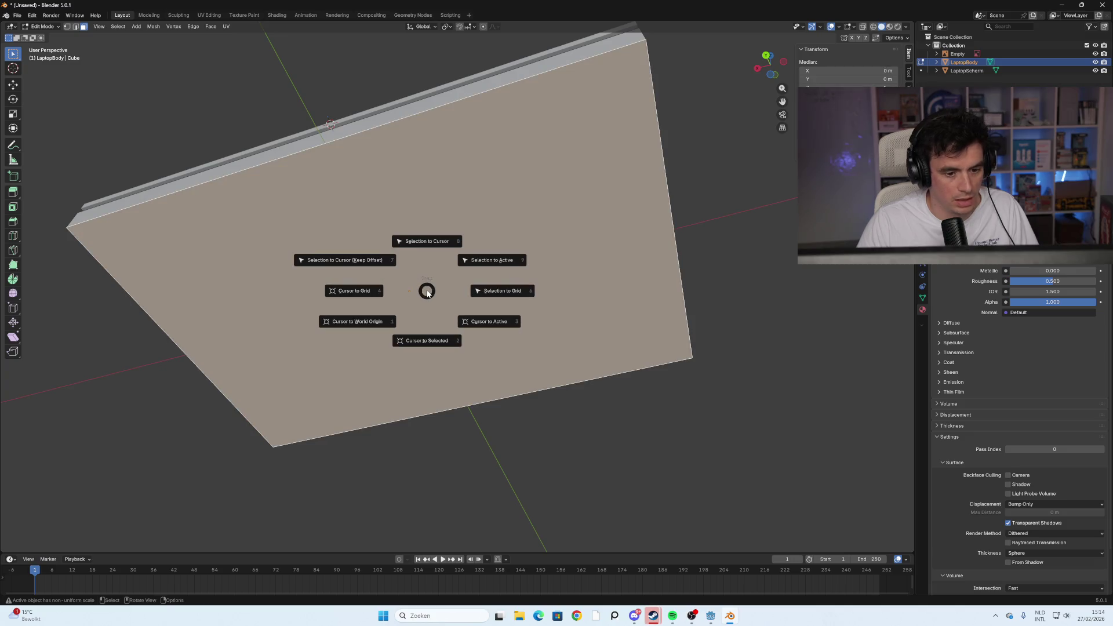
{"action": "left_click", "coordinate": [419, 341]}
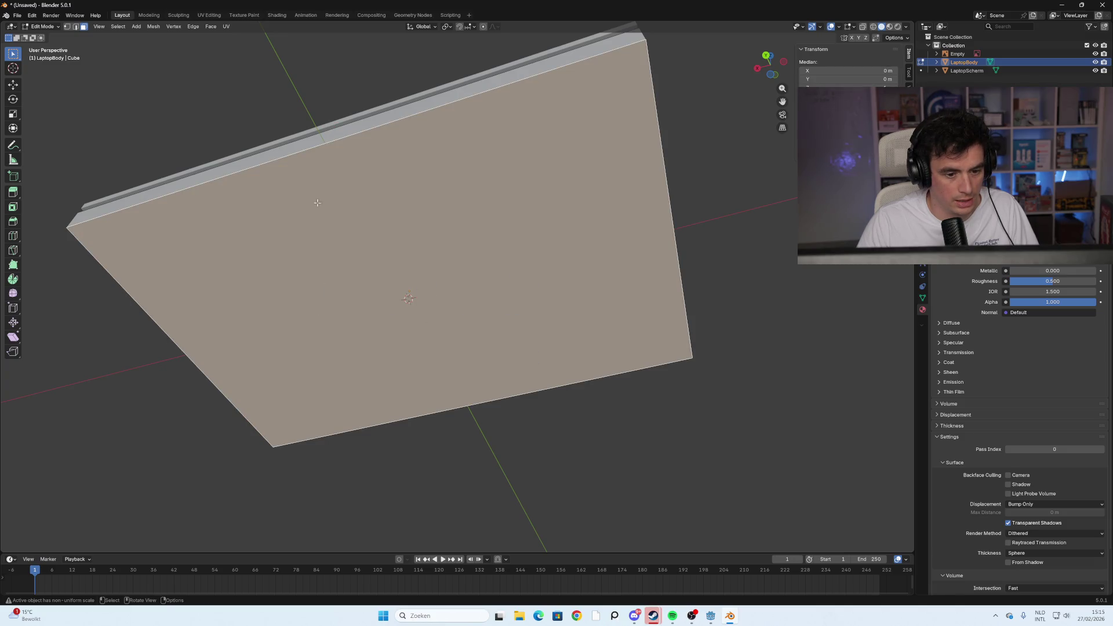
Set LaptopBody's origin to the 3D cursor, then select the screen slab
{"action": "key", "text": "Tab"}
{"action": "mouse_move", "coordinate": [362, 253]}
{"action": "middle_mouse_down"}
{"action": "mouse_move", "coordinate": [382, 300]}
{"action": "mouse_move", "coordinate": [437, 287]}
{"action": "mouse_move", "coordinate": [435, 321]}
{"action": "middle_mouse_up"}
{"action": "right_click", "coordinate": [434, 339]}
{"action": "mouse_move", "coordinate": [434, 338]}
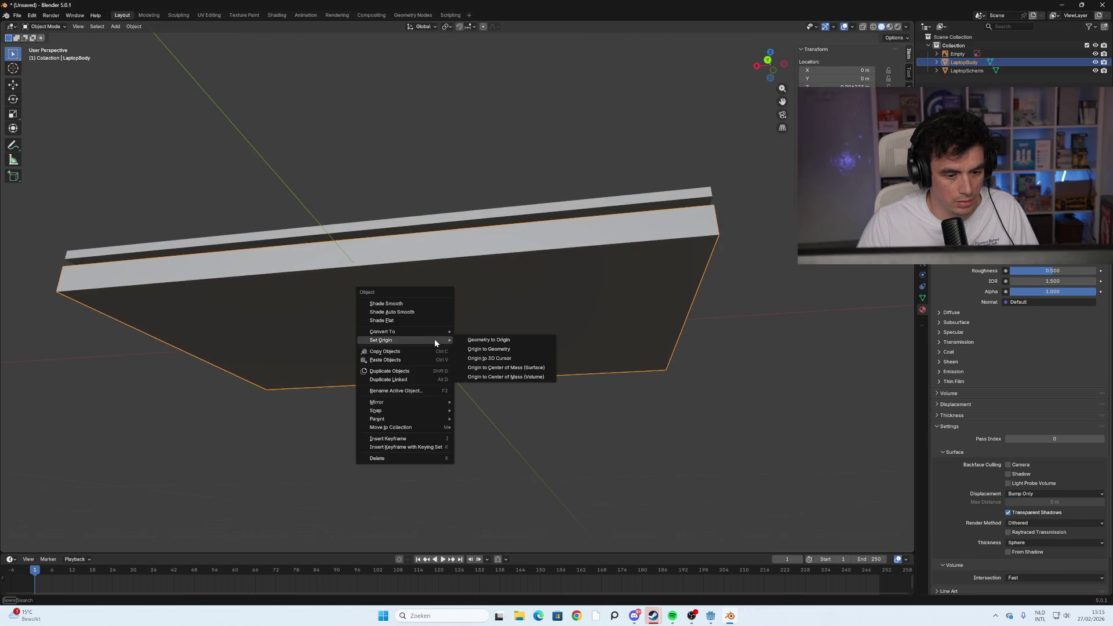
{"action": "left_click", "coordinate": [499, 359]}
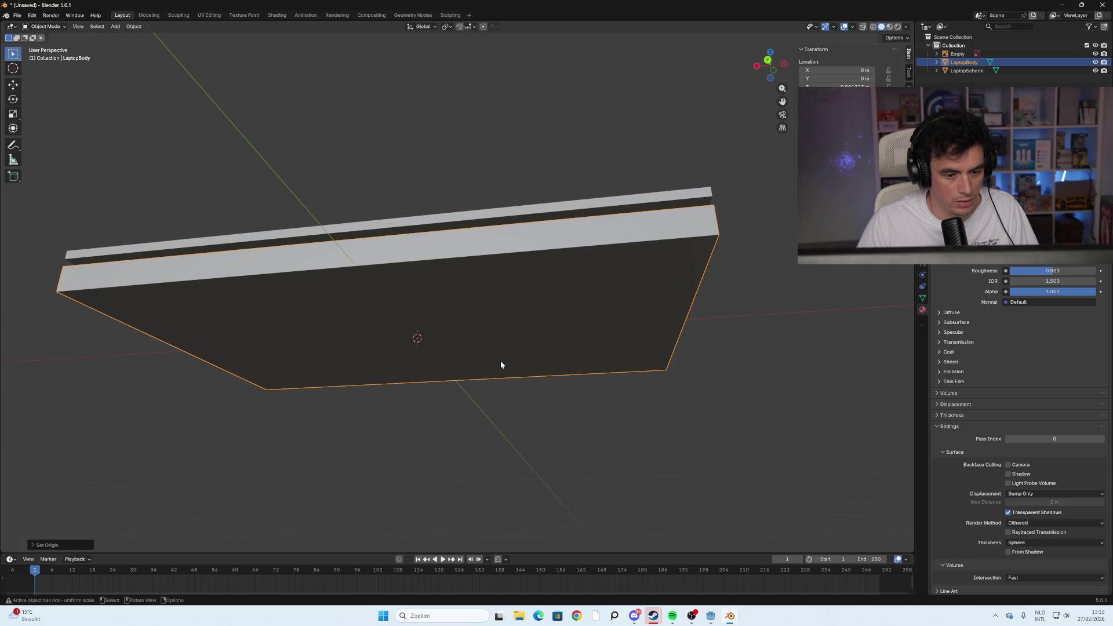
{"action": "mouse_move", "coordinate": [422, 168]}
{"action": "middle_mouse_down"}
{"action": "mouse_move", "coordinate": [381, 191]}
{"action": "mouse_move", "coordinate": [350, 182]}
{"action": "middle_mouse_up"}
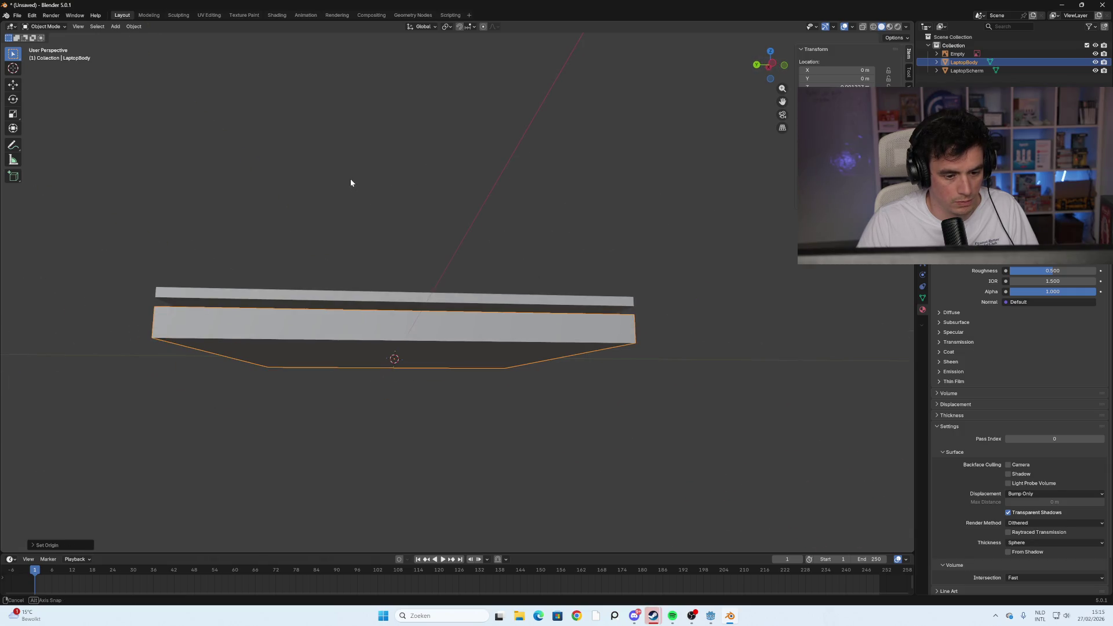
{"action": "left_click", "coordinate": [513, 239]}
{"action": "mouse_move", "coordinate": [512, 239]}
{"action": "middle_mouse_down"}
{"action": "mouse_move", "coordinate": [460, 256]}
{"action": "mouse_move", "coordinate": [537, 248]}
{"action": "mouse_move", "coordinate": [435, 304]}
{"action": "mouse_move", "coordinate": [556, 319]}
{"action": "middle_mouse_up"}
{"action": "left_click", "coordinate": [454, 316]}
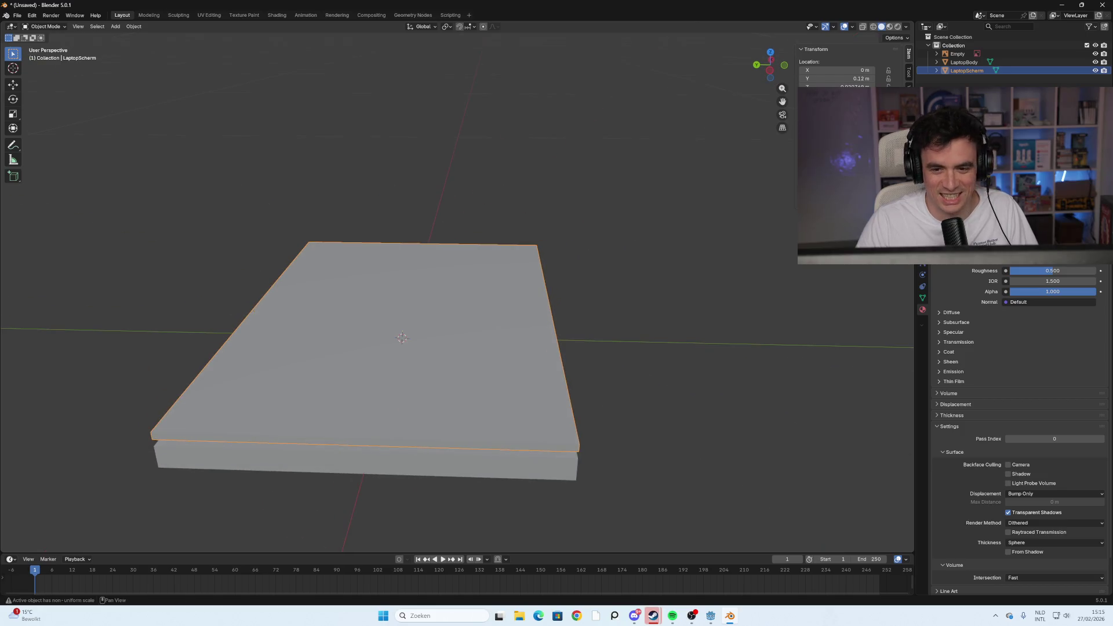
Try a free rotation of the screen slab in Left view, then undo it
{"action": "left_click", "coordinate": [771, 72]}
{"action": "key", "text": "r"}
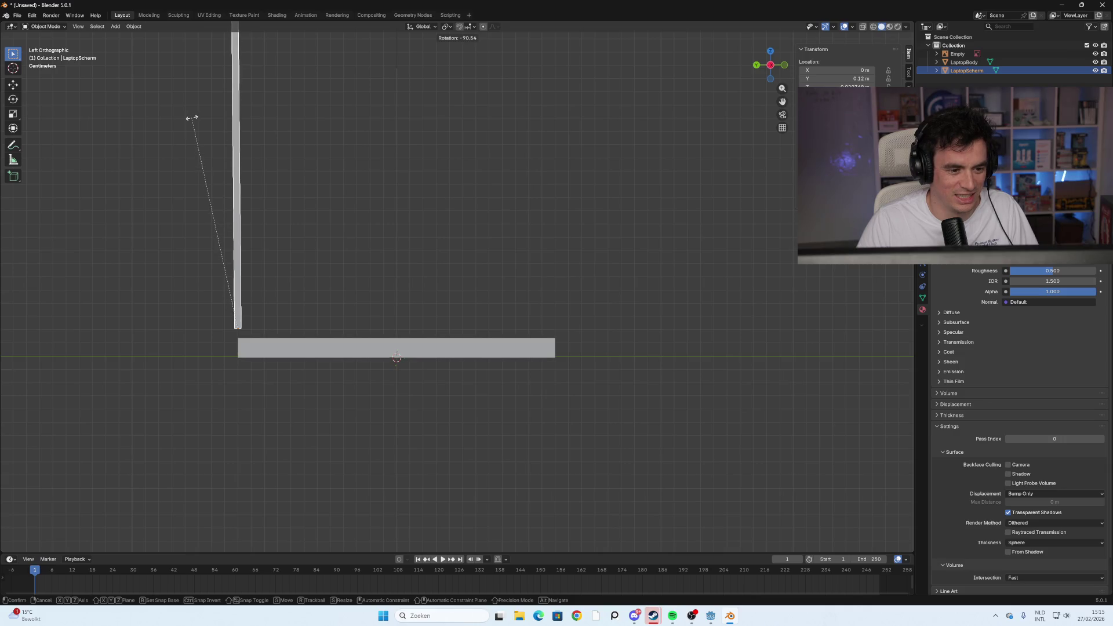
{"action": "left_click", "coordinate": [223, 169]}
{"action": "key", "text": "ctrl+z"}
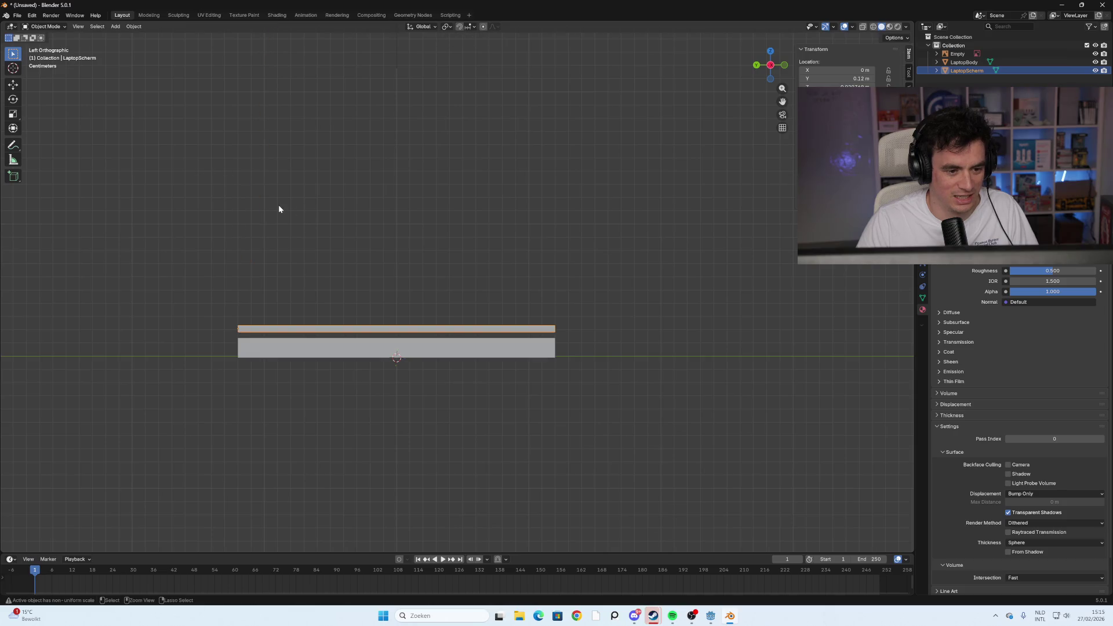
Rotate the screen slab exactly -90° so it stands upright on the base
{"action": "type", "text": "r90"}
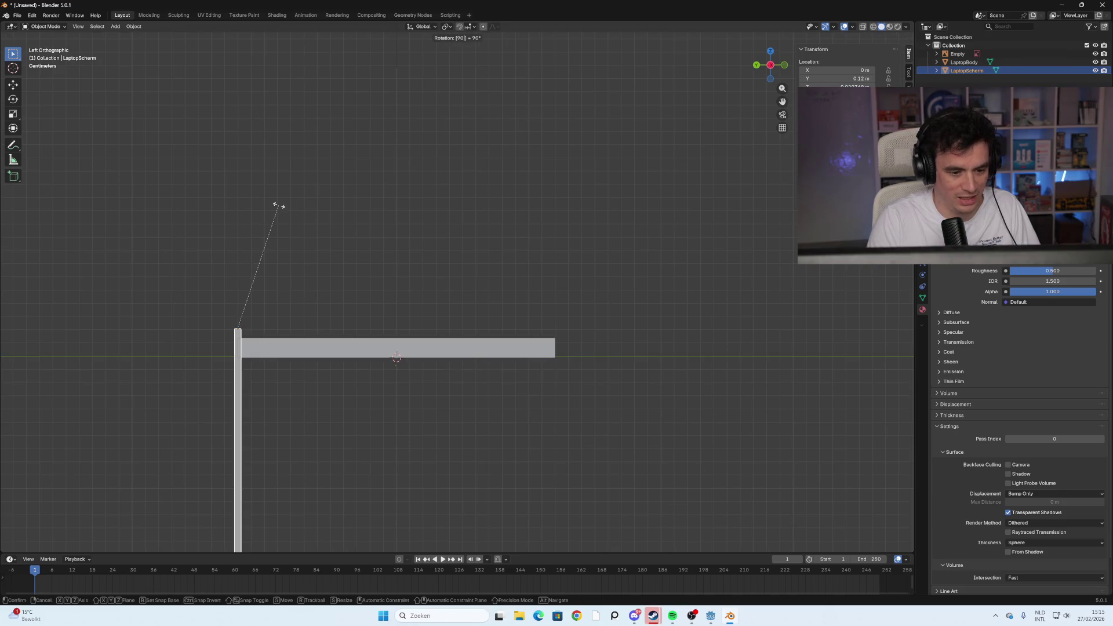
{"action": "key", "text": "BackSpace"}
{"action": "key", "text": "BackSpace"}
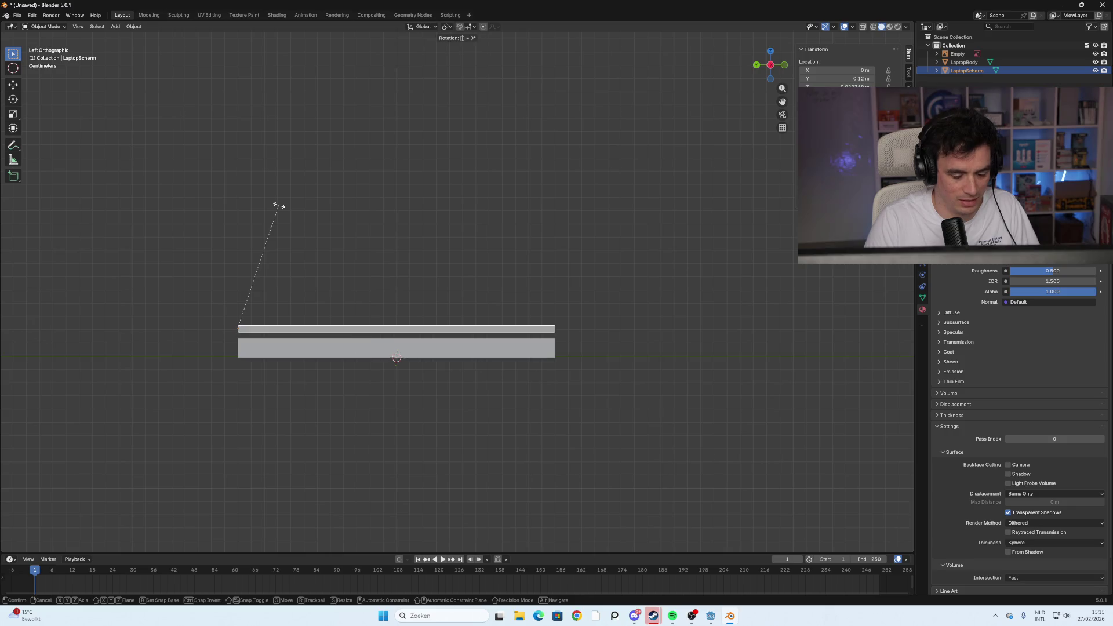
{"action": "key", "text": "r"}
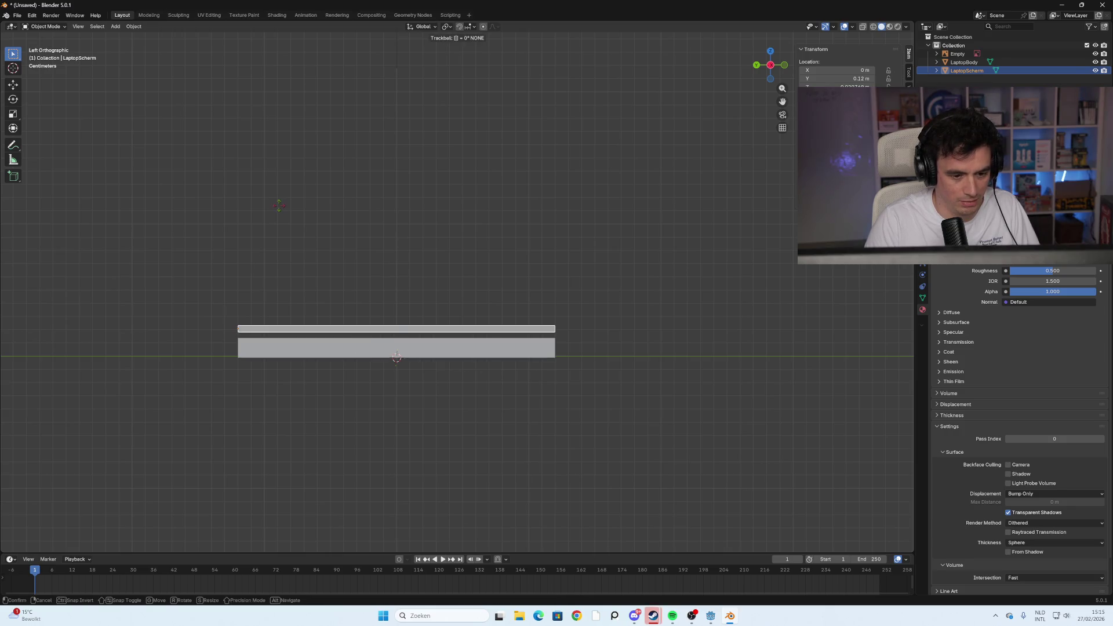
{"action": "type", "text": "r"}
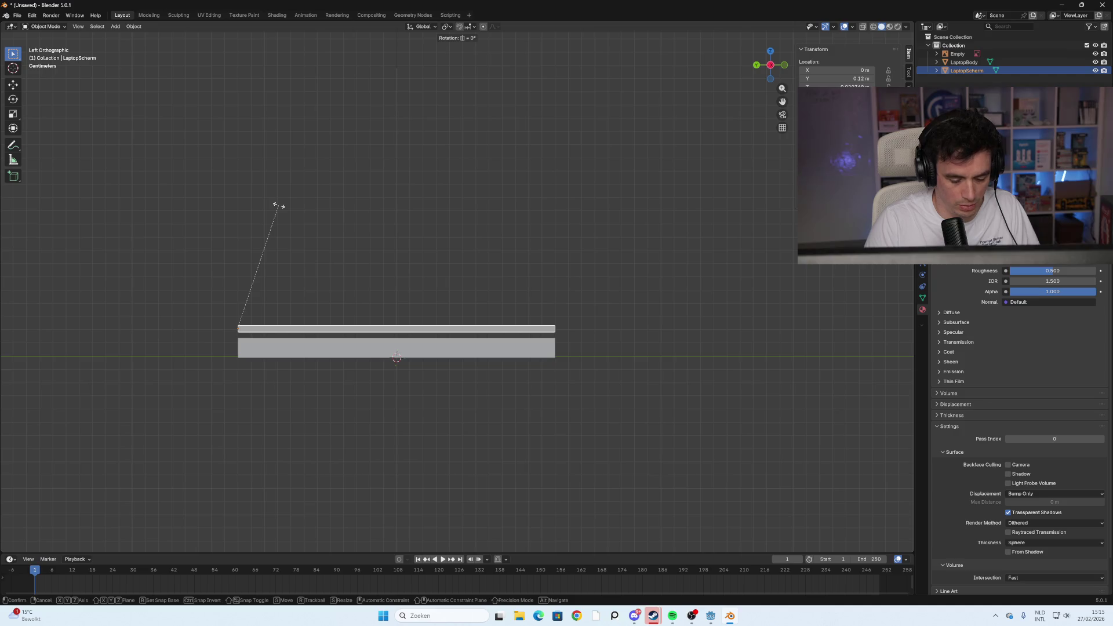
{"action": "type", "text": "-90"}
{"action": "key", "text": "Return"}
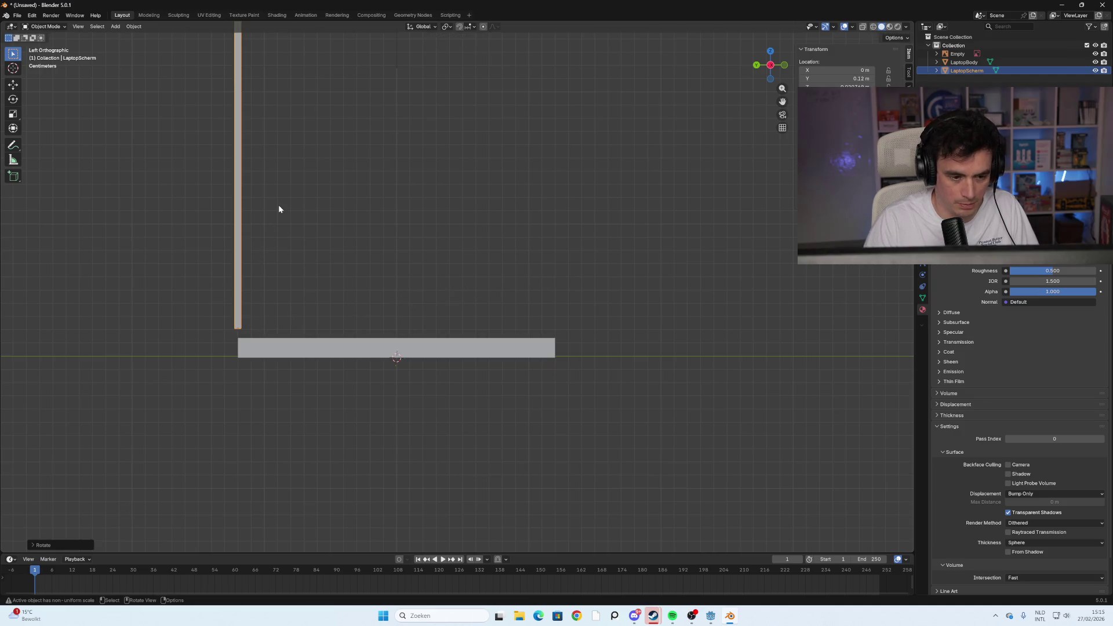
{"action": "mouse_move", "coordinate": [419, 236]}
{"action": "middle_mouse_down"}
{"action": "mouse_move", "coordinate": [349, 250]}
{"action": "mouse_move", "coordinate": [333, 353]}
{"action": "mouse_move", "coordinate": [337, 336]}
{"action": "middle_mouse_up"}
{"action": "scroll", "coordinate": [349, 250], "scroll_direction": "down", "scroll_amount": 2}
{"action": "scroll", "coordinate": [337, 336], "scroll_direction": "up", "scroll_amount": 5}
{"action": "scroll", "coordinate": [311, 389], "scroll_direction": "down", "scroll_amount": 2}
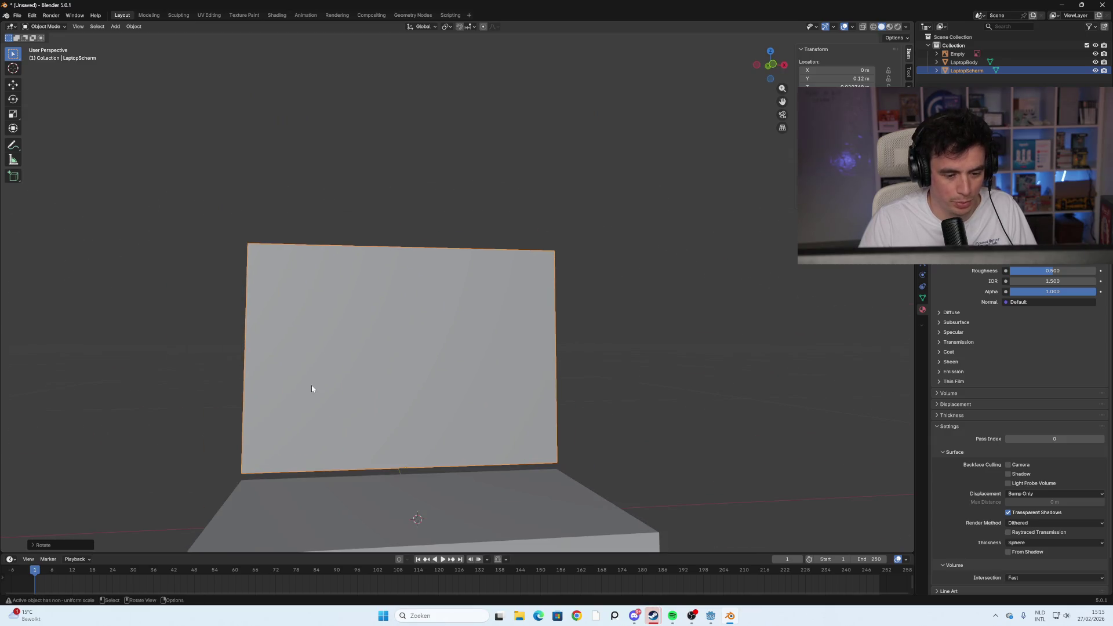
{"action": "left_click", "coordinate": [651, 352]}
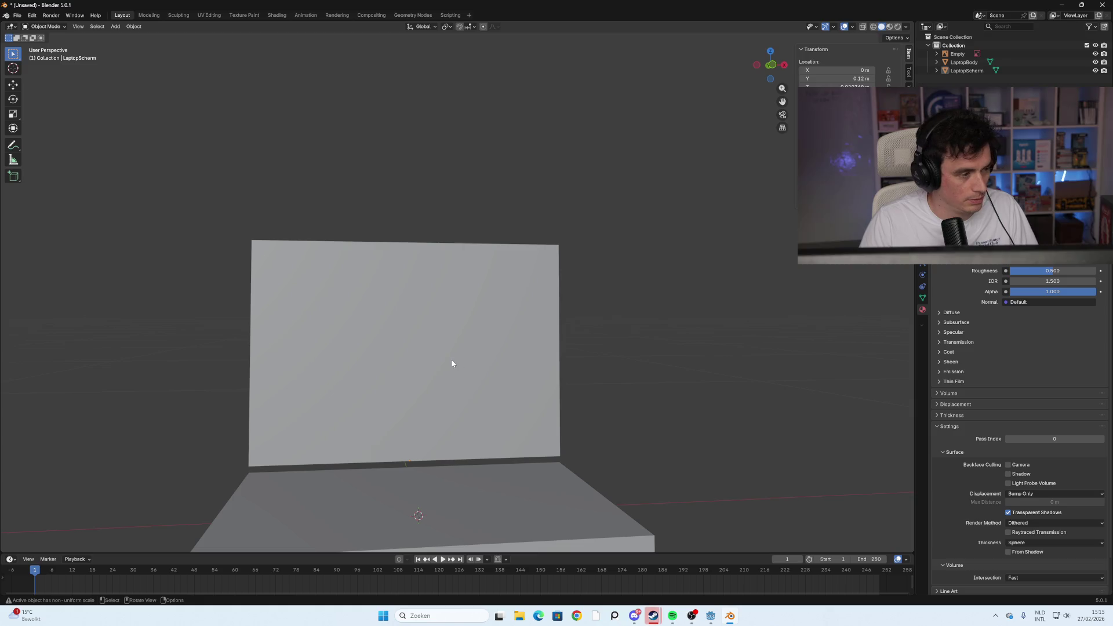
Select the reference image Empty and view it in front orthographic
{"action": "scroll", "coordinate": [435, 348], "scroll_direction": "down", "scroll_amount": 5}
{"action": "scroll", "coordinate": [394, 336], "scroll_direction": "up", "scroll_amount": 2}
{"action": "scroll", "coordinate": [467, 325], "scroll_direction": "down", "scroll_amount": 2}
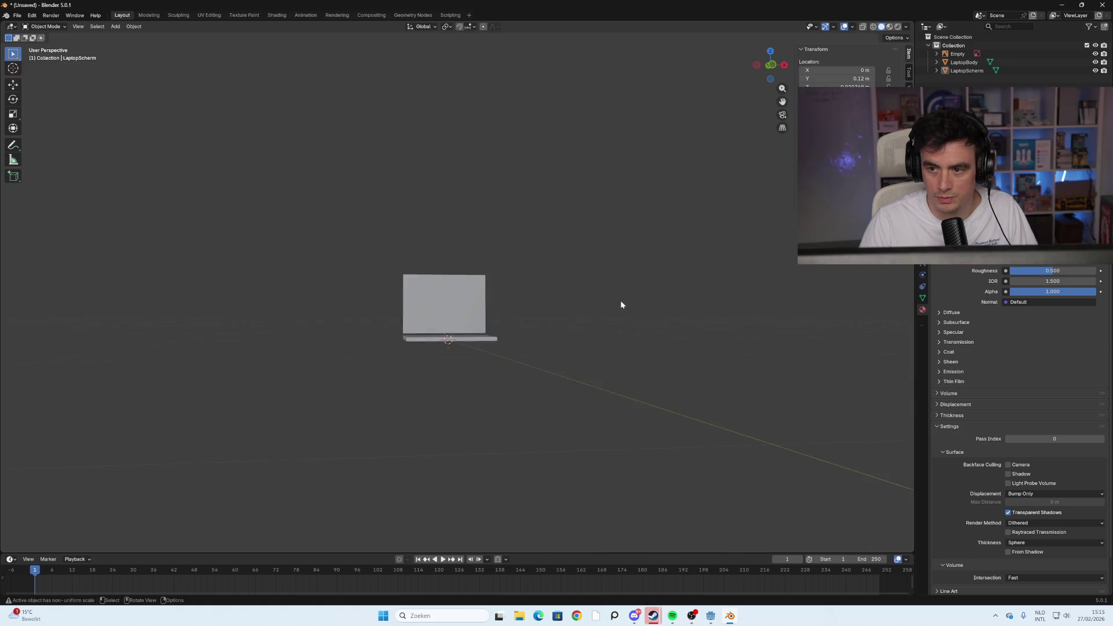
{"action": "scroll", "coordinate": [611, 295], "scroll_direction": "down", "scroll_amount": 5}
{"action": "middle_click_drag", "start_coordinate": [452, 247], "coordinate": [457, 191]}
{"action": "left_click", "coordinate": [958, 54]}
{"action": "left_click", "coordinate": [771, 72]}
{"action": "scroll", "coordinate": [460, 326], "scroll_direction": "up", "scroll_amount": 6}
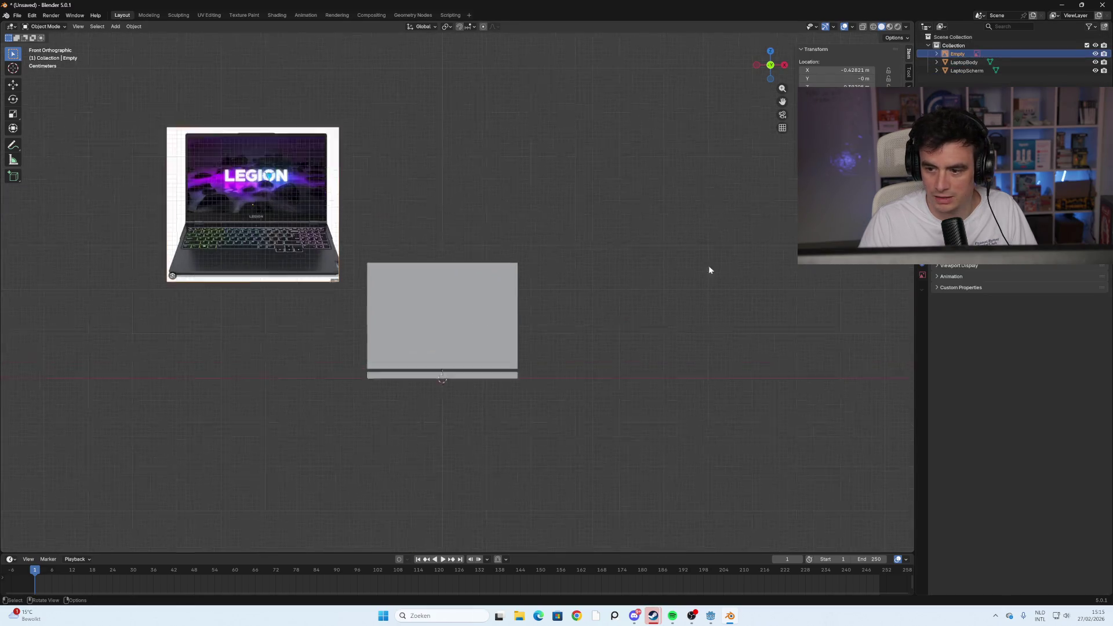
{"action": "left_click", "coordinate": [921, 277]}
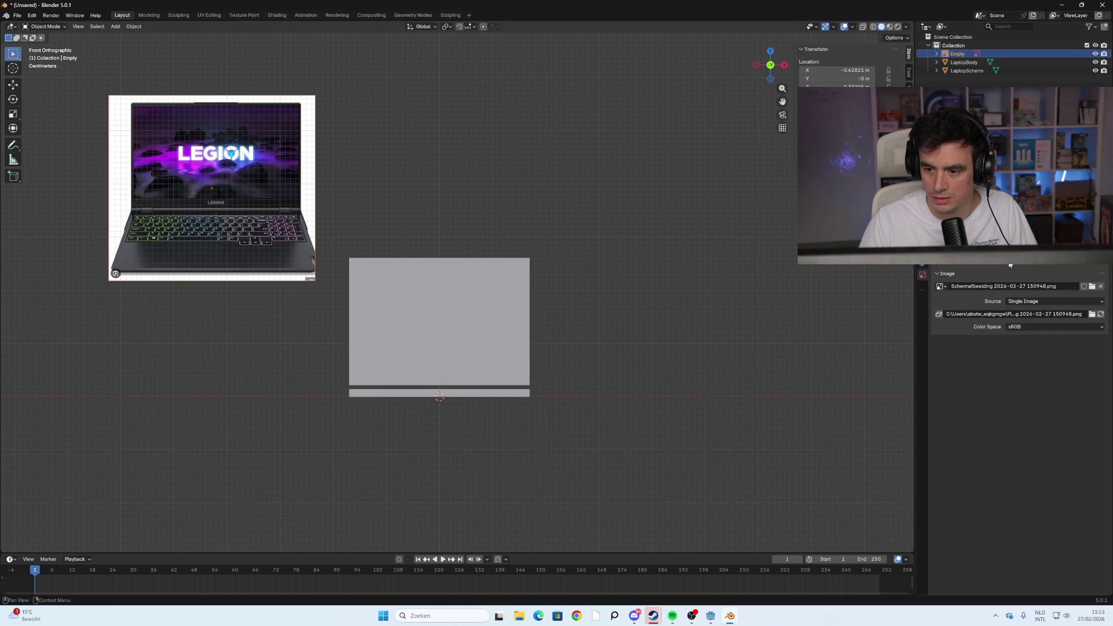
{"action": "scroll", "coordinate": [600, 323], "scroll_direction": "down", "scroll_amount": 3}
{"action": "mouse_move", "coordinate": [601, 323]}
{"action": "middle_mouse_down"}
{"action": "mouse_move", "coordinate": [541, 320]}
{"action": "mouse_move", "coordinate": [584, 323]}
{"action": "mouse_move", "coordinate": [603, 301]}
{"action": "middle_mouse_up"}
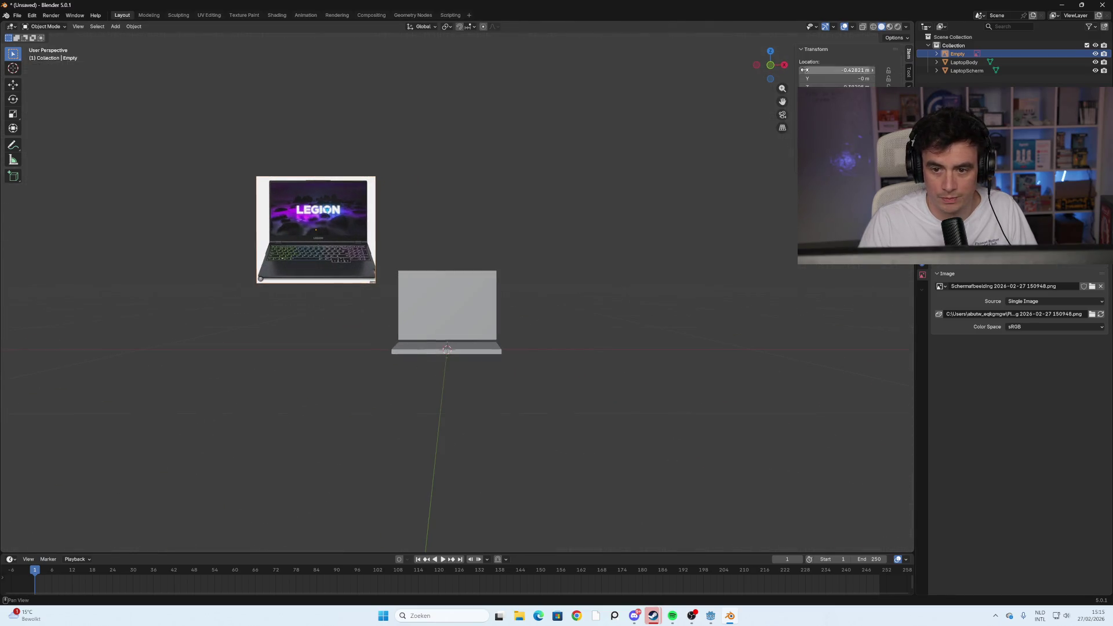
{"action": "left_click", "coordinate": [782, 127]}
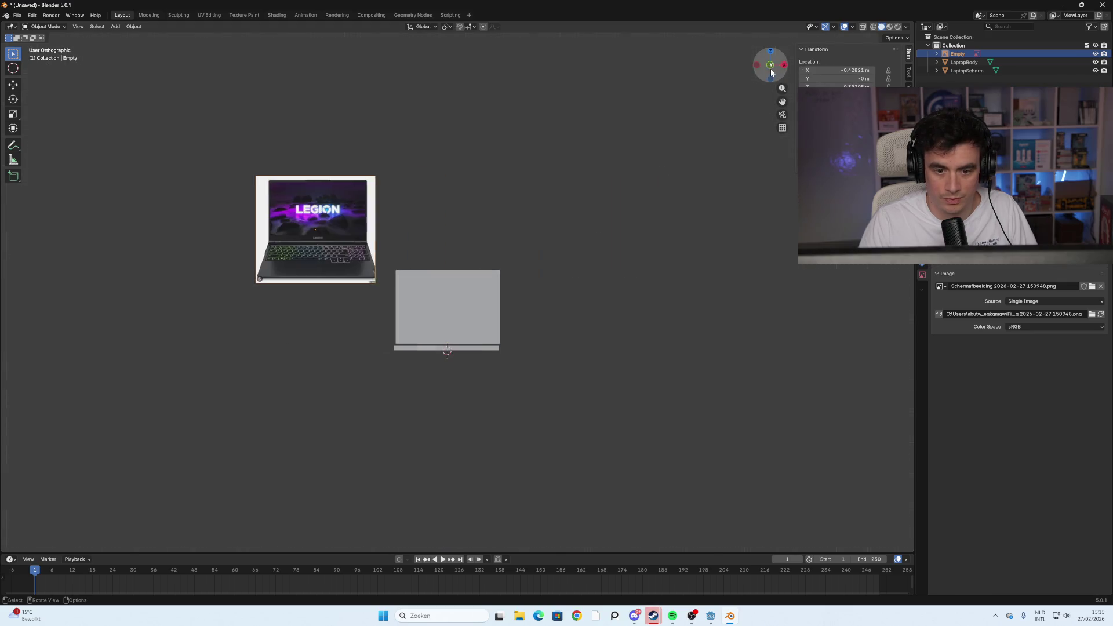
{"action": "left_click", "coordinate": [771, 72]}
{"action": "scroll", "coordinate": [373, 318], "scroll_direction": "up", "scroll_amount": 2}
Move the reference photo up-left of the laptop and scale it to 0.4358
{"action": "key", "text": "g"}
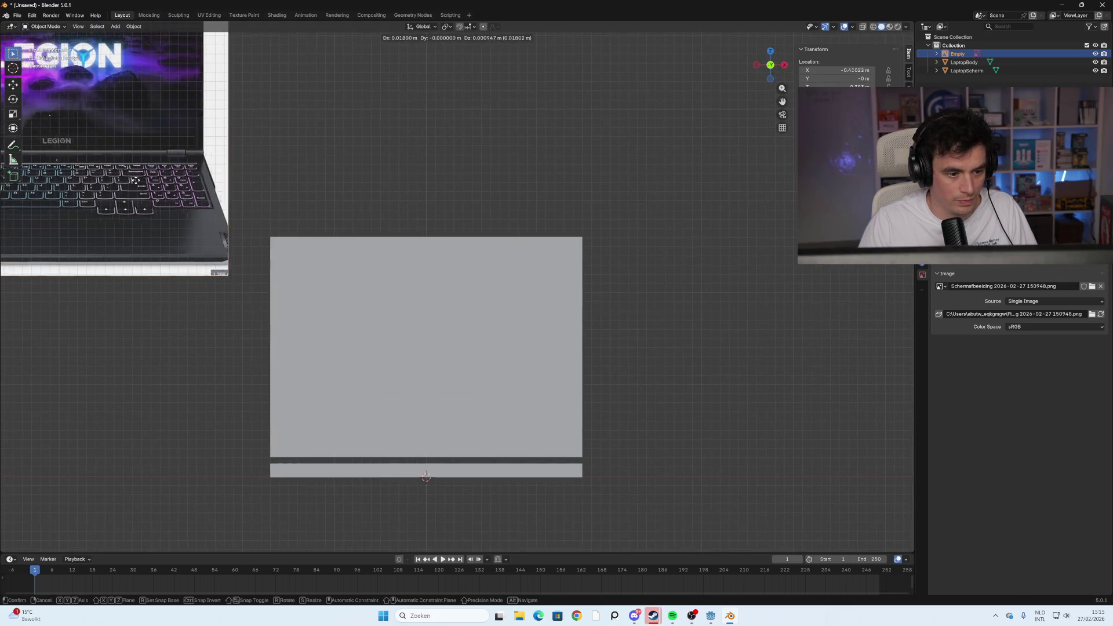
{"action": "left_click", "coordinate": [272, 201]}
{"action": "key", "text": "s"}
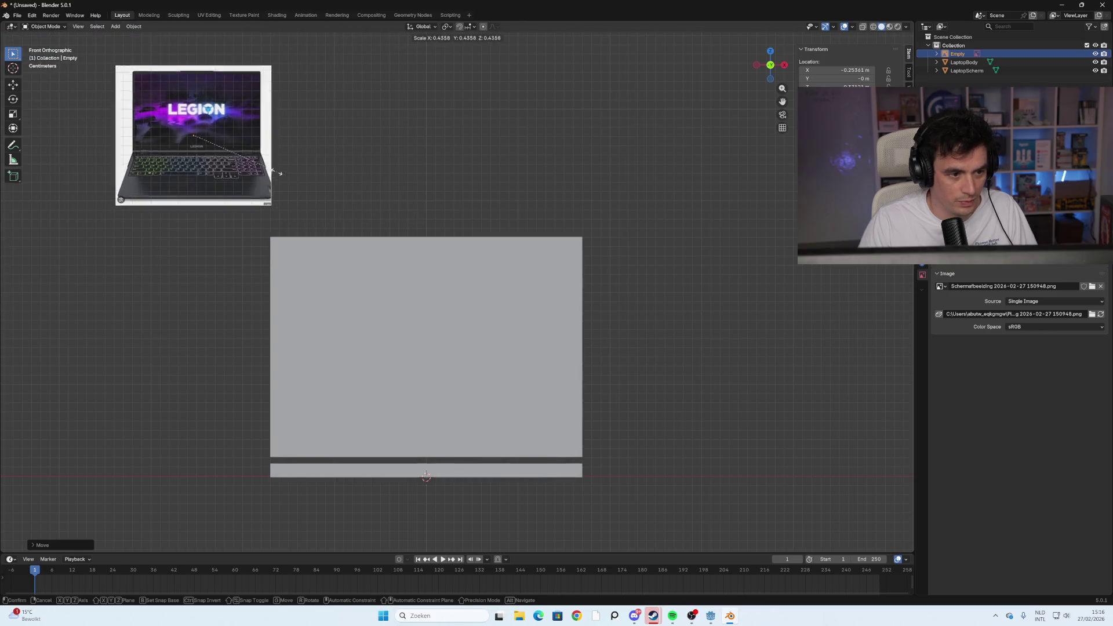
{"action": "left_click", "coordinate": [270, 170]}
{"action": "left_click", "coordinate": [437, 341]}
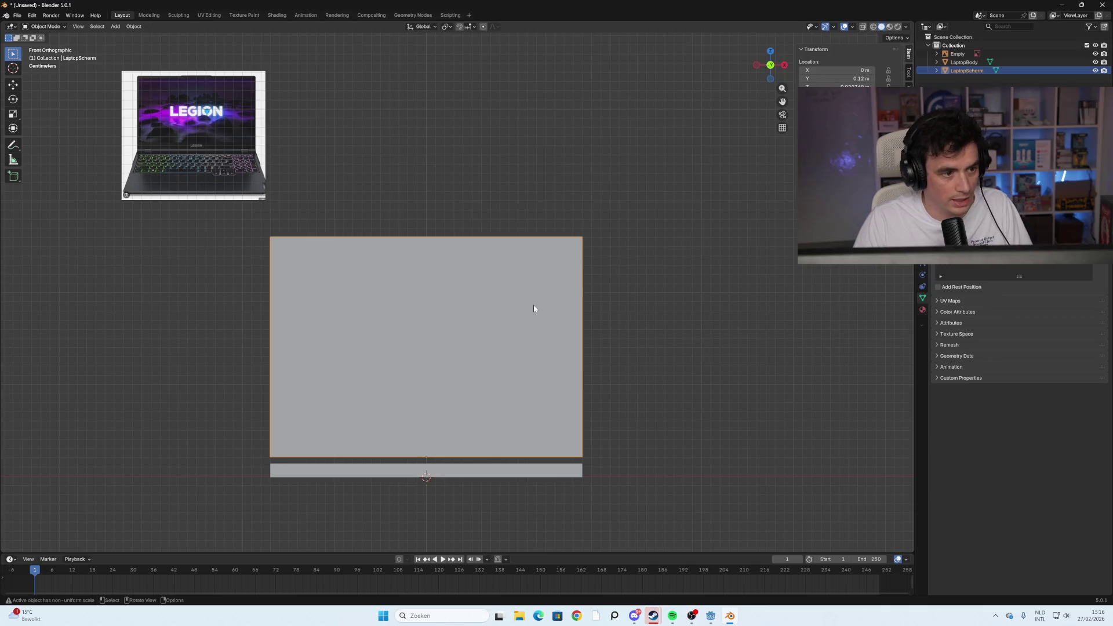
Inset the screen's front face to create a thin border around the display panel
{"action": "key", "text": "Tab"}
{"action": "left_click", "coordinate": [444, 351]}
{"action": "left_click", "coordinate": [670, 337]}
{"action": "left_click", "coordinate": [529, 346]}
{"action": "key", "text": "i"}
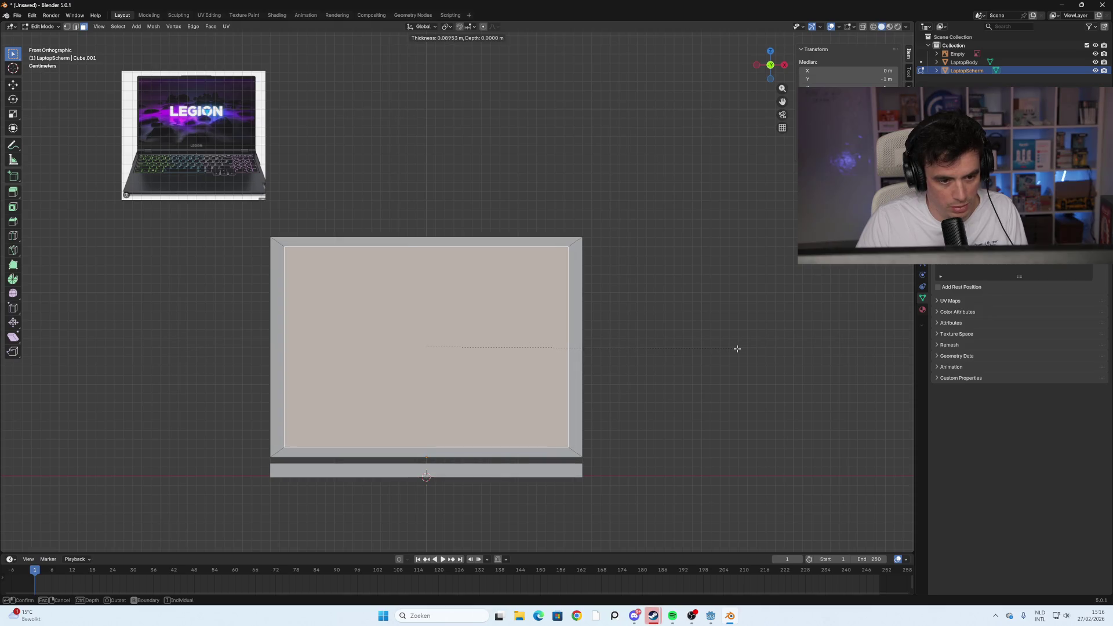
{"action": "left_click", "coordinate": [739, 349]}
{"action": "mouse_move", "coordinate": [715, 346]}
{"action": "middle_mouse_down"}
{"action": "mouse_move", "coordinate": [658, 365]}
{"action": "mouse_move", "coordinate": [572, 347]}
{"action": "mouse_move", "coordinate": [762, 353]}
{"action": "mouse_move", "coordinate": [753, 358]}
{"action": "middle_mouse_up"}
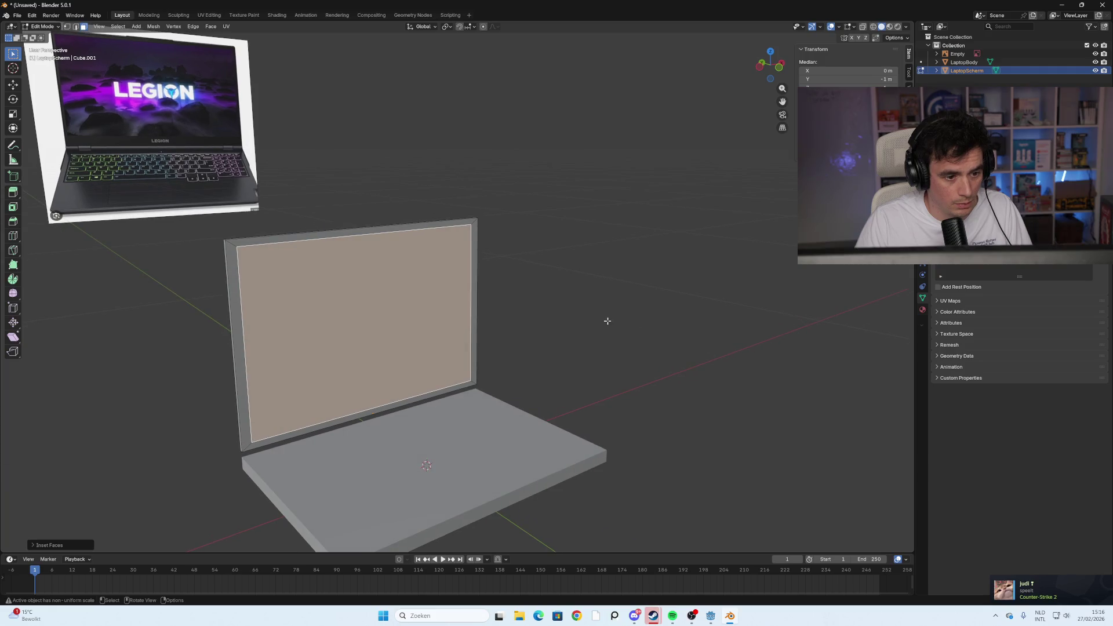
{"action": "mouse_move", "coordinate": [204, 246]}
{"action": "middle_mouse_down"}
{"action": "mouse_move", "coordinate": [372, 261]}
{"action": "mouse_move", "coordinate": [242, 261]}
{"action": "mouse_move", "coordinate": [333, 274]}
{"action": "middle_mouse_up"}
Select the lid's side face and begin a 0.0147 m bevel on its edges
{"action": "key", "text": "alt+a"}
{"action": "left_click", "coordinate": [331, 272], "text": "shift"}
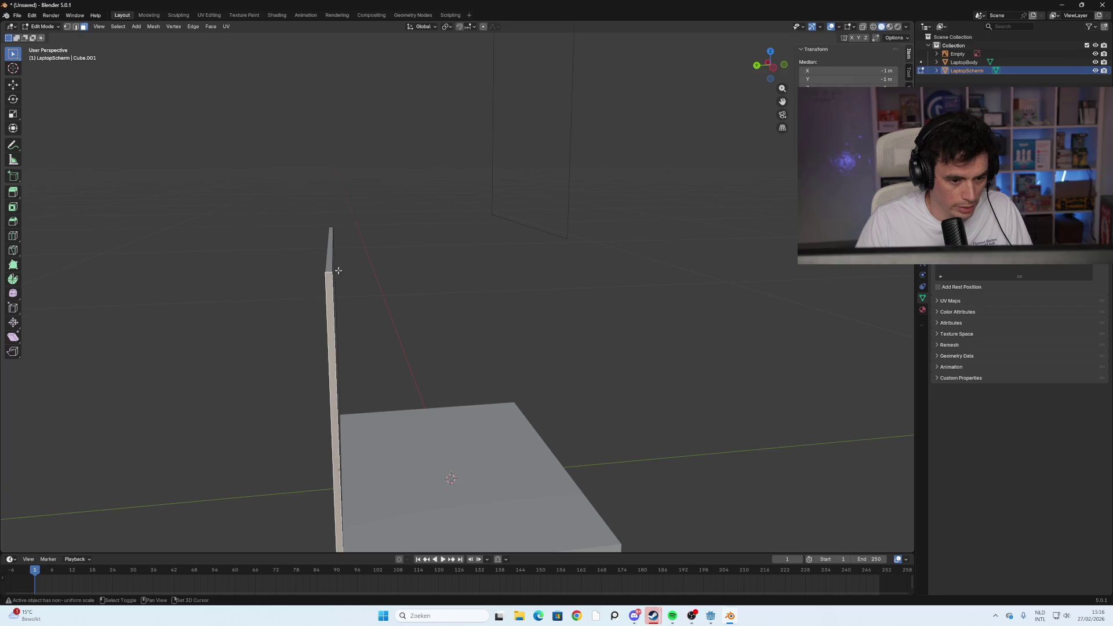
{"action": "left_click", "coordinate": [328, 273], "text": "ctrl"}
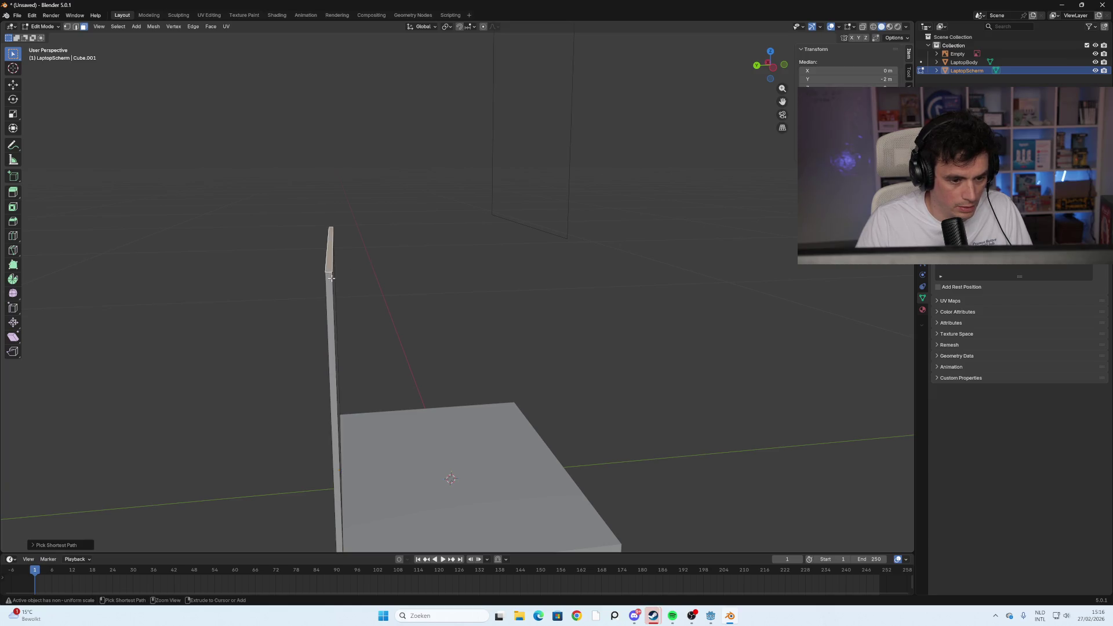
{"action": "left_click", "coordinate": [328, 272], "text": "shift"}
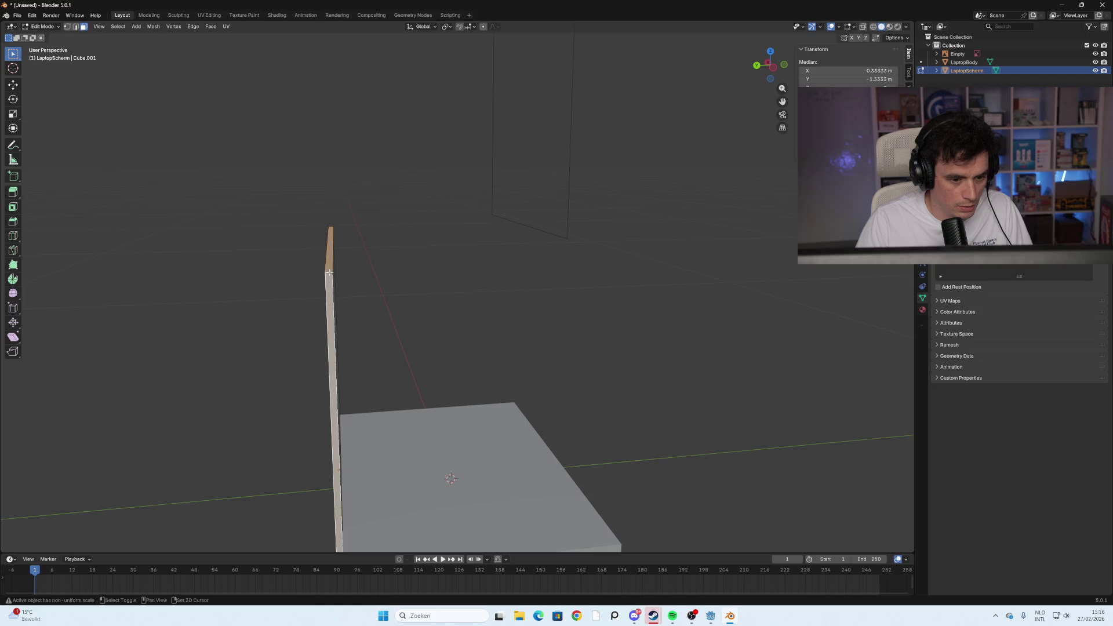
{"action": "mouse_move", "coordinate": [416, 284]}
{"action": "middle_mouse_down"}
{"action": "mouse_move", "coordinate": [584, 296]}
{"action": "mouse_move", "coordinate": [557, 255]}
{"action": "mouse_move", "coordinate": [724, 293]}
{"action": "mouse_move", "coordinate": [492, 307]}
{"action": "mouse_move", "coordinate": [467, 281]}
{"action": "middle_mouse_up"}
{"action": "mouse_move", "coordinate": [537, 176]}
{"action": "middle_mouse_down"}
{"action": "mouse_move", "coordinate": [467, 229]}
{"action": "mouse_move", "coordinate": [355, 268]}
{"action": "mouse_move", "coordinate": [450, 225]}
{"action": "mouse_move", "coordinate": [607, 236]}
{"action": "middle_mouse_up"}
{"action": "key", "text": "ctrl+b"}
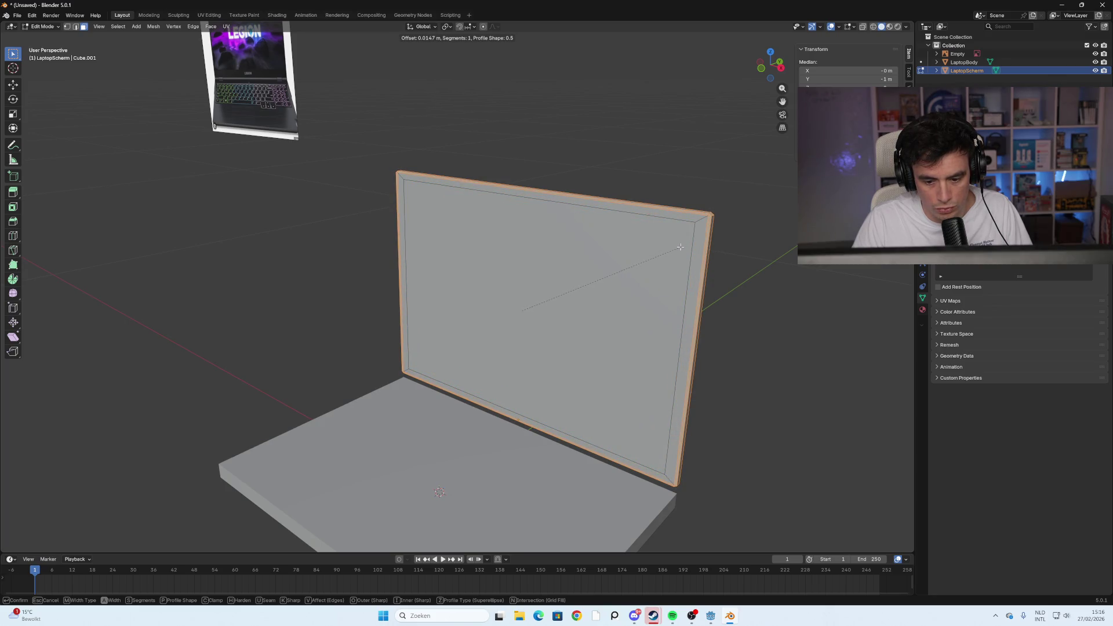
Confirm the lid bevel and extrude the inner display face along its normal
{"action": "left_click", "coordinate": [679, 247]}
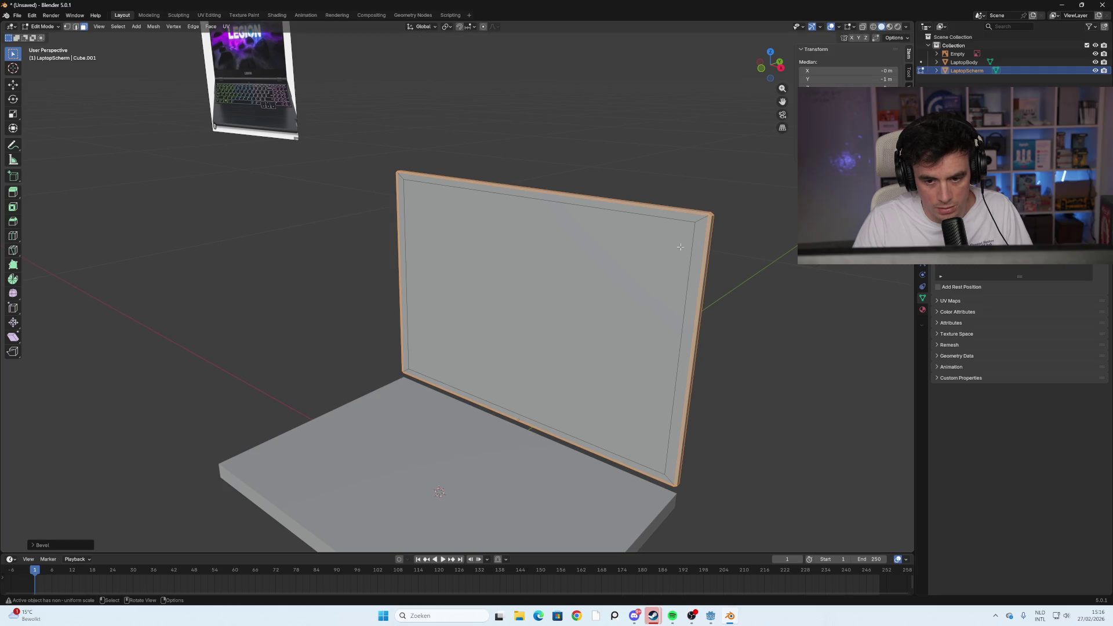
{"action": "left_click", "coordinate": [783, 267]}
{"action": "mouse_move", "coordinate": [404, 290]}
{"action": "middle_mouse_down"}
{"action": "mouse_move", "coordinate": [422, 273]}
{"action": "mouse_move", "coordinate": [405, 288]}
{"action": "mouse_move", "coordinate": [288, 311]}
{"action": "mouse_move", "coordinate": [326, 316]}
{"action": "mouse_move", "coordinate": [315, 321]}
{"action": "middle_mouse_up"}
{"action": "scroll", "coordinate": [317, 321], "scroll_direction": "up", "scroll_amount": 4}
{"action": "left_click", "coordinate": [312, 319]}
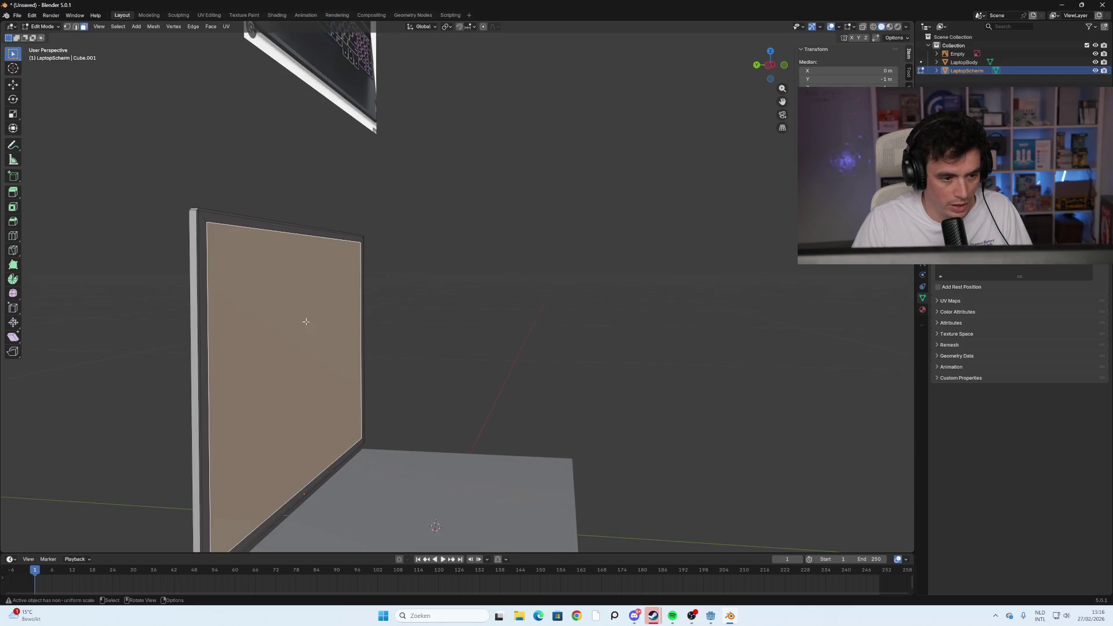
{"action": "middle_click_drag", "start_coordinate": [382, 337], "coordinate": [398, 342]}
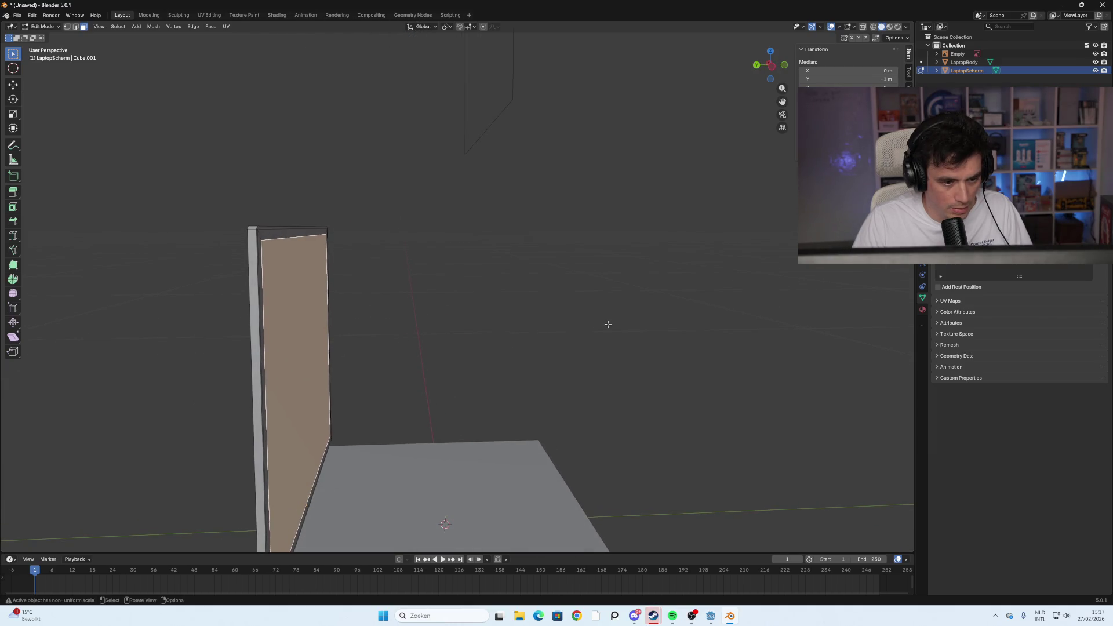
{"action": "mouse_move", "coordinate": [579, 325]}
{"action": "middle_mouse_down"}
{"action": "mouse_move", "coordinate": [508, 325]}
{"action": "mouse_move", "coordinate": [529, 325]}
{"action": "middle_mouse_up"}
{"action": "key", "text": "e"}
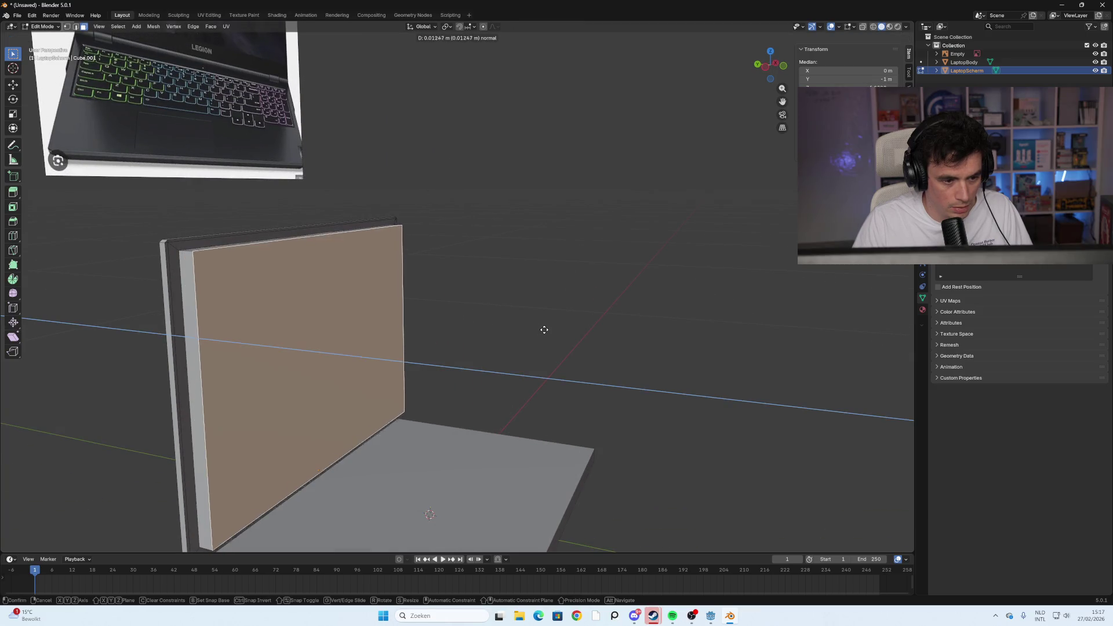
{"action": "left_click", "coordinate": [533, 330]}
Check the recessed display panel edge-on from the left, cancelling a second extrusion
{"action": "middle_click_drag", "start_coordinate": [532, 325], "coordinate": [561, 319]}
{"action": "left_click", "coordinate": [771, 69]}
{"action": "scroll", "coordinate": [285, 330], "scroll_direction": "up", "scroll_amount": 4}
{"action": "mouse_move", "coordinate": [286, 330]}
{"action": "middle_mouse_down", "text": "shift"}
{"action": "mouse_move", "coordinate": [338, 327]}
{"action": "mouse_move", "coordinate": [497, 228]}
{"action": "middle_mouse_up", "text": "shift"}
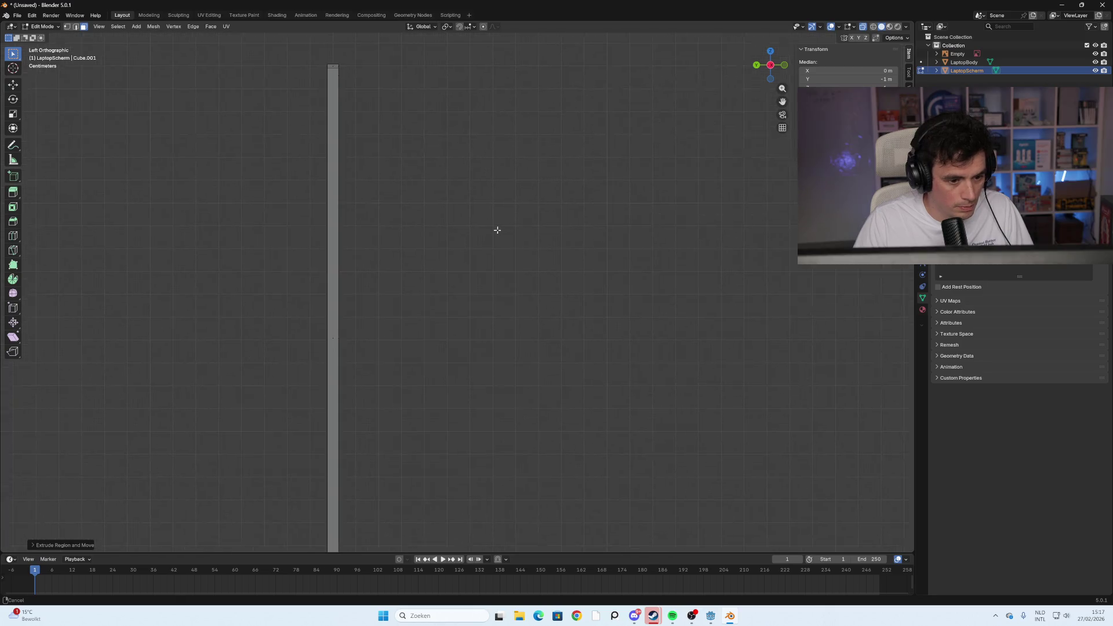
{"action": "key", "text": "e"}
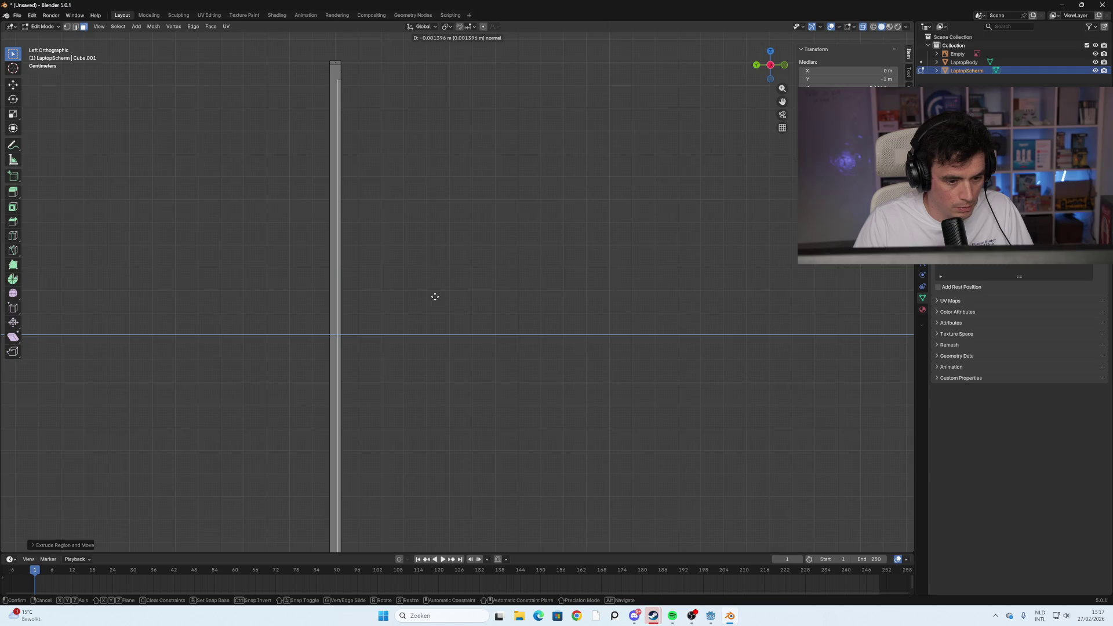
{"action": "right_click", "coordinate": [435, 297]}
{"action": "left_click", "coordinate": [514, 283]}
{"action": "middle_click_drag", "start_coordinate": [514, 283], "coordinate": [430, 293]}
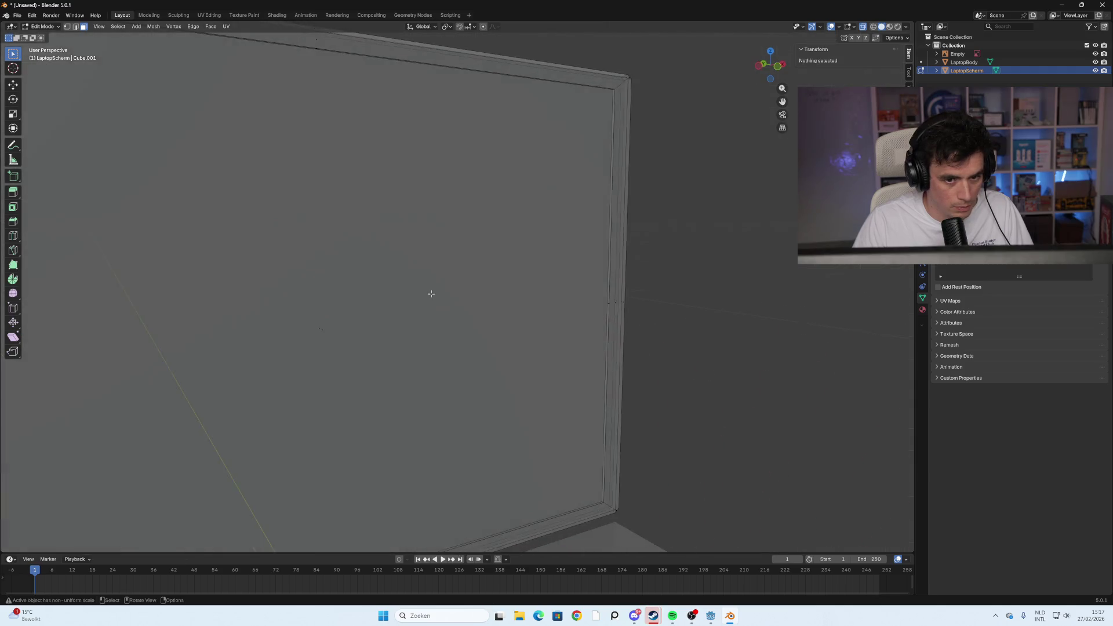
{"action": "scroll", "coordinate": [430, 294], "scroll_direction": "down", "scroll_amount": 5}
{"action": "scroll", "coordinate": [554, 309], "scroll_direction": "down", "scroll_amount": 3}
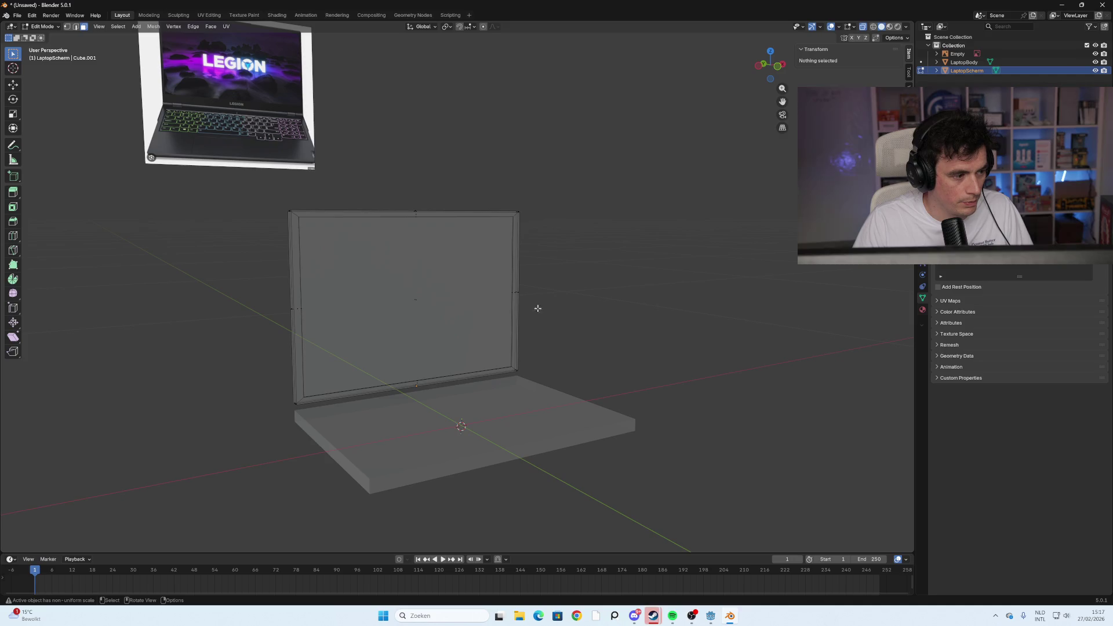
{"action": "mouse_move", "coordinate": [606, 283]}
{"action": "middle_mouse_down"}
{"action": "mouse_move", "coordinate": [586, 290]}
{"action": "mouse_move", "coordinate": [546, 268]}
{"action": "mouse_move", "coordinate": [492, 281]}
{"action": "mouse_move", "coordinate": [576, 273]}
{"action": "middle_mouse_up"}
{"action": "scroll", "coordinate": [363, 318], "scroll_direction": "up", "scroll_amount": 3}
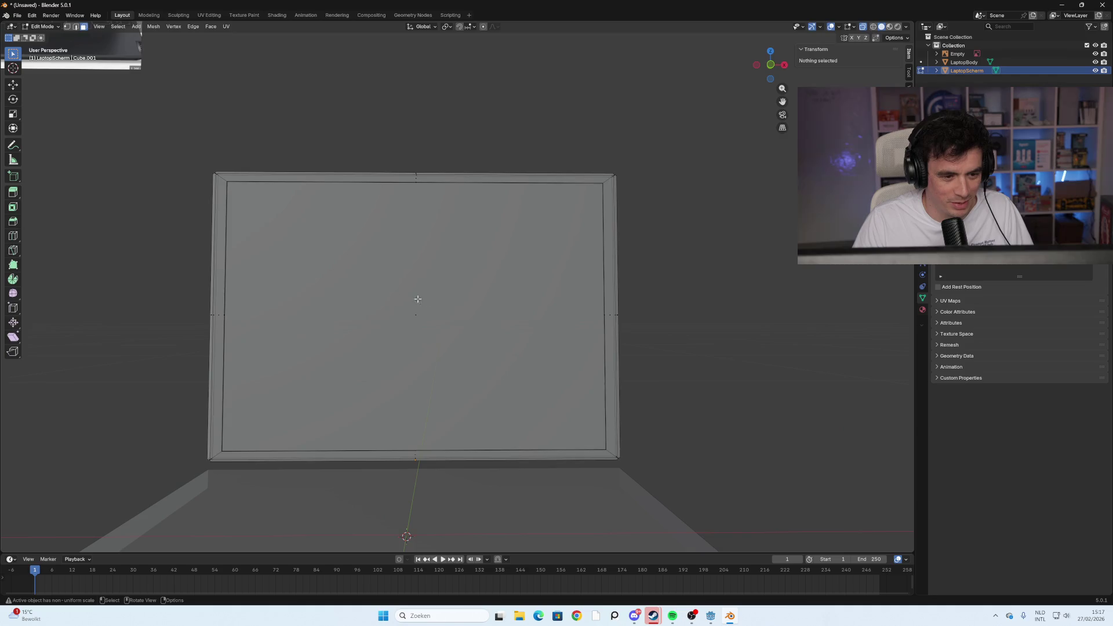
Return to Object Mode and look over the finished screen
{"action": "key", "text": "Tab"}
{"action": "left_click", "coordinate": [134, 231]}
{"action": "mouse_move", "coordinate": [134, 231]}
{"action": "middle_mouse_down"}
{"action": "mouse_move", "coordinate": [162, 241]}
{"action": "mouse_move", "coordinate": [133, 240]}
{"action": "middle_mouse_up"}
{"action": "scroll", "coordinate": [157, 297], "scroll_direction": "down", "scroll_amount": 3}
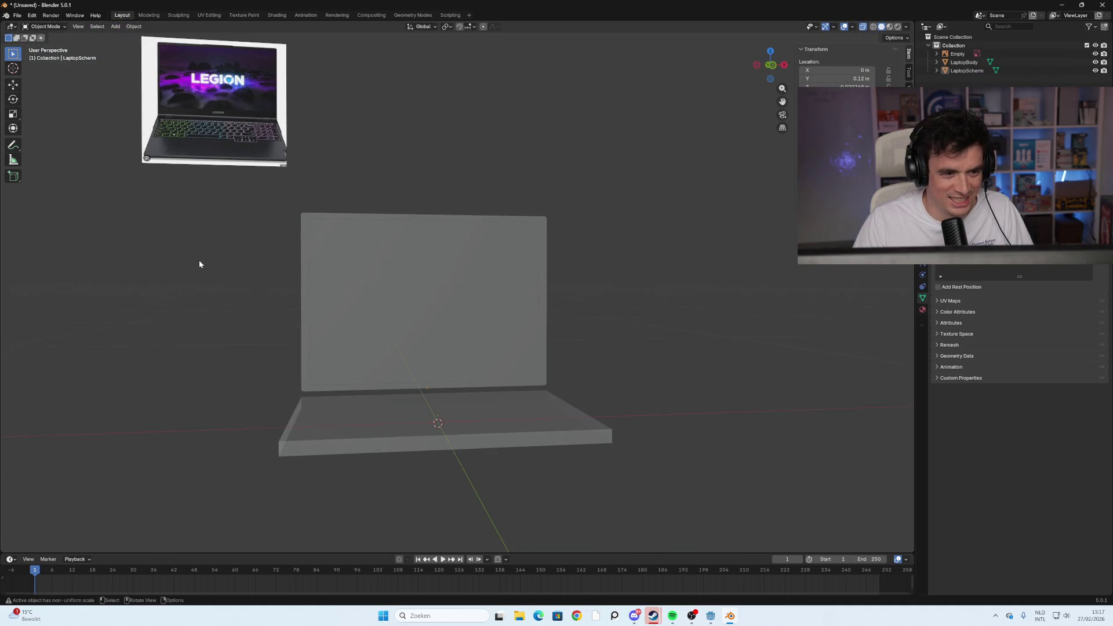
Inspect the laptop beside the reference photo, then enter Edit Mode on LaptopBody
{"action": "mouse_move", "coordinate": [385, 224]}
{"action": "middle_mouse_down"}
{"action": "mouse_move", "coordinate": [390, 241]}
{"action": "mouse_move", "coordinate": [397, 230]}
{"action": "mouse_move", "coordinate": [343, 228]}
{"action": "mouse_move", "coordinate": [373, 214]}
{"action": "mouse_move", "coordinate": [393, 259]}
{"action": "mouse_move", "coordinate": [405, 238]}
{"action": "mouse_move", "coordinate": [462, 214]}
{"action": "mouse_move", "coordinate": [422, 234]}
{"action": "mouse_move", "coordinate": [432, 211]}
{"action": "mouse_move", "coordinate": [541, 226]}
{"action": "mouse_move", "coordinate": [539, 211]}
{"action": "mouse_move", "coordinate": [447, 241]}
{"action": "mouse_move", "coordinate": [452, 365]}
{"action": "mouse_move", "coordinate": [356, 342]}
{"action": "mouse_move", "coordinate": [350, 355]}
{"action": "mouse_move", "coordinate": [371, 356]}
{"action": "middle_mouse_up"}
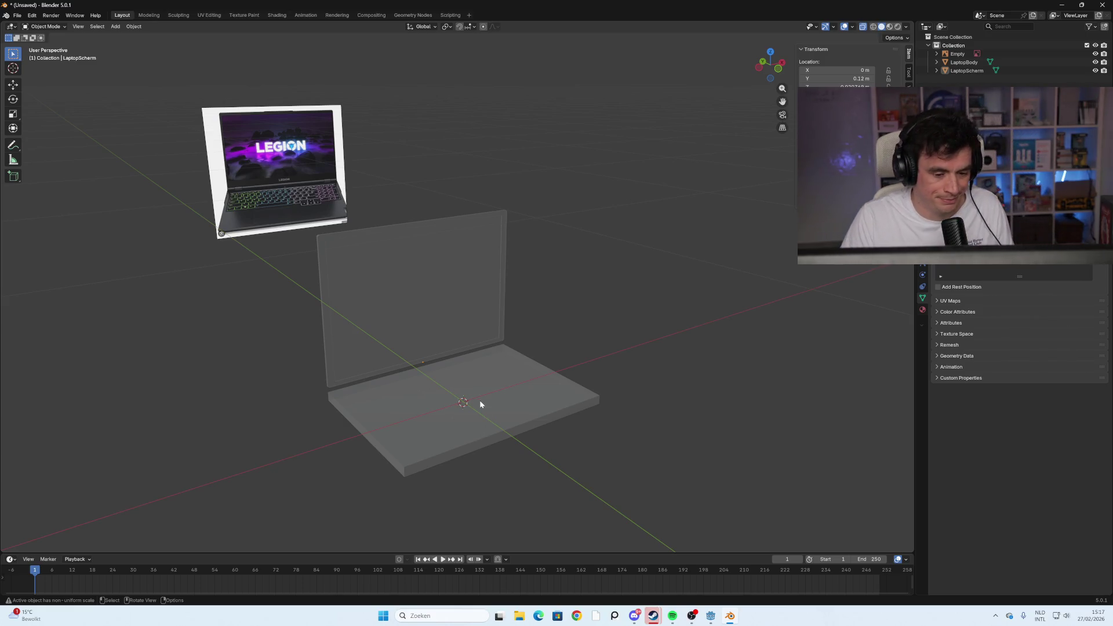
{"action": "middle_click_drag", "start_coordinate": [467, 361], "coordinate": [460, 354]}
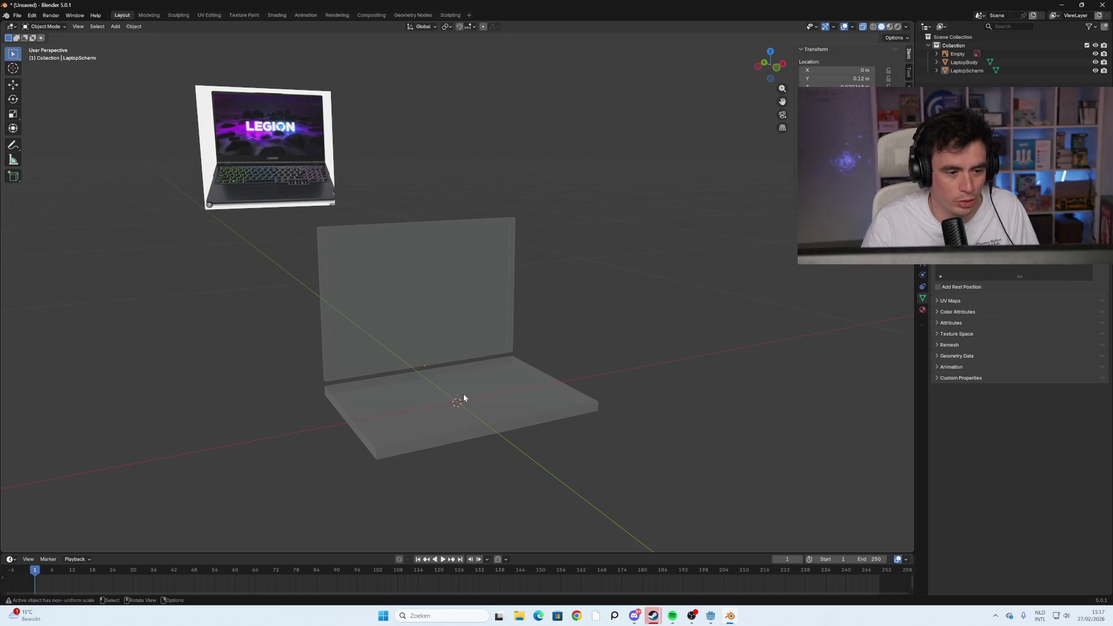
{"action": "scroll", "coordinate": [431, 404], "scroll_direction": "up", "scroll_amount": 2}
{"action": "mouse_move", "coordinate": [431, 404]}
{"action": "middle_mouse_down"}
{"action": "mouse_move", "coordinate": [408, 423]}
{"action": "mouse_move", "coordinate": [410, 405]}
{"action": "mouse_move", "coordinate": [445, 410]}
{"action": "mouse_move", "coordinate": [436, 394]}
{"action": "mouse_move", "coordinate": [418, 407]}
{"action": "middle_mouse_up"}
{"action": "scroll", "coordinate": [415, 409], "scroll_direction": "down", "scroll_amount": 3}
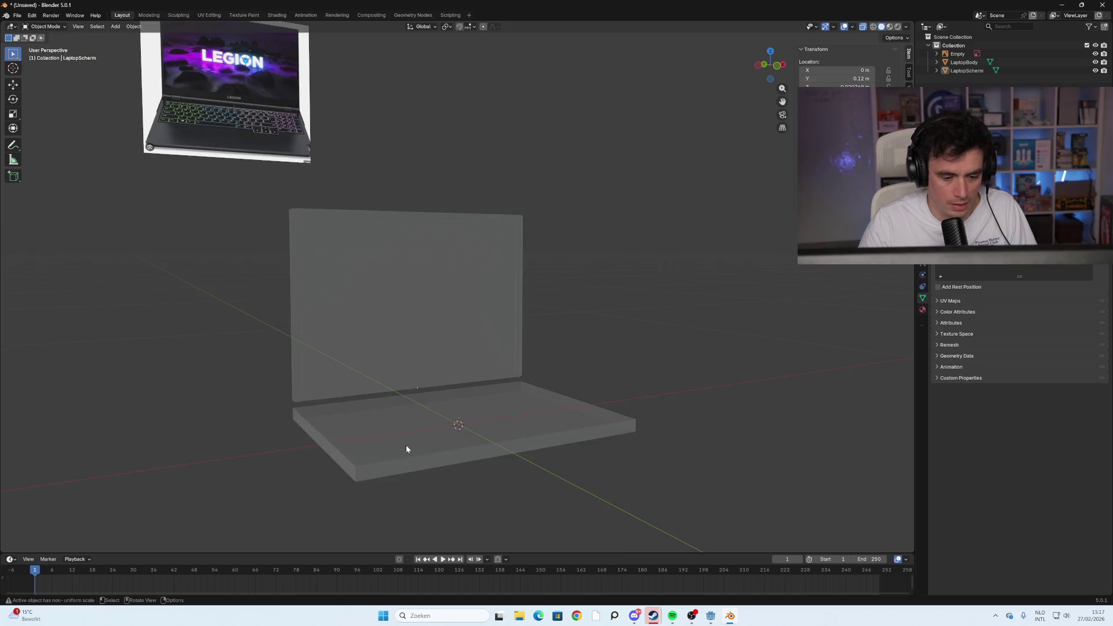
{"action": "key", "text": "Tab"}
{"action": "key", "text": "Tab"}
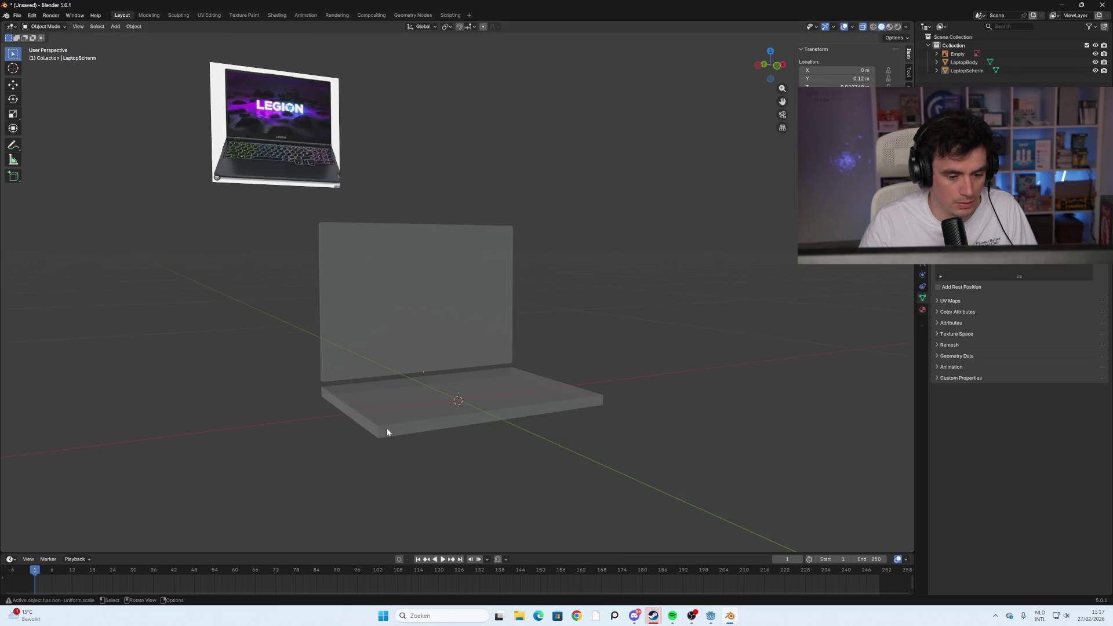
Loop-select the base's side faces and bevel them
{"action": "left_click", "coordinate": [385, 432]}
{"action": "key", "text": "Tab"}
{"action": "key", "text": "alt+a"}
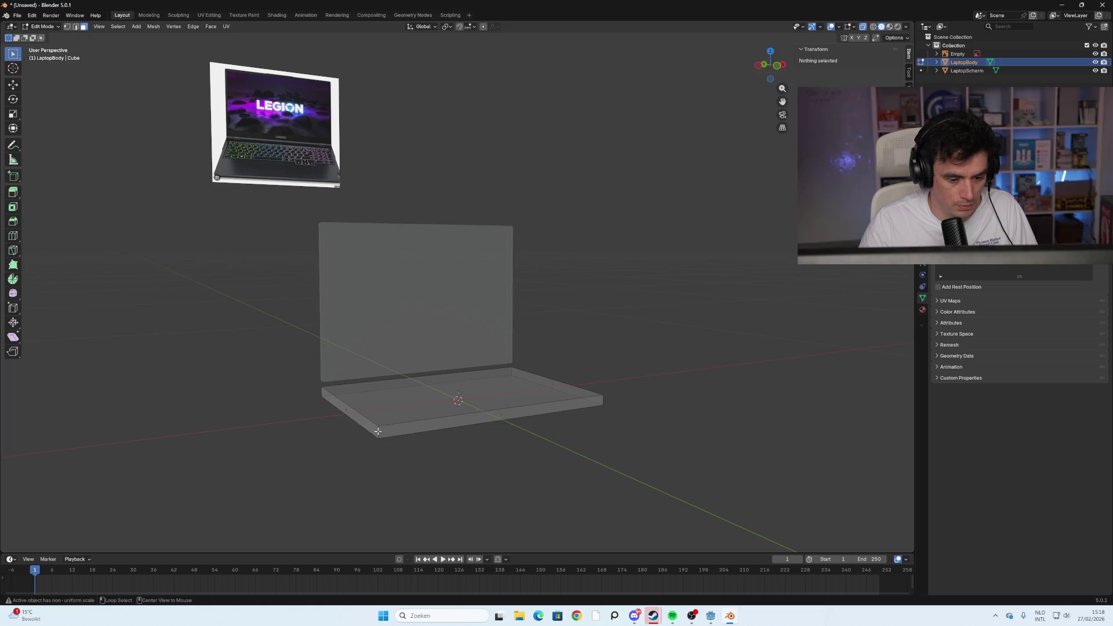
{"action": "left_click", "coordinate": [377, 432], "text": "alt"}
{"action": "key", "text": "ctrl+b"}
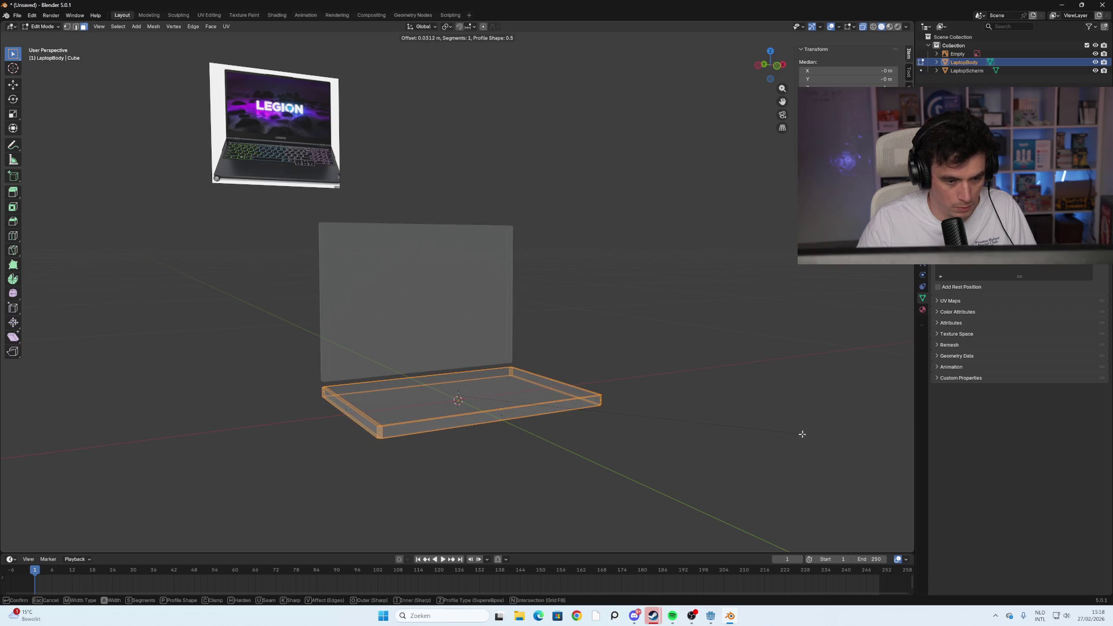
{"action": "left_click", "coordinate": [745, 384]}
{"action": "key", "text": "alt+a"}
{"action": "mouse_move", "coordinate": [186, 423]}
{"action": "middle_mouse_down"}
{"action": "mouse_move", "coordinate": [335, 415]}
{"action": "mouse_move", "coordinate": [253, 431]}
{"action": "mouse_move", "coordinate": [278, 415]}
{"action": "middle_mouse_up"}
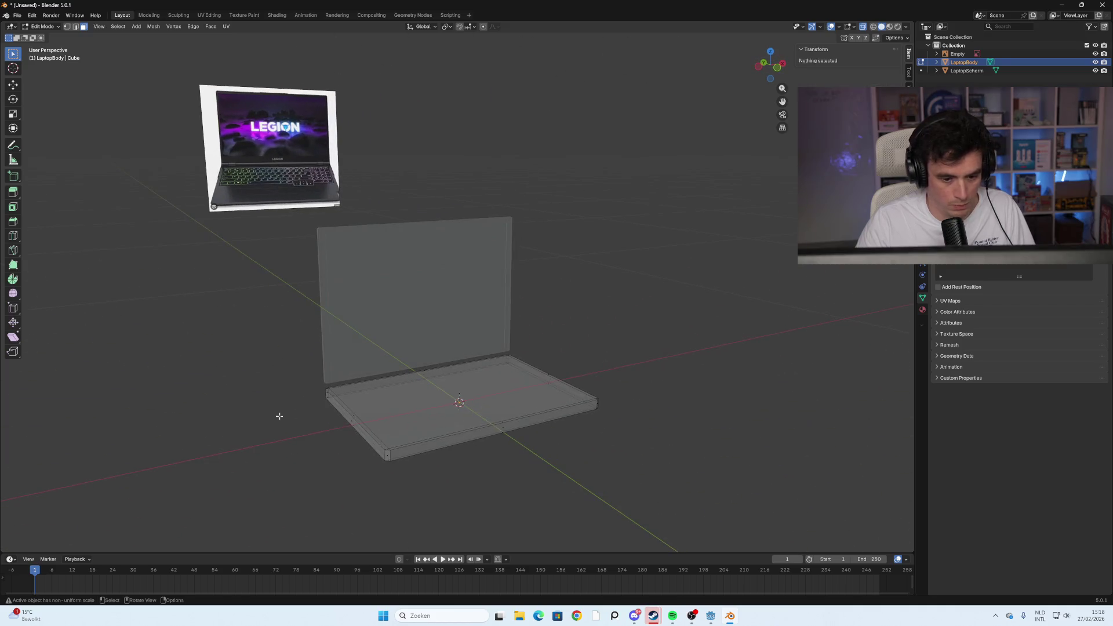
{"action": "key", "text": "Tab"}
Try a loop cut across the base, cancel it, and view the laptop from the front
{"action": "mouse_move", "coordinate": [617, 372]}
{"action": "middle_mouse_down"}
{"action": "mouse_move", "coordinate": [590, 402]}
{"action": "mouse_move", "coordinate": [599, 380]}
{"action": "mouse_move", "coordinate": [460, 393]}
{"action": "middle_mouse_up"}
{"action": "key", "text": "Tab"}
{"action": "mouse_move", "coordinate": [625, 383]}
{"action": "middle_mouse_down"}
{"action": "mouse_move", "coordinate": [641, 380]}
{"action": "mouse_move", "coordinate": [431, 398]}
{"action": "middle_mouse_up"}
{"action": "key", "text": "ctrl+r"}
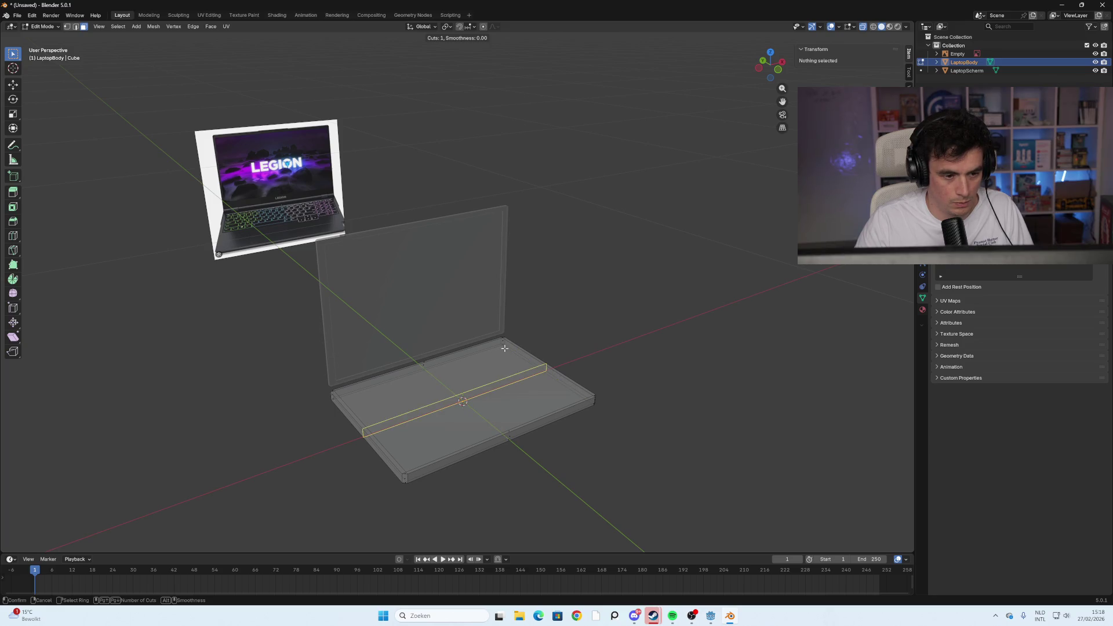
{"action": "scroll", "coordinate": [504, 348], "scroll_direction": "up", "scroll_amount": 1}
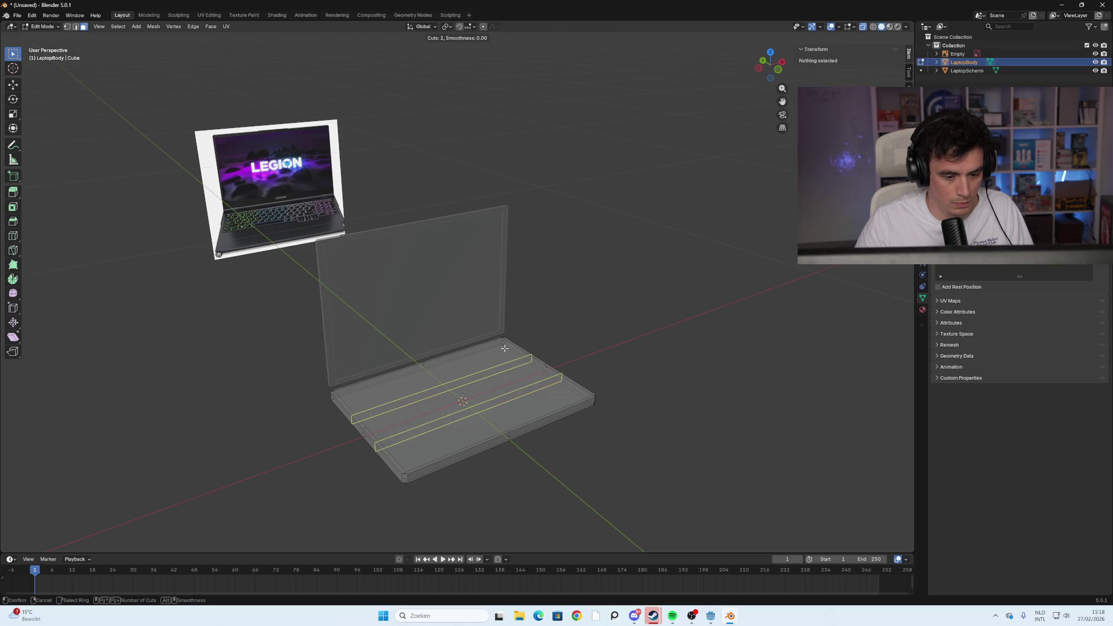
{"action": "key", "text": "Escape"}
{"action": "middle_click_drag", "start_coordinate": [675, 346], "coordinate": [662, 341]}
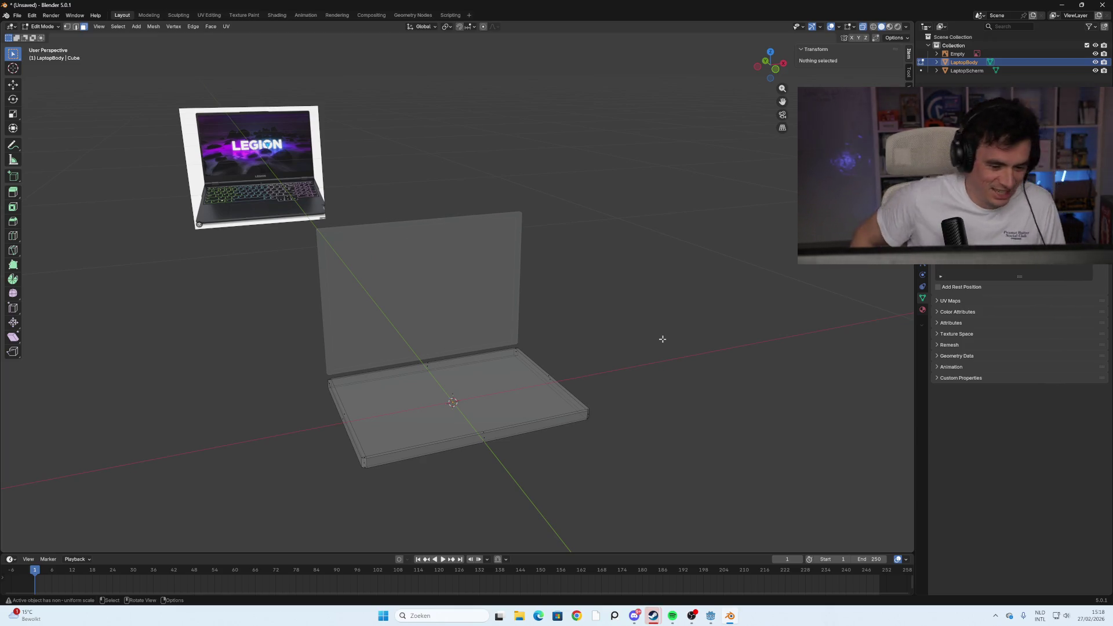
{"action": "scroll", "coordinate": [534, 400], "scroll_direction": "up", "scroll_amount": 2}
{"action": "mouse_move", "coordinate": [533, 401]}
{"action": "middle_mouse_down"}
{"action": "mouse_move", "coordinate": [579, 385]}
{"action": "mouse_move", "coordinate": [583, 281]}
{"action": "mouse_move", "coordinate": [566, 298]}
{"action": "mouse_move", "coordinate": [638, 283]}
{"action": "mouse_move", "coordinate": [541, 292]}
{"action": "mouse_move", "coordinate": [636, 278]}
{"action": "mouse_move", "coordinate": [557, 300]}
{"action": "mouse_move", "coordinate": [493, 355]}
{"action": "middle_mouse_up"}
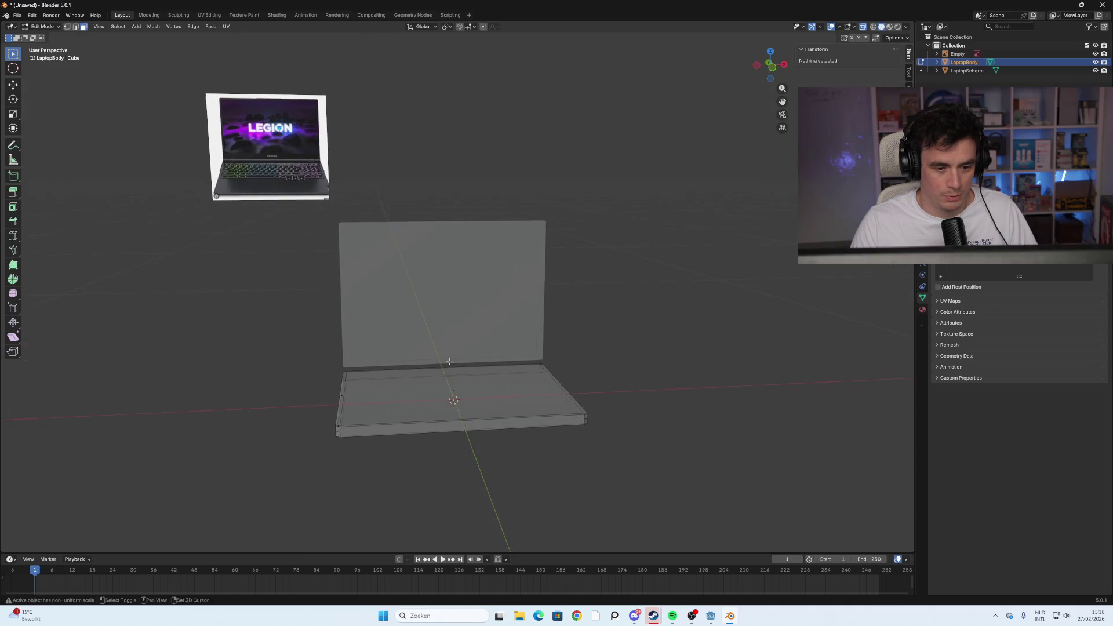
{"action": "left_click", "coordinate": [771, 75]}
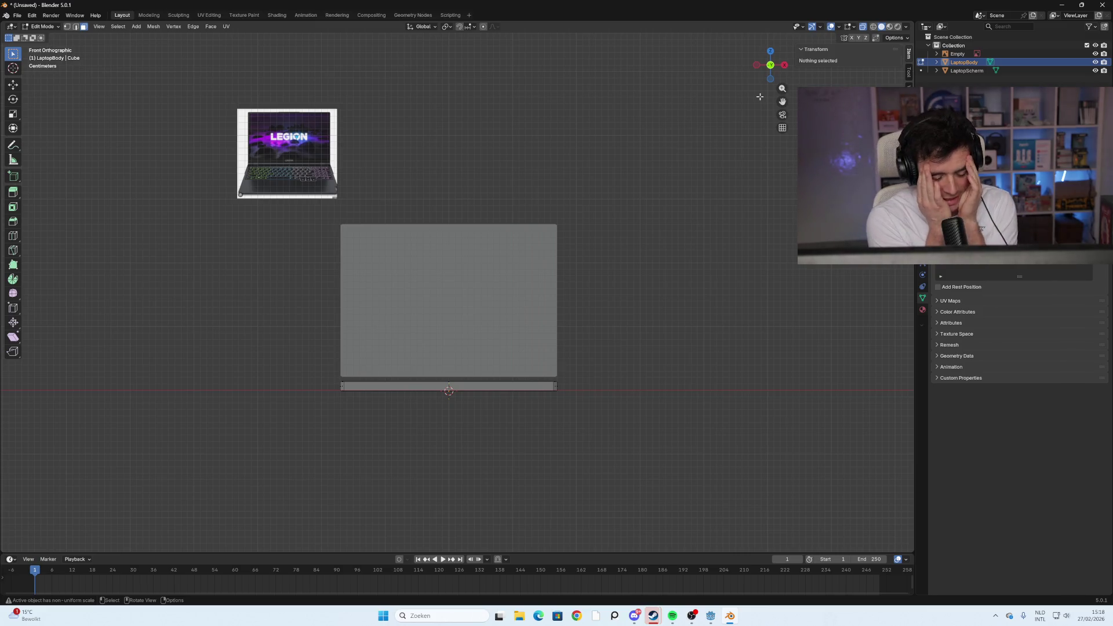
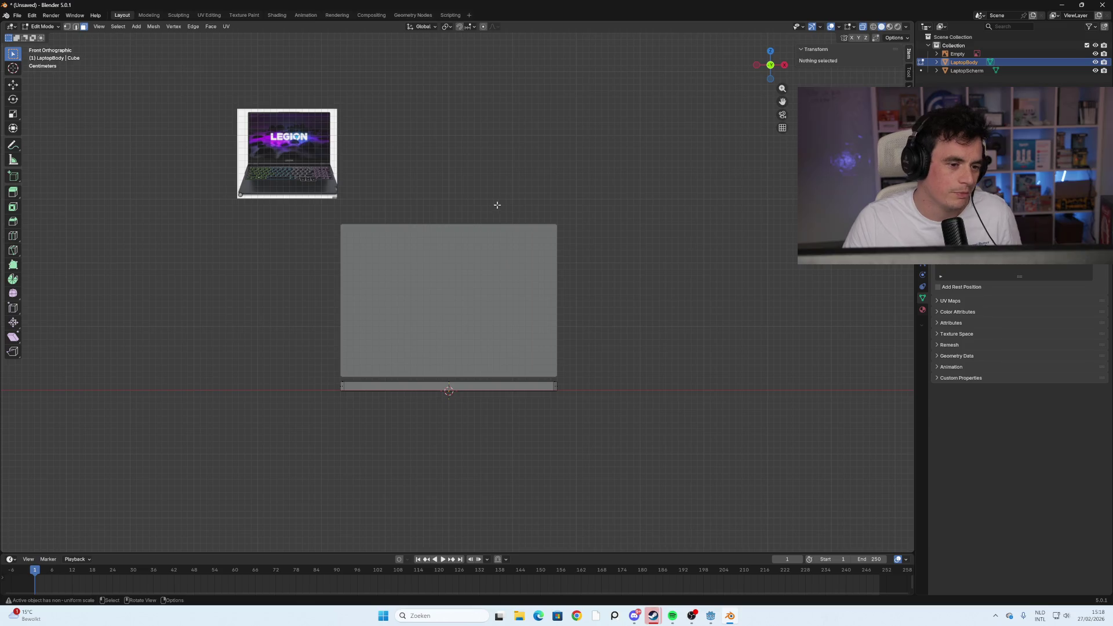
Orbit, pan and zoom around the laptop model to inspect it from several angles
{"action": "scroll", "coordinate": [469, 367], "scroll_direction": "up", "scroll_amount": 1}
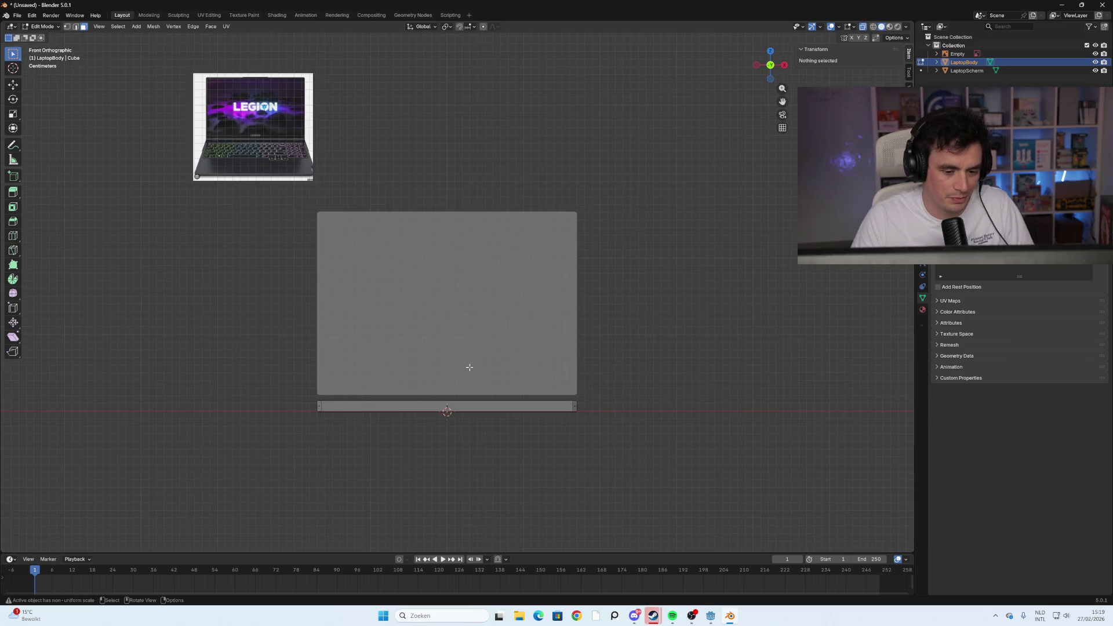
{"action": "mouse_move", "coordinate": [275, 373]}
{"action": "middle_mouse_down"}
{"action": "mouse_move", "coordinate": [288, 360]}
{"action": "mouse_move", "coordinate": [258, 375]}
{"action": "middle_mouse_up"}
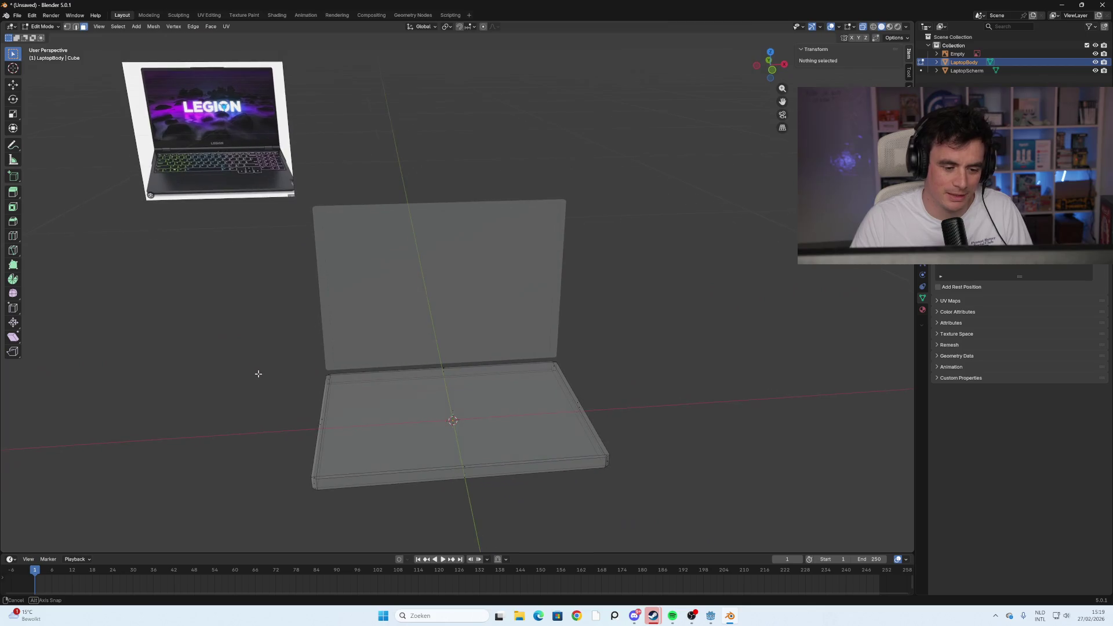
{"action": "mouse_move", "coordinate": [359, 415]}
{"action": "middle_mouse_down"}
{"action": "mouse_move", "coordinate": [300, 415]}
{"action": "mouse_move", "coordinate": [397, 350]}
{"action": "mouse_move", "coordinate": [375, 340]}
{"action": "mouse_move", "coordinate": [401, 348]}
{"action": "middle_mouse_up"}
{"action": "mouse_move", "coordinate": [395, 367]}
{"action": "middle_mouse_down", "text": "shift"}
{"action": "mouse_move", "coordinate": [271, 427]}
{"action": "mouse_move", "coordinate": [318, 390]}
{"action": "mouse_move", "coordinate": [325, 432]}
{"action": "mouse_move", "coordinate": [355, 429]}
{"action": "mouse_move", "coordinate": [335, 354]}
{"action": "mouse_move", "coordinate": [335, 380]}
{"action": "middle_mouse_up", "text": "shift"}
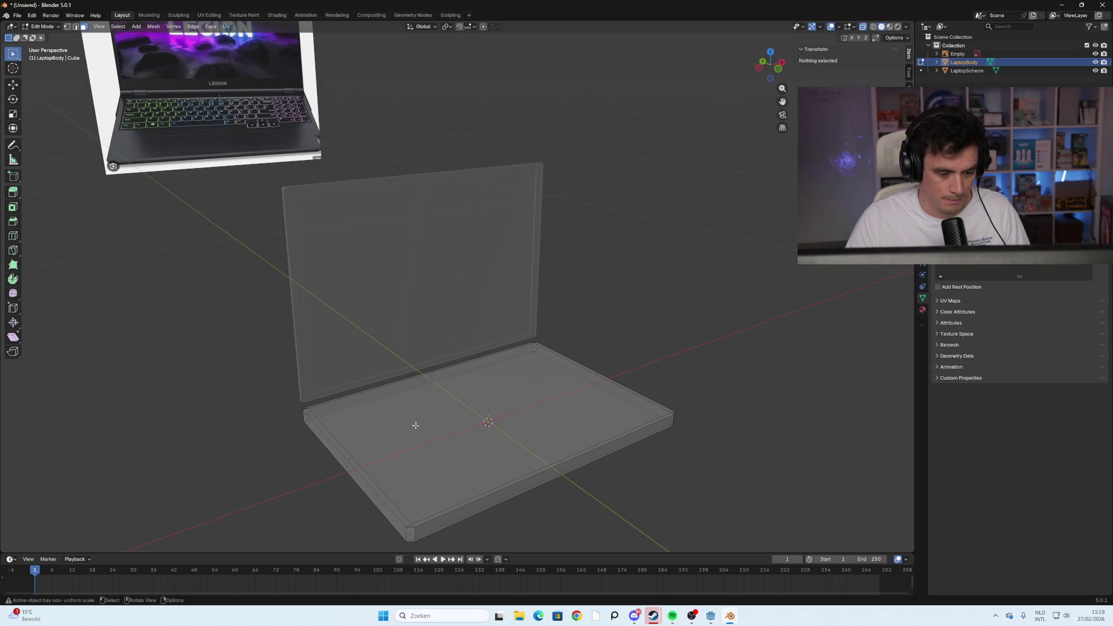
{"action": "scroll", "coordinate": [415, 425], "scroll_direction": "down", "scroll_amount": 1}
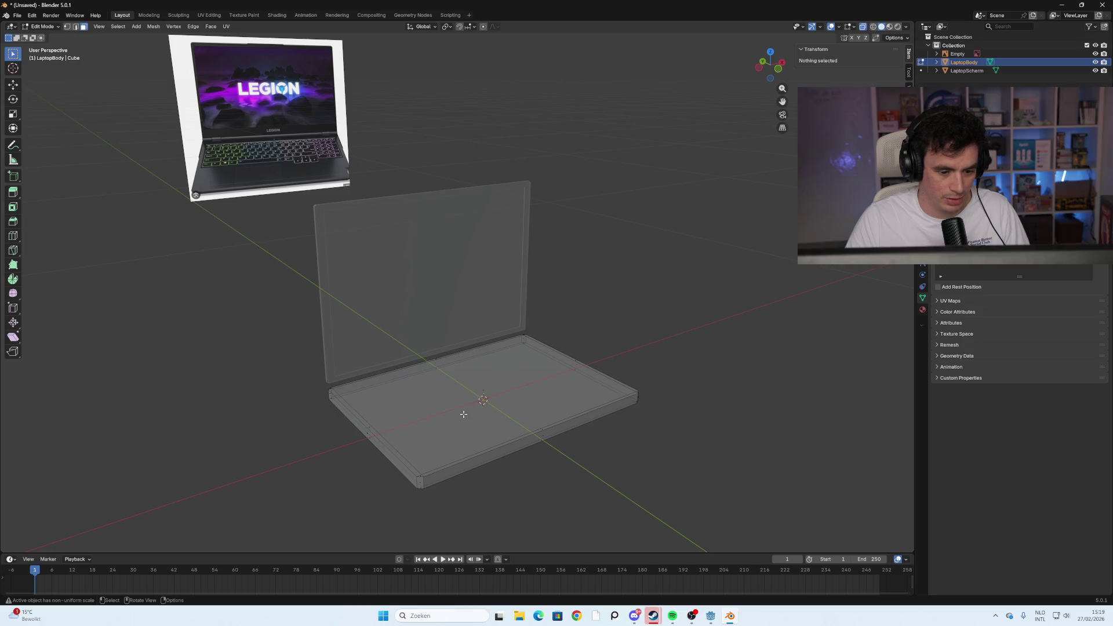
{"action": "mouse_move", "coordinate": [469, 406]}
{"action": "middle_mouse_down"}
{"action": "mouse_move", "coordinate": [479, 425]}
{"action": "mouse_move", "coordinate": [464, 415]}
{"action": "mouse_move", "coordinate": [489, 414]}
{"action": "mouse_move", "coordinate": [477, 420]}
{"action": "mouse_move", "coordinate": [444, 402]}
{"action": "middle_mouse_up"}
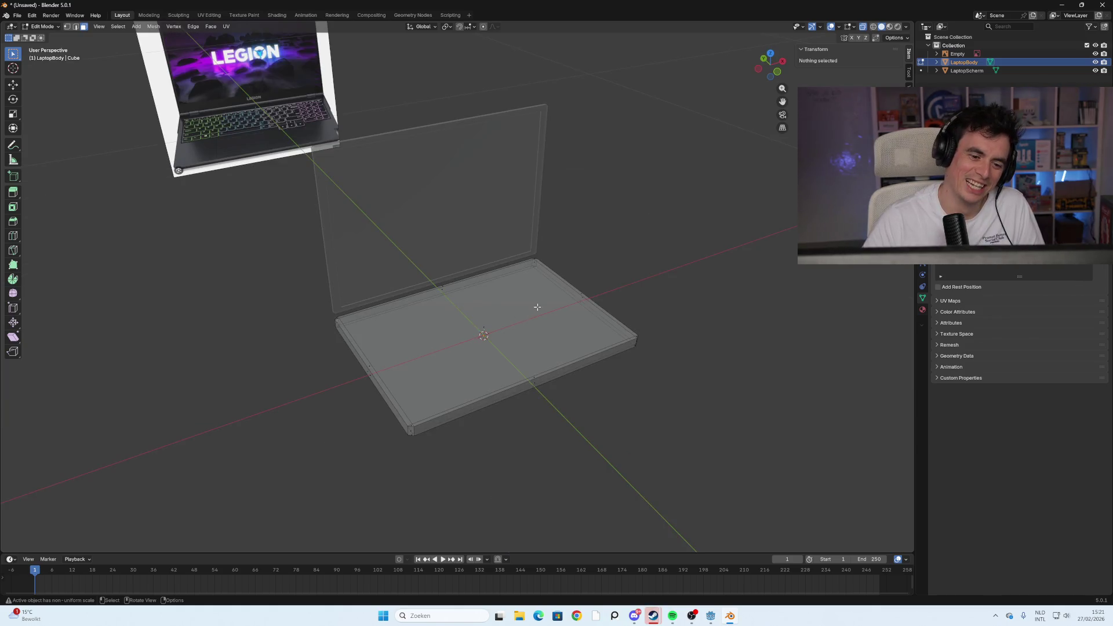
{"action": "mouse_move", "coordinate": [537, 306]}
{"action": "middle_mouse_down"}
{"action": "mouse_move", "coordinate": [542, 286]}
{"action": "mouse_move", "coordinate": [514, 268]}
{"action": "mouse_move", "coordinate": [530, 302]}
{"action": "mouse_move", "coordinate": [541, 299]}
{"action": "middle_mouse_up"}
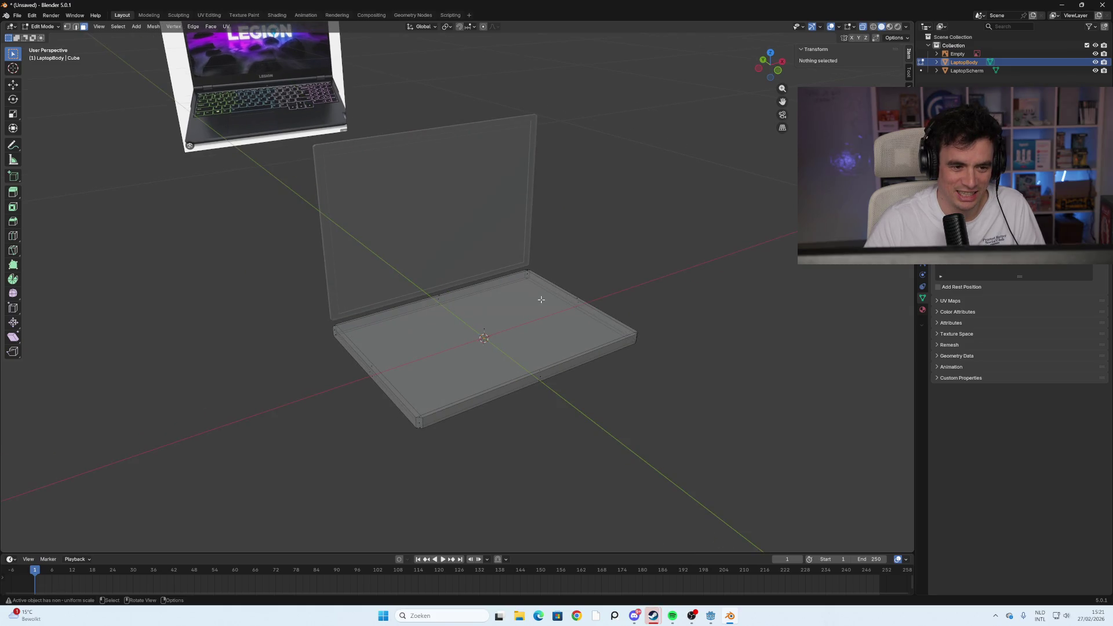
{"action": "scroll", "coordinate": [388, 335], "scroll_direction": "up", "scroll_amount": 2}
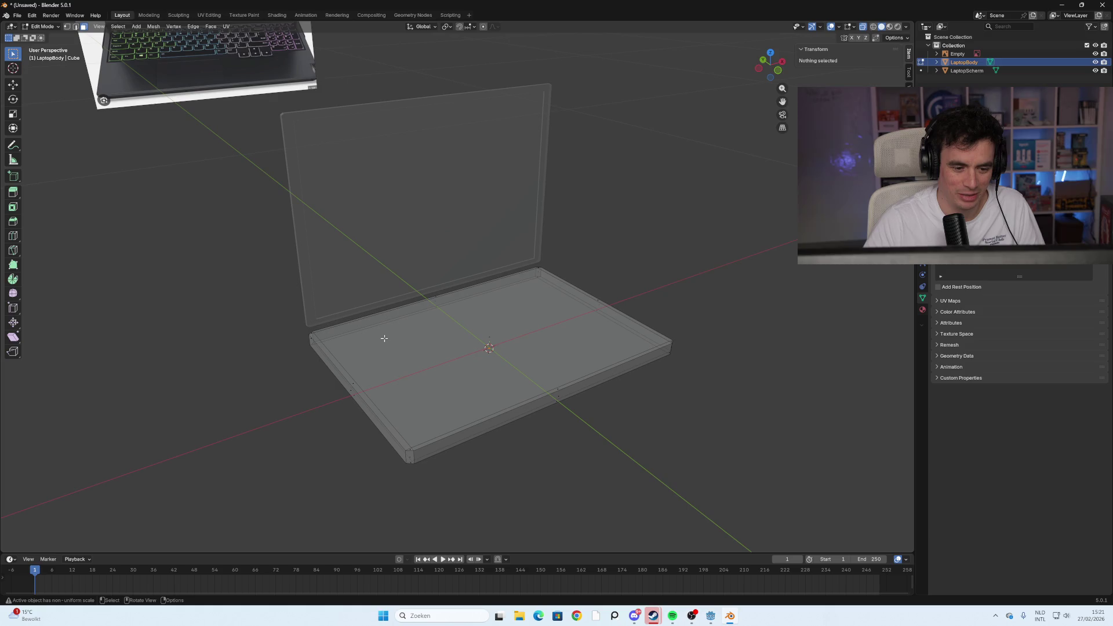
{"action": "scroll", "coordinate": [384, 338], "scroll_direction": "down", "scroll_amount": 1}
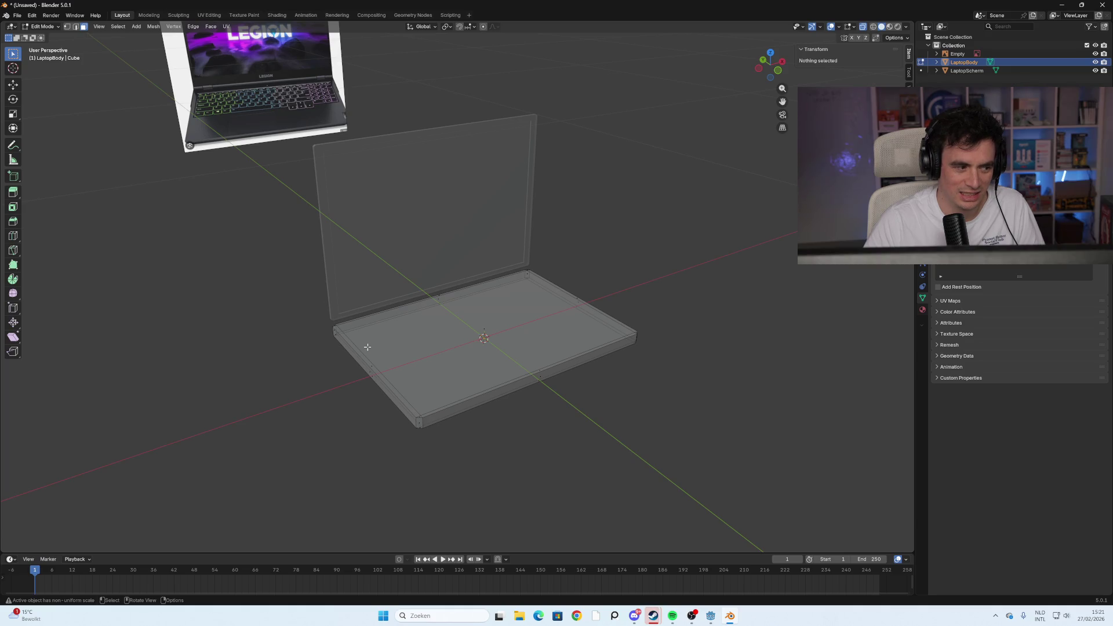
{"action": "mouse_move", "coordinate": [318, 349]}
{"action": "middle_mouse_down"}
{"action": "mouse_move", "coordinate": [263, 360]}
{"action": "mouse_move", "coordinate": [362, 325]}
{"action": "mouse_move", "coordinate": [358, 334]}
{"action": "mouse_move", "coordinate": [340, 325]}
{"action": "mouse_move", "coordinate": [311, 355]}
{"action": "mouse_move", "coordinate": [432, 325]}
{"action": "mouse_move", "coordinate": [458, 304]}
{"action": "mouse_move", "coordinate": [354, 327]}
{"action": "mouse_move", "coordinate": [417, 324]}
{"action": "mouse_move", "coordinate": [377, 323]}
{"action": "mouse_move", "coordinate": [521, 281]}
{"action": "mouse_move", "coordinate": [572, 412]}
{"action": "mouse_move", "coordinate": [380, 166]}
{"action": "middle_mouse_up"}
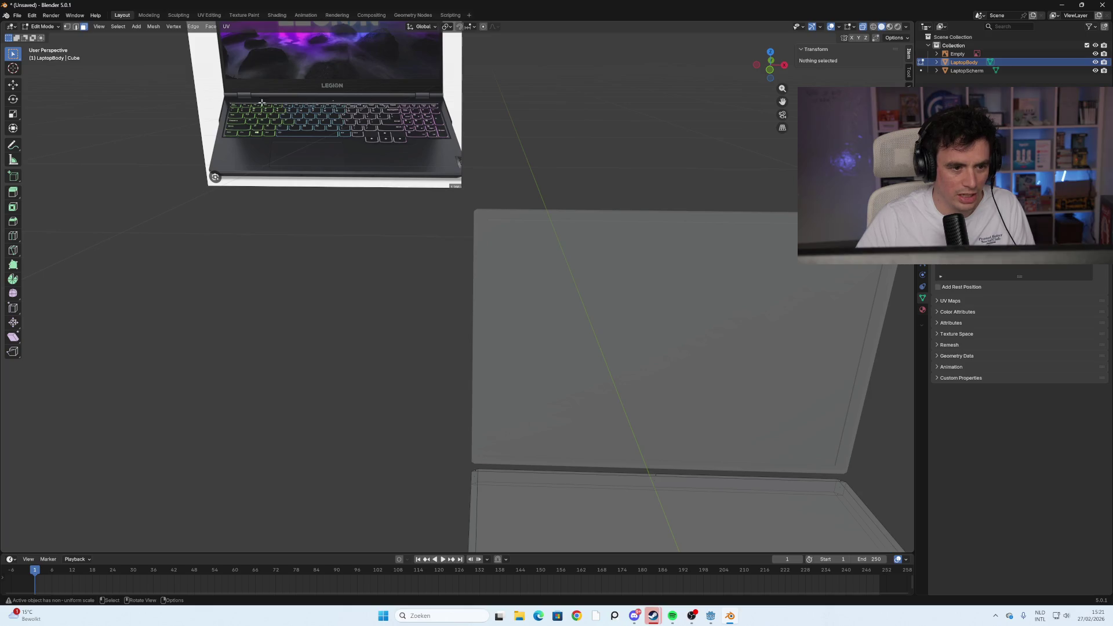
{"action": "mouse_move", "coordinate": [542, 274]}
{"action": "middle_mouse_down"}
{"action": "mouse_move", "coordinate": [576, 266]}
{"action": "mouse_move", "coordinate": [586, 249]}
{"action": "mouse_move", "coordinate": [573, 293]}
{"action": "mouse_move", "coordinate": [518, 242]}
{"action": "mouse_move", "coordinate": [579, 268]}
{"action": "mouse_move", "coordinate": [638, 259]}
{"action": "mouse_move", "coordinate": [536, 285]}
{"action": "mouse_move", "coordinate": [520, 268]}
{"action": "mouse_move", "coordinate": [616, 276]}
{"action": "mouse_move", "coordinate": [546, 342]}
{"action": "mouse_move", "coordinate": [564, 332]}
{"action": "mouse_move", "coordinate": [557, 358]}
{"action": "middle_mouse_up"}
{"action": "mouse_move", "coordinate": [536, 415]}
{"action": "middle_mouse_down"}
{"action": "mouse_move", "coordinate": [527, 412]}
{"action": "mouse_move", "coordinate": [566, 409]}
{"action": "mouse_move", "coordinate": [536, 415]}
{"action": "middle_mouse_up"}
In Object Mode and Left view, lower the LaptopScherm screen along Z onto the base
{"action": "key", "text": "Tab"}
{"action": "left_click", "coordinate": [436, 364]}
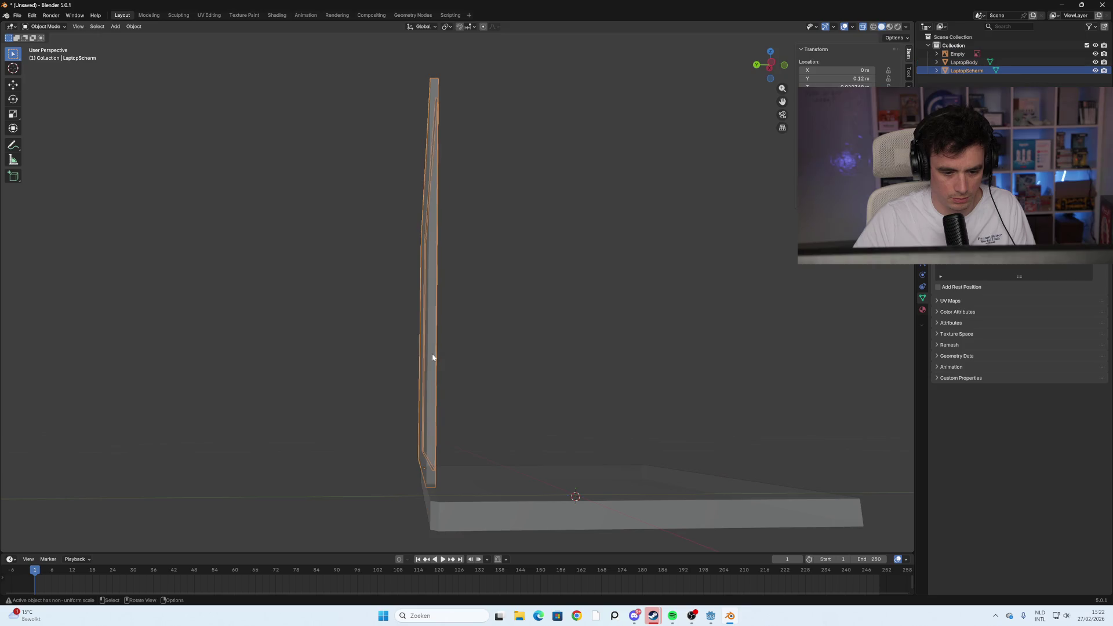
{"action": "scroll", "coordinate": [515, 365], "scroll_direction": "down", "scroll_amount": 2}
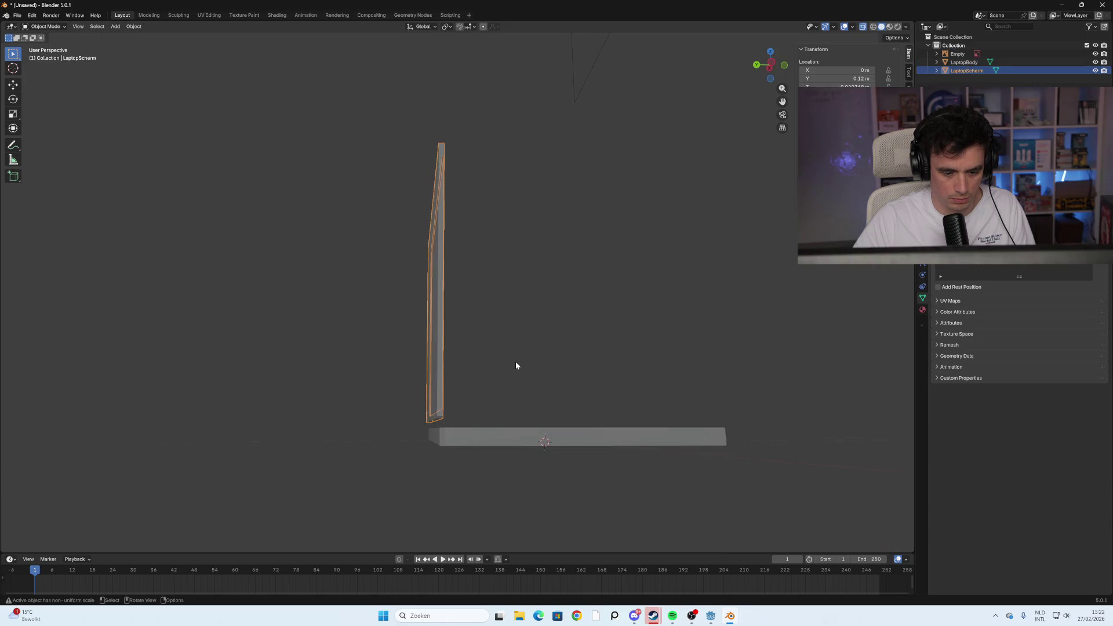
{"action": "left_click", "coordinate": [769, 68]}
{"action": "key", "text": "g"}
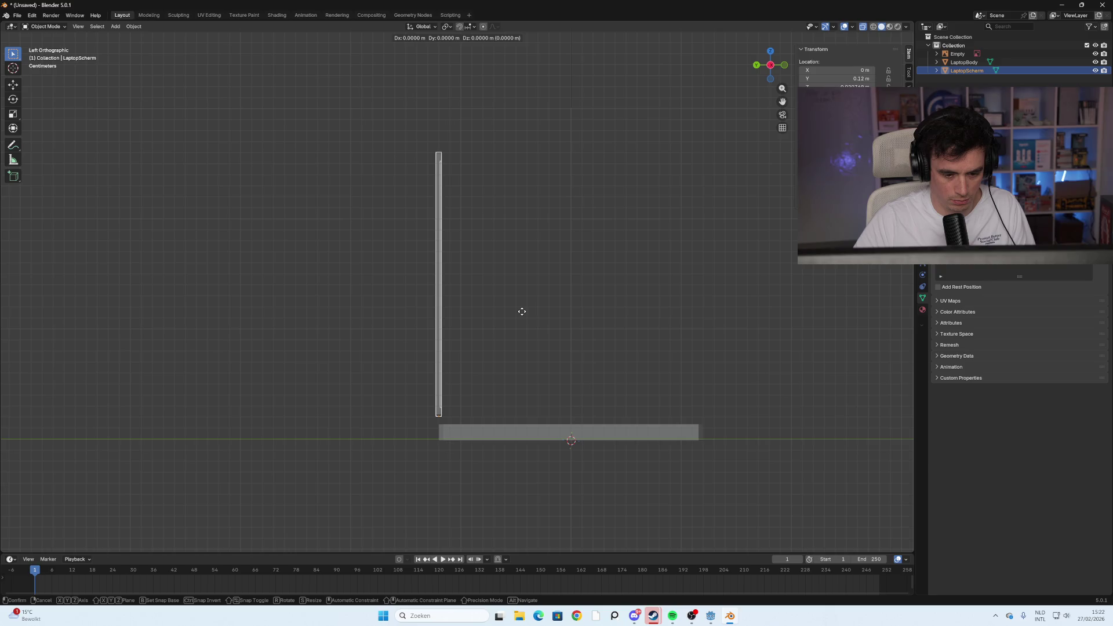
{"action": "key", "text": "z"}
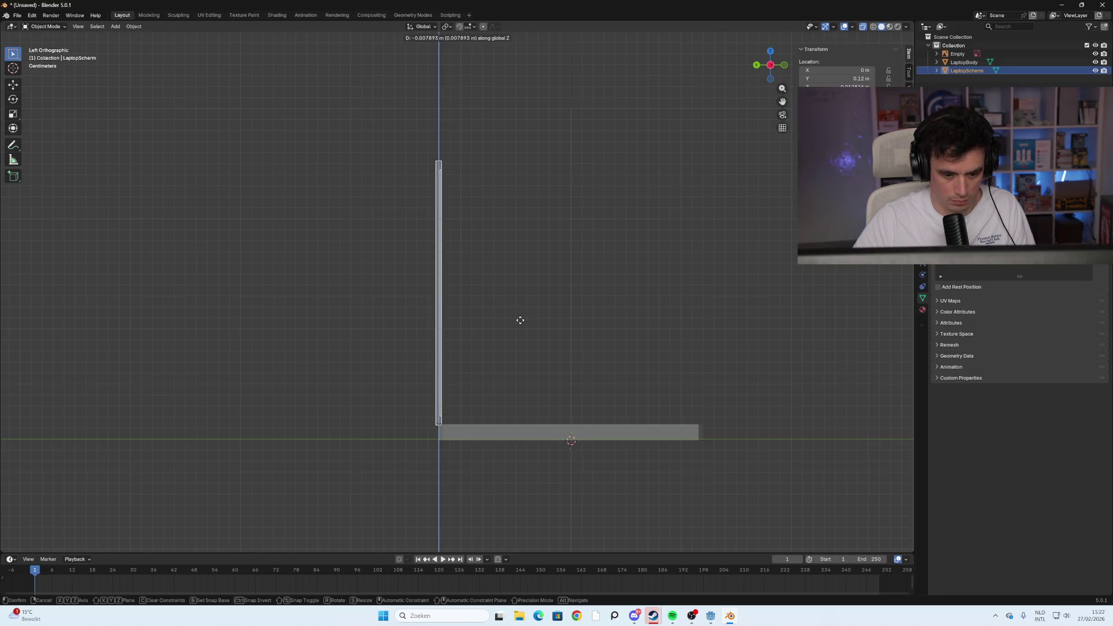
{"action": "left_click", "coordinate": [523, 312]}
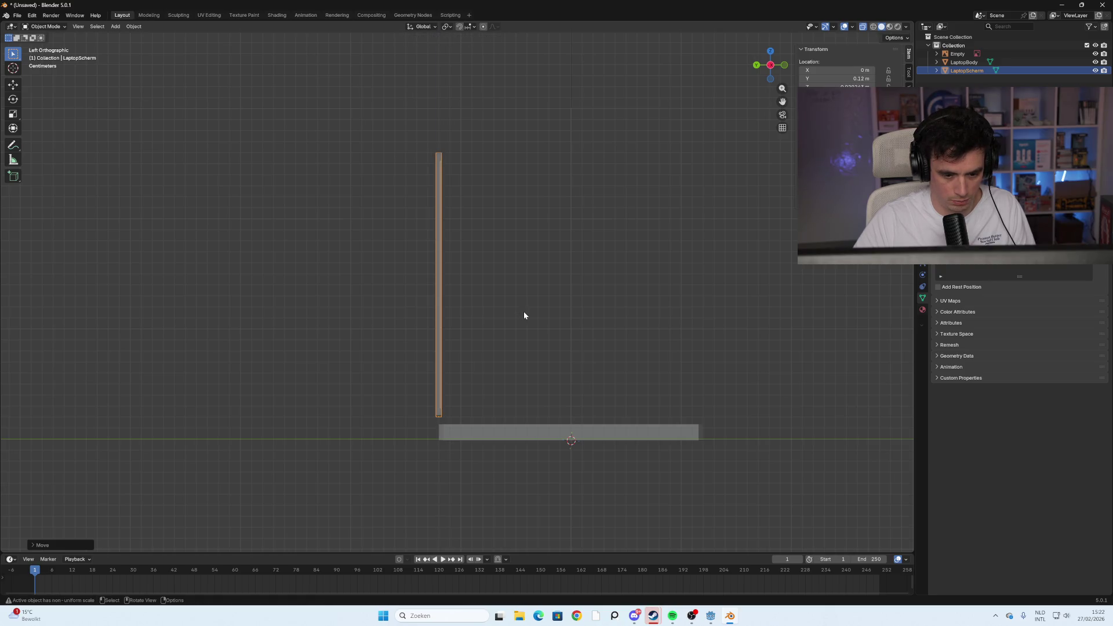
{"action": "key", "text": "g"}
{"action": "key", "text": "z"}
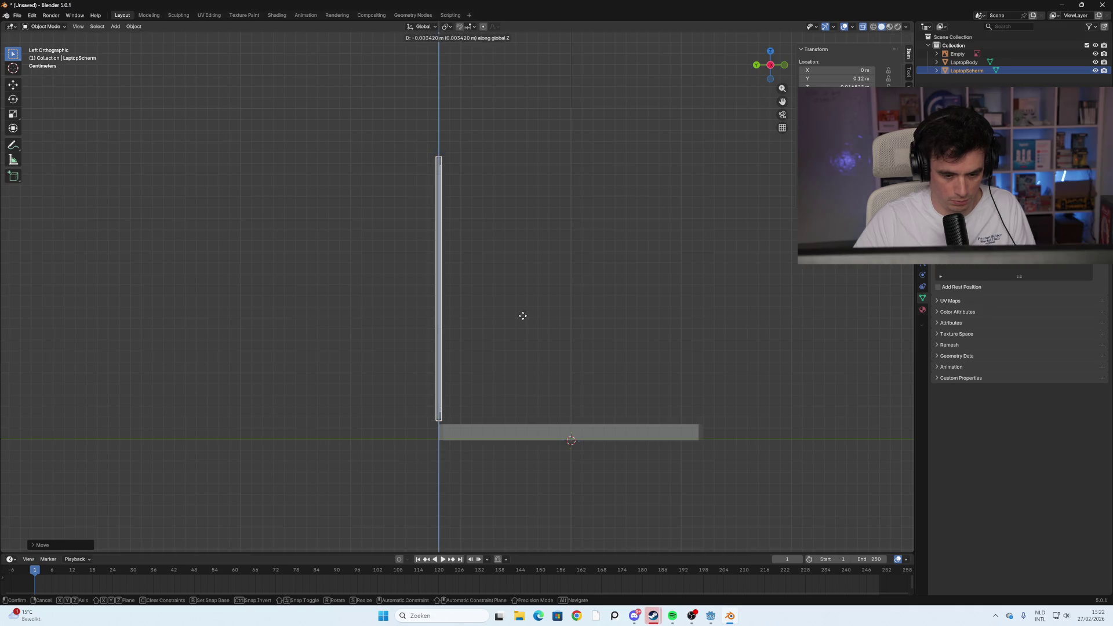
{"action": "left_click", "coordinate": [522, 317]}
Rotate the screen so it stands upright on the laptop base
{"action": "key", "text": "r"}
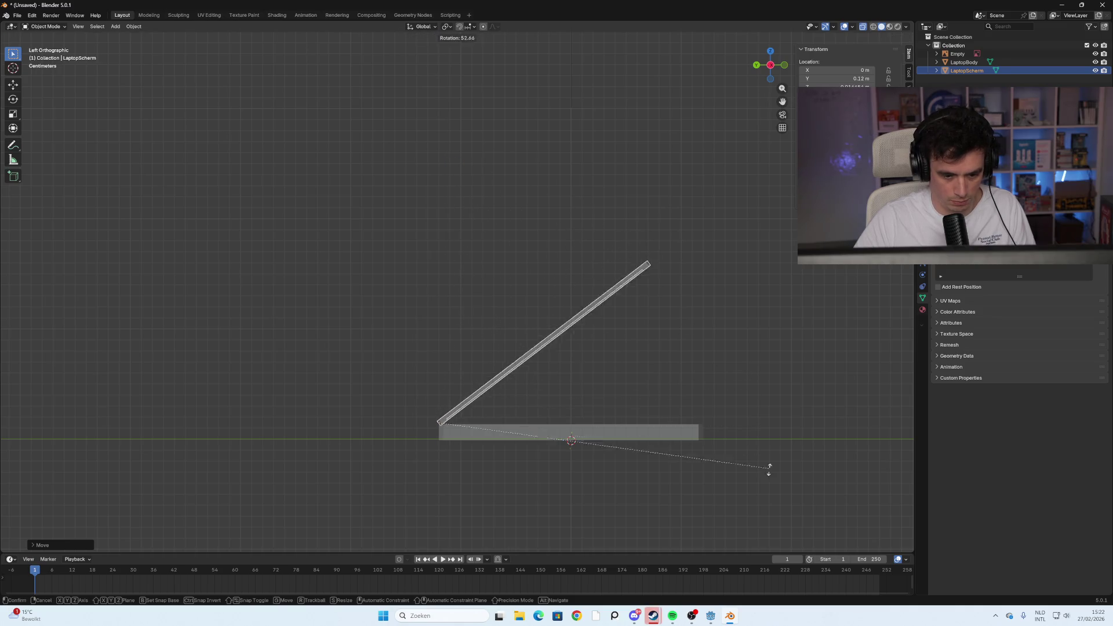
{"action": "scroll", "coordinate": [669, 408], "scroll_direction": "down", "scroll_amount": 4}
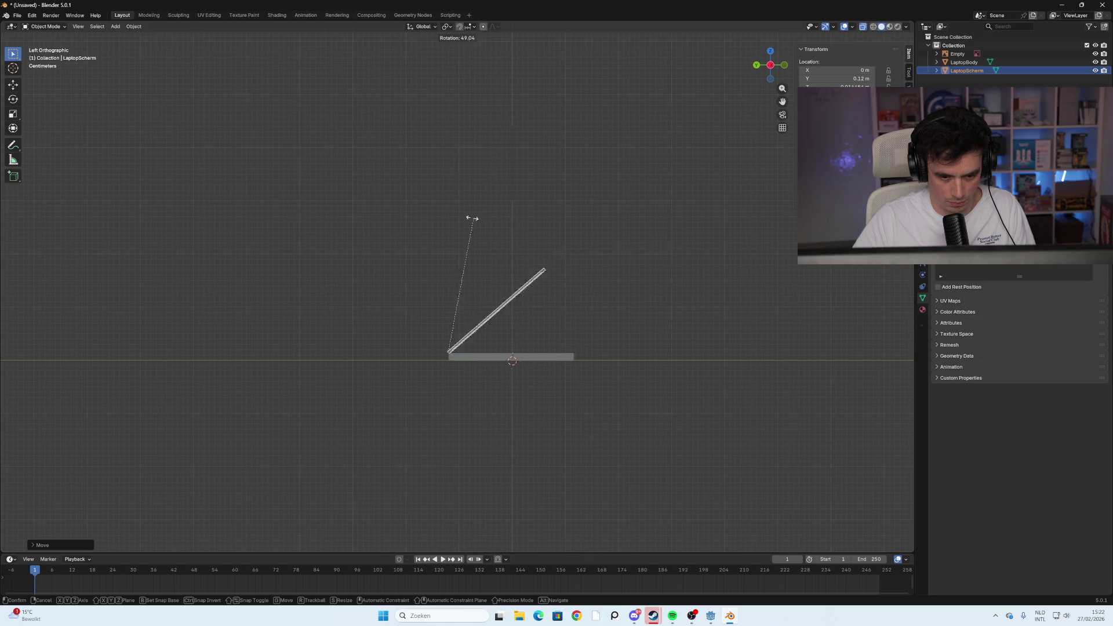
{"action": "left_click", "coordinate": [340, 229]}
{"action": "mouse_move", "coordinate": [340, 229]}
{"action": "middle_mouse_down"}
{"action": "mouse_move", "coordinate": [571, 266]}
{"action": "mouse_move", "coordinate": [651, 350]}
{"action": "mouse_move", "coordinate": [551, 301]}
{"action": "mouse_move", "coordinate": [514, 307]}
{"action": "mouse_move", "coordinate": [499, 241]}
{"action": "middle_mouse_up"}
Test-rotate the screen about the X axis, cancel it, and start a new X rotation
{"action": "key", "text": "r"}
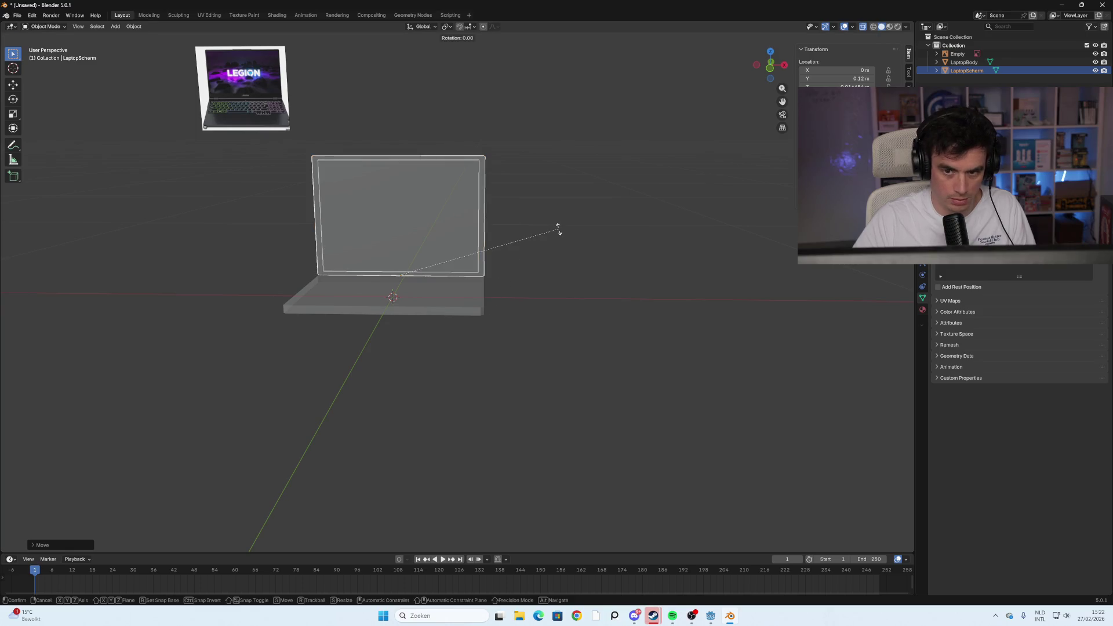
{"action": "key", "text": "x"}
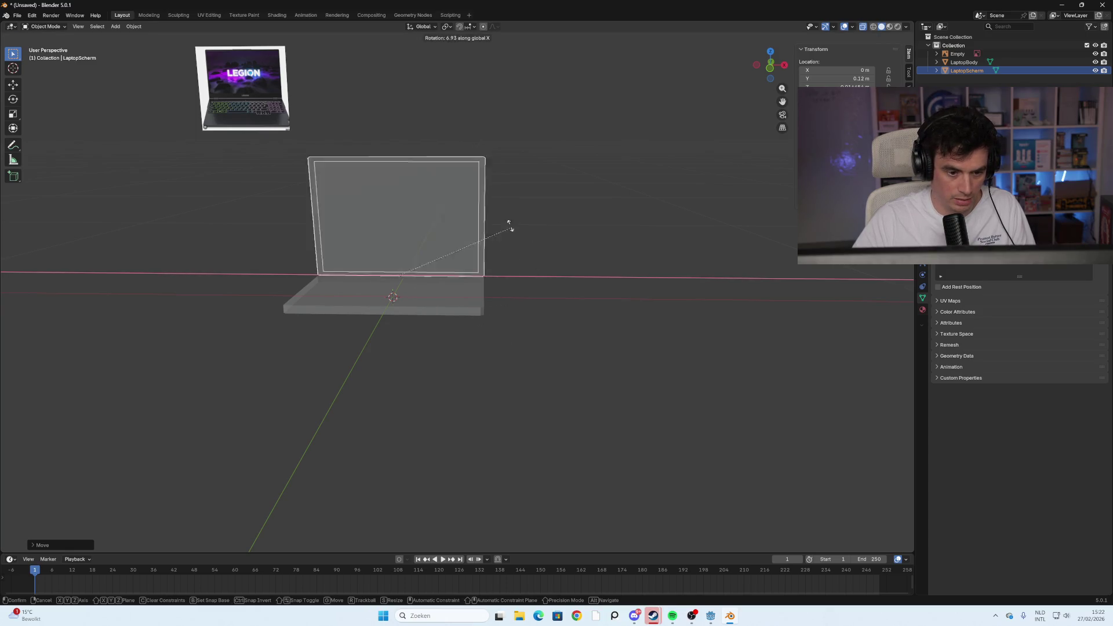
{"action": "key", "text": "Escape"}
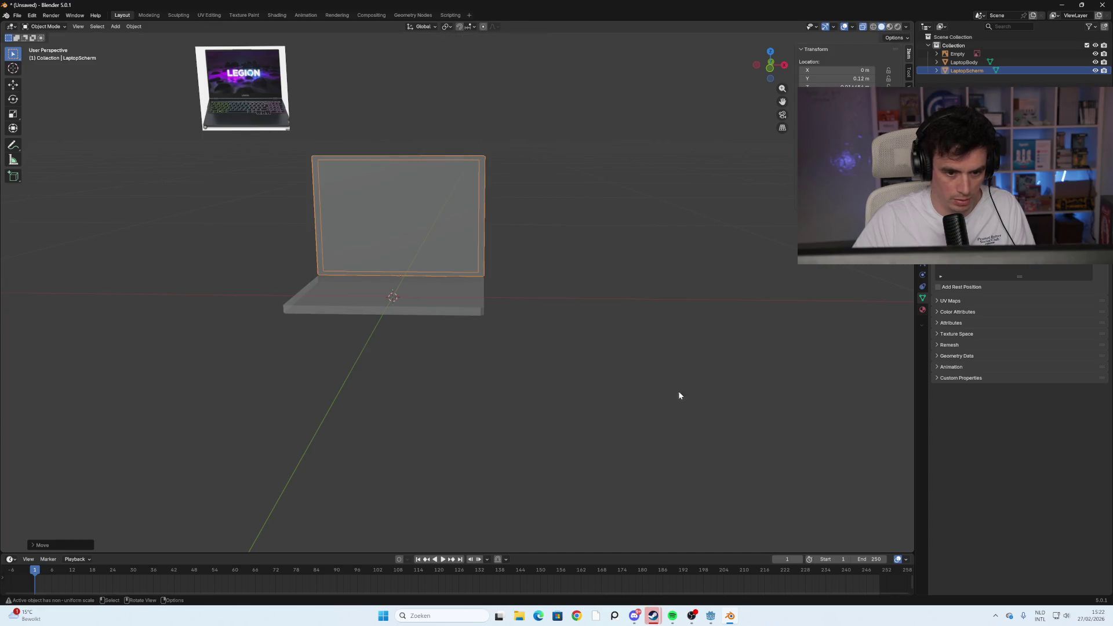
{"action": "key", "text": "r"}
{"action": "key", "text": "x"}
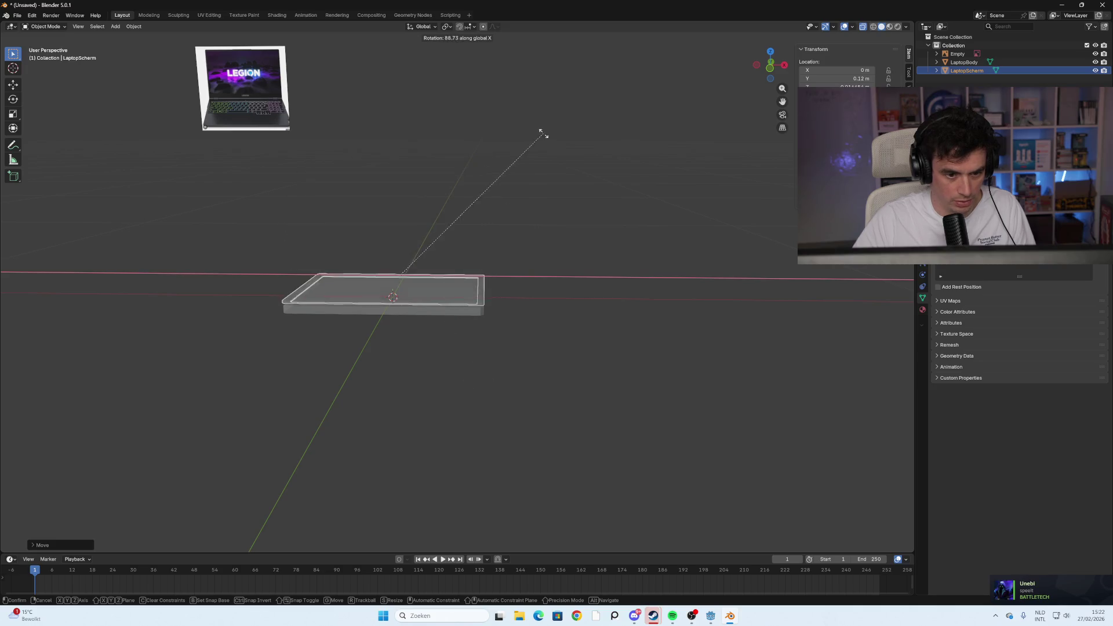
{"action": "right_click", "coordinate": [493, 399]}
{"action": "mouse_move", "coordinate": [690, 129]}
{"action": "middle_mouse_down"}
{"action": "mouse_move", "coordinate": [516, 243]}
{"action": "mouse_move", "coordinate": [569, 294]}
{"action": "mouse_move", "coordinate": [601, 291]}
{"action": "mouse_move", "coordinate": [546, 301]}
{"action": "mouse_move", "coordinate": [668, 324]}
{"action": "mouse_move", "coordinate": [704, 295]}
{"action": "mouse_move", "coordinate": [631, 313]}
{"action": "mouse_move", "coordinate": [711, 285]}
{"action": "mouse_move", "coordinate": [631, 280]}
{"action": "mouse_move", "coordinate": [623, 353]}
{"action": "mouse_move", "coordinate": [663, 343]}
{"action": "mouse_move", "coordinate": [562, 352]}
{"action": "mouse_move", "coordinate": [510, 291]}
{"action": "mouse_move", "coordinate": [499, 249]}
{"action": "mouse_move", "coordinate": [514, 254]}
{"action": "mouse_move", "coordinate": [527, 201]}
{"action": "middle_mouse_up"}
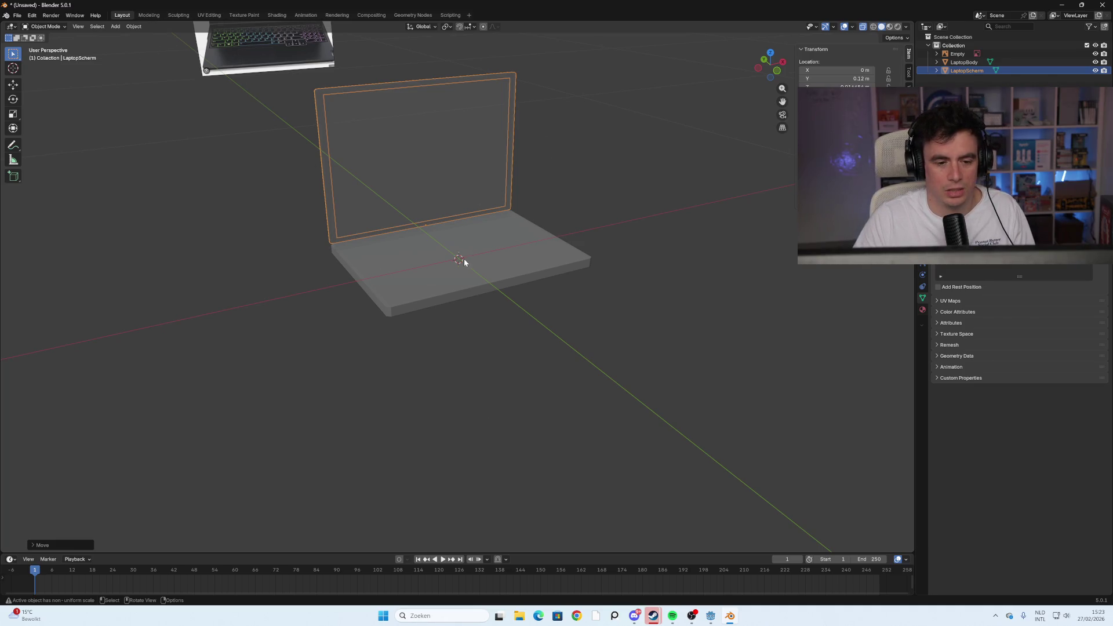
{"action": "left_click", "coordinate": [375, 249]}
{"action": "left_click", "coordinate": [329, 183]}
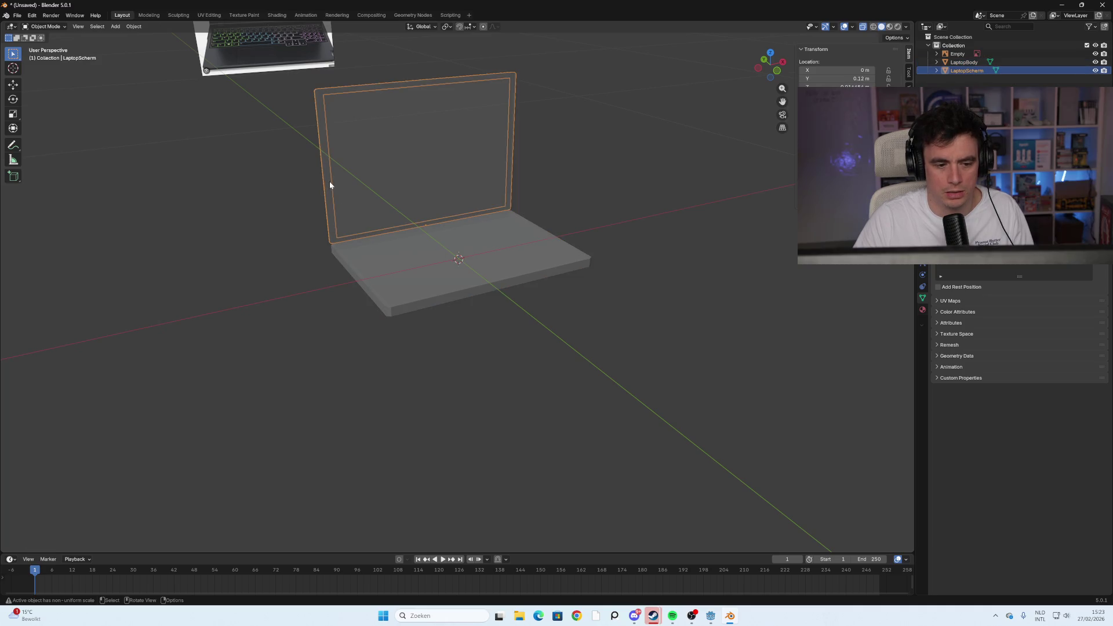
{"action": "scroll", "coordinate": [285, 214], "scroll_direction": "up", "scroll_amount": 3}
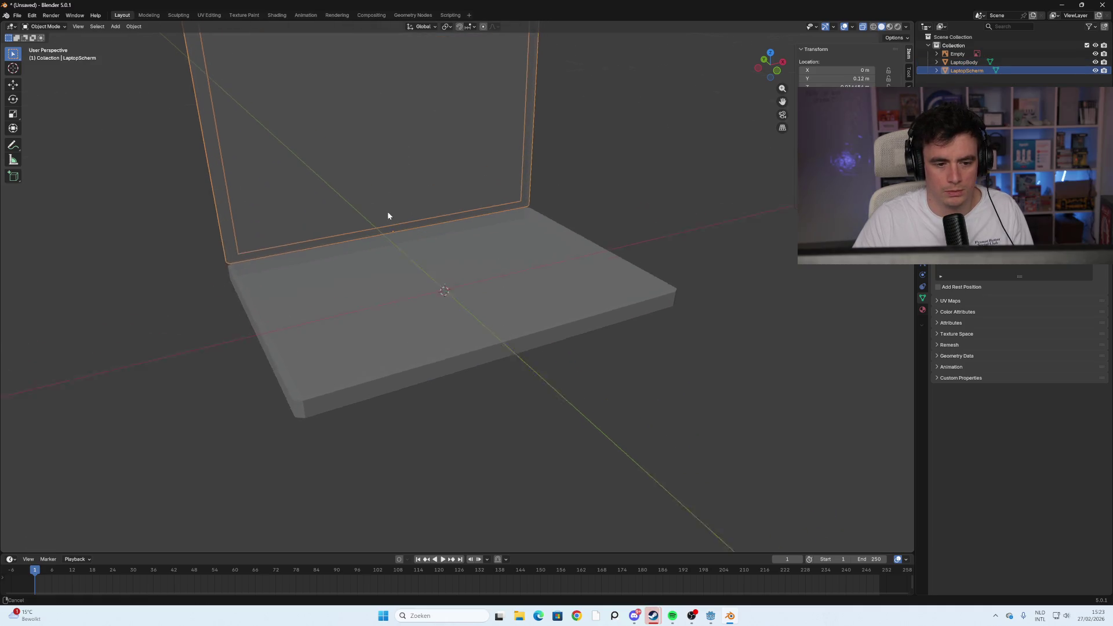
{"action": "middle_click_drag", "start_coordinate": [430, 276], "coordinate": [459, 270]}
{"action": "left_click", "coordinate": [958, 53]}
{"action": "key", "text": "x"}
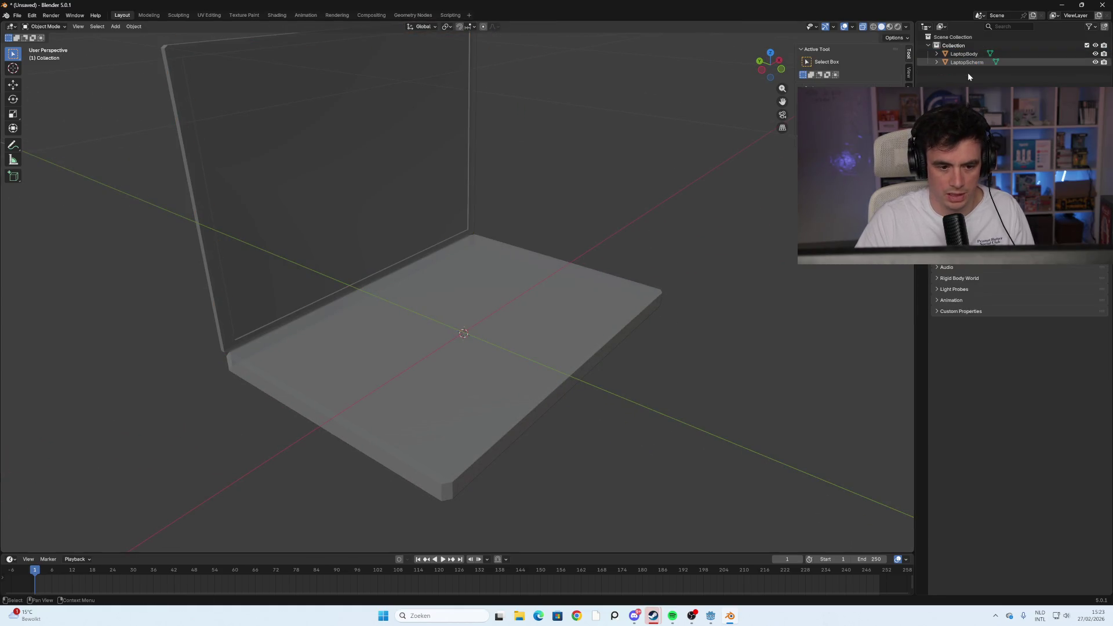
Orbit around the laptop, selecting and then deselecting the base
{"action": "scroll", "coordinate": [586, 273], "scroll_direction": "down", "scroll_amount": 3}
{"action": "mouse_move", "coordinate": [588, 279]}
{"action": "middle_mouse_down"}
{"action": "mouse_move", "coordinate": [513, 275]}
{"action": "mouse_move", "coordinate": [550, 242]}
{"action": "mouse_move", "coordinate": [508, 284]}
{"action": "mouse_move", "coordinate": [511, 260]}
{"action": "mouse_move", "coordinate": [507, 286]}
{"action": "mouse_move", "coordinate": [500, 270]}
{"action": "mouse_move", "coordinate": [515, 271]}
{"action": "mouse_move", "coordinate": [509, 323]}
{"action": "mouse_move", "coordinate": [499, 299]}
{"action": "mouse_move", "coordinate": [533, 313]}
{"action": "mouse_move", "coordinate": [658, 307]}
{"action": "mouse_move", "coordinate": [502, 305]}
{"action": "mouse_move", "coordinate": [522, 320]}
{"action": "mouse_move", "coordinate": [501, 316]}
{"action": "mouse_move", "coordinate": [526, 310]}
{"action": "middle_mouse_up"}
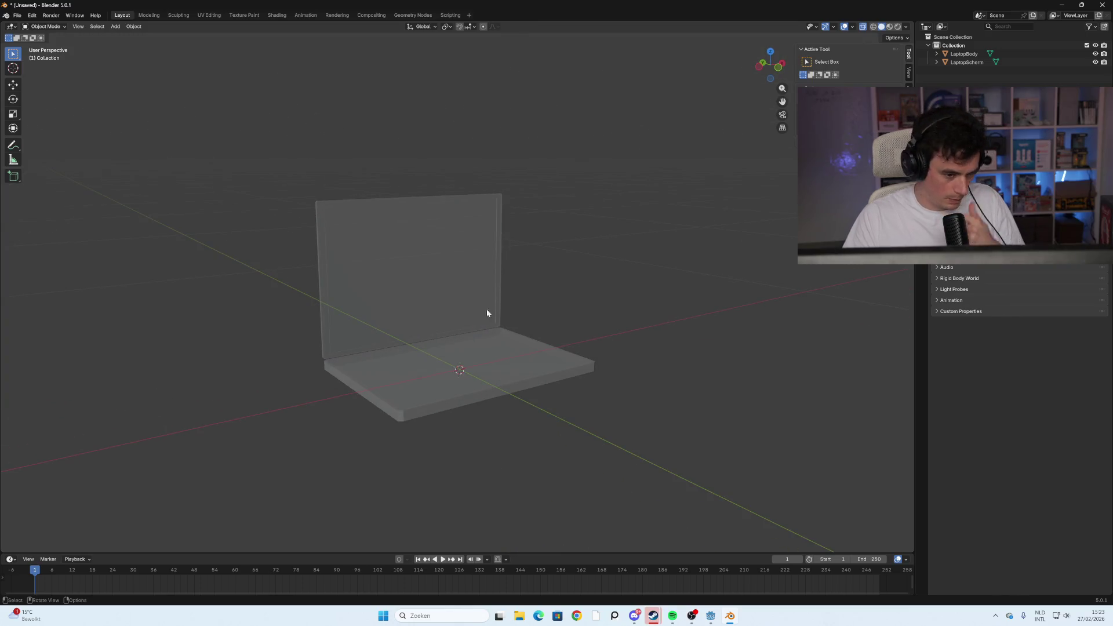
{"action": "left_click", "coordinate": [413, 357]}
{"action": "left_click", "coordinate": [621, 248]}
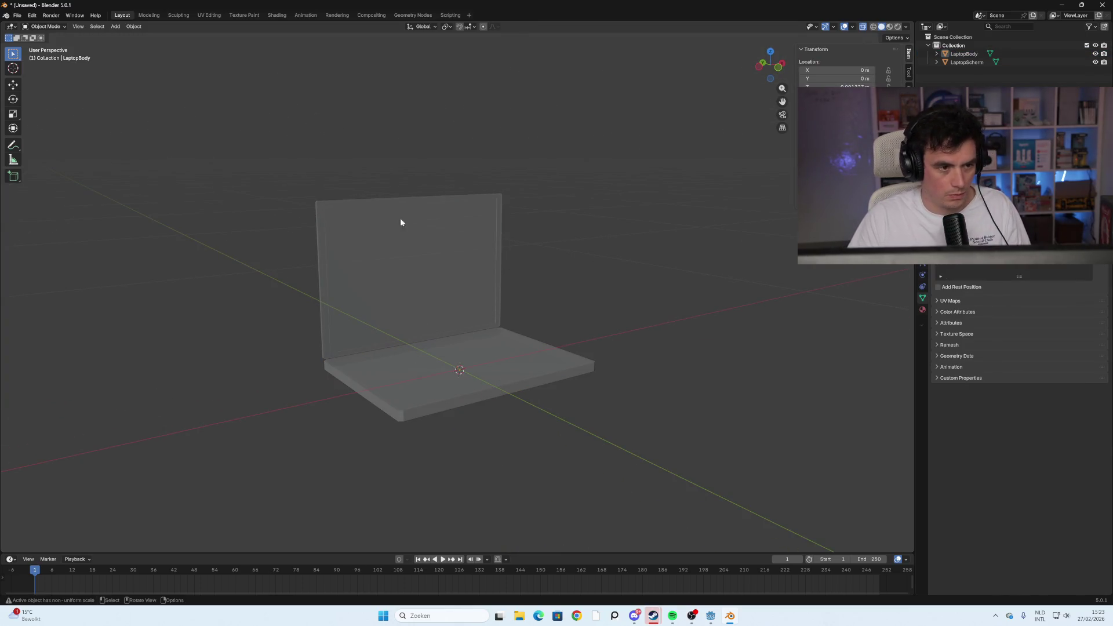
Switch to the UV Editing workspace and select LaptopScherm in the Outliner
{"action": "left_click", "coordinate": [200, 18]}
{"action": "scroll", "coordinate": [689, 299], "scroll_direction": "up", "scroll_amount": 10}
{"action": "mouse_move", "coordinate": [533, 279]}
{"action": "middle_mouse_down"}
{"action": "mouse_move", "coordinate": [685, 277]}
{"action": "mouse_move", "coordinate": [660, 268]}
{"action": "mouse_move", "coordinate": [688, 255]}
{"action": "middle_mouse_up"}
{"action": "left_click", "coordinate": [976, 63]}
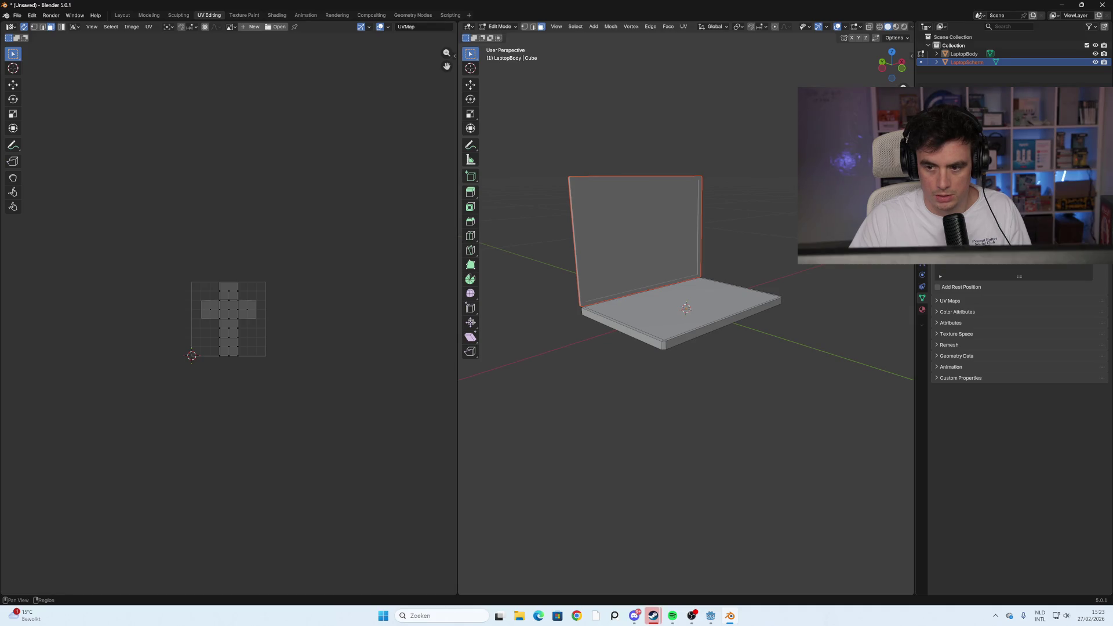
Show the screen's Material Properties and return to Object Mode
{"action": "left_click", "coordinate": [922, 309]}
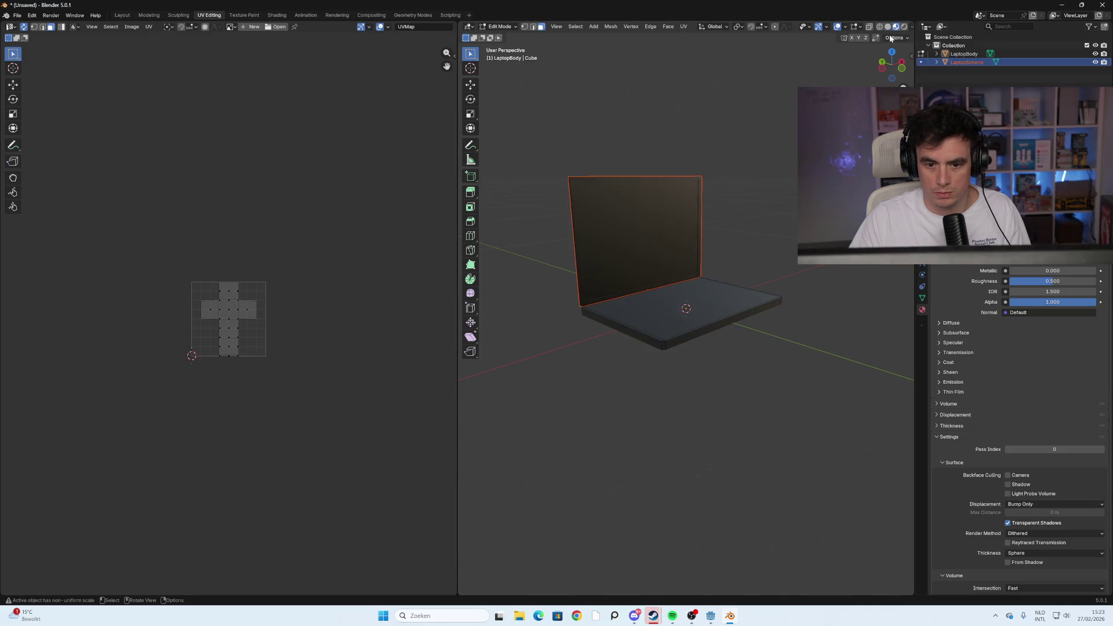
{"action": "key", "text": "Tab"}
{"action": "left_click", "coordinate": [706, 305]}
{"action": "mouse_move", "coordinate": [748, 255]}
{"action": "middle_mouse_down"}
{"action": "mouse_move", "coordinate": [770, 217]}
{"action": "mouse_move", "coordinate": [659, 214]}
{"action": "middle_mouse_up"}
Select LaptopScherm, orbit to a frontal view, and bring up the save dialog with Ctrl+S
{"action": "left_click", "coordinate": [660, 214]}
{"action": "left_click", "coordinate": [673, 314]}
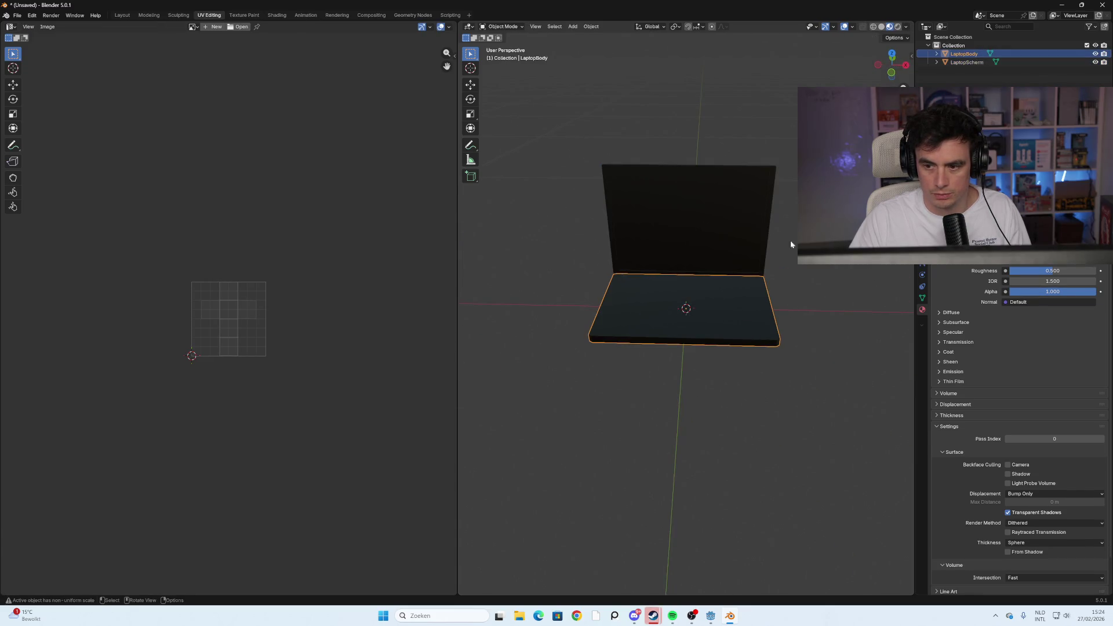
{"action": "middle_click_drag", "start_coordinate": [791, 240], "coordinate": [823, 235]}
{"action": "left_click", "coordinate": [645, 232]}
{"action": "mouse_move", "coordinate": [644, 232]}
{"action": "middle_mouse_down"}
{"action": "mouse_move", "coordinate": [757, 257]}
{"action": "mouse_move", "coordinate": [811, 249]}
{"action": "mouse_move", "coordinate": [767, 256]}
{"action": "mouse_move", "coordinate": [782, 203]}
{"action": "mouse_move", "coordinate": [811, 191]}
{"action": "mouse_move", "coordinate": [788, 183]}
{"action": "mouse_move", "coordinate": [732, 322]}
{"action": "mouse_move", "coordinate": [765, 276]}
{"action": "mouse_move", "coordinate": [902, 278]}
{"action": "mouse_move", "coordinate": [725, 295]}
{"action": "mouse_move", "coordinate": [679, 345]}
{"action": "mouse_move", "coordinate": [780, 293]}
{"action": "mouse_move", "coordinate": [793, 332]}
{"action": "mouse_move", "coordinate": [822, 329]}
{"action": "middle_mouse_up"}
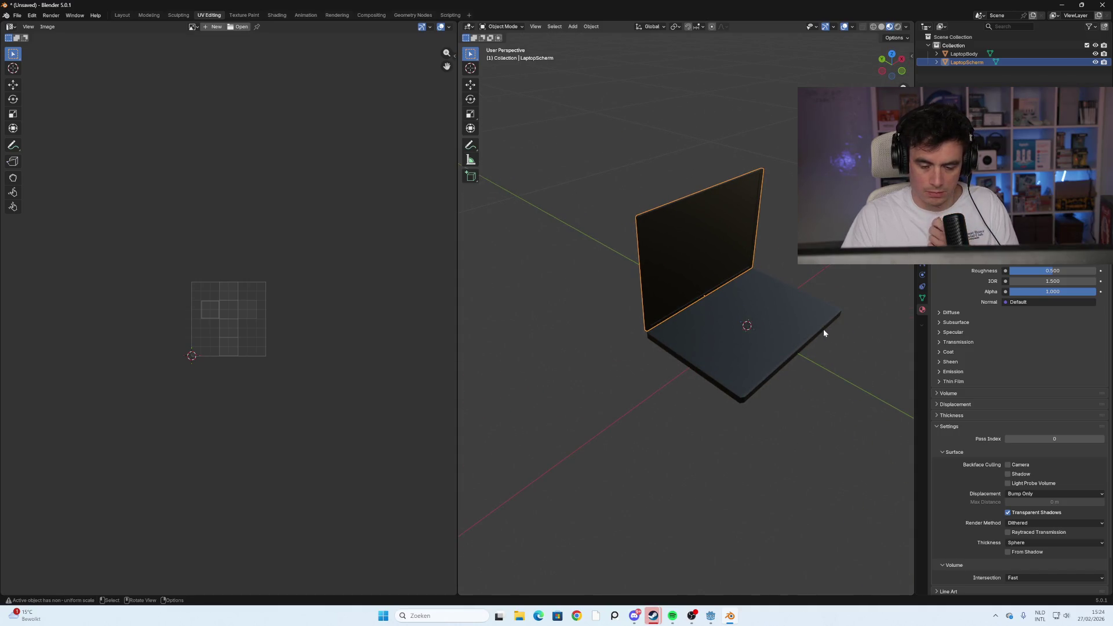
{"action": "mouse_move", "coordinate": [823, 320]}
{"action": "middle_mouse_down"}
{"action": "mouse_move", "coordinate": [828, 308]}
{"action": "mouse_move", "coordinate": [828, 323]}
{"action": "mouse_move", "coordinate": [714, 290]}
{"action": "mouse_move", "coordinate": [804, 270]}
{"action": "mouse_move", "coordinate": [883, 288]}
{"action": "mouse_move", "coordinate": [707, 273]}
{"action": "mouse_move", "coordinate": [762, 262]}
{"action": "mouse_move", "coordinate": [679, 315]}
{"action": "mouse_move", "coordinate": [748, 323]}
{"action": "mouse_move", "coordinate": [656, 363]}
{"action": "middle_mouse_up"}
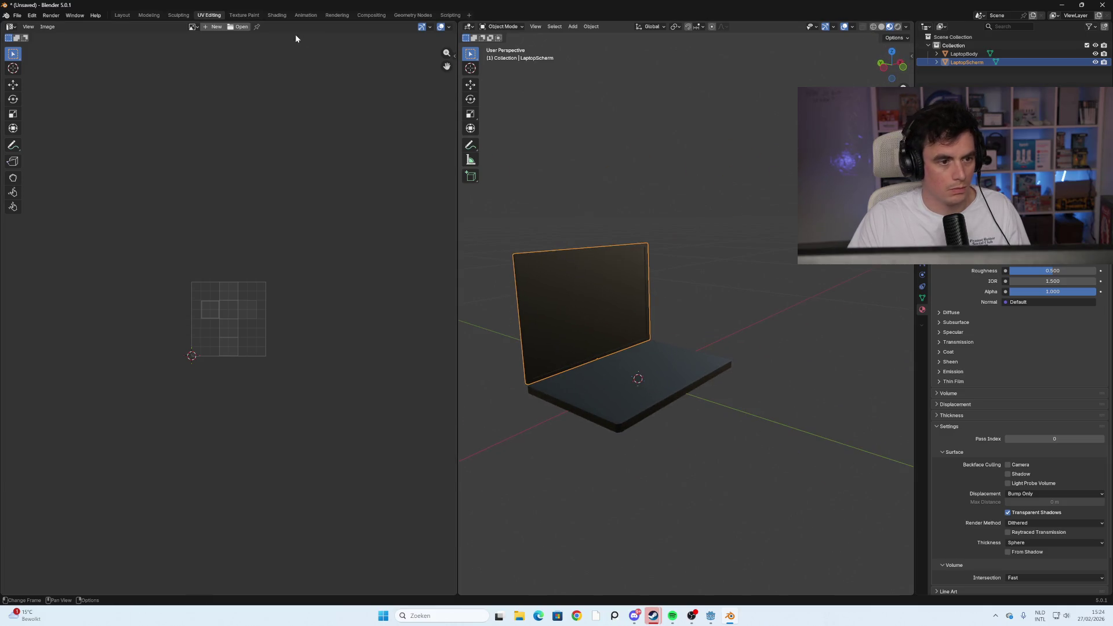
{"action": "key", "text": "ctrl+s"}
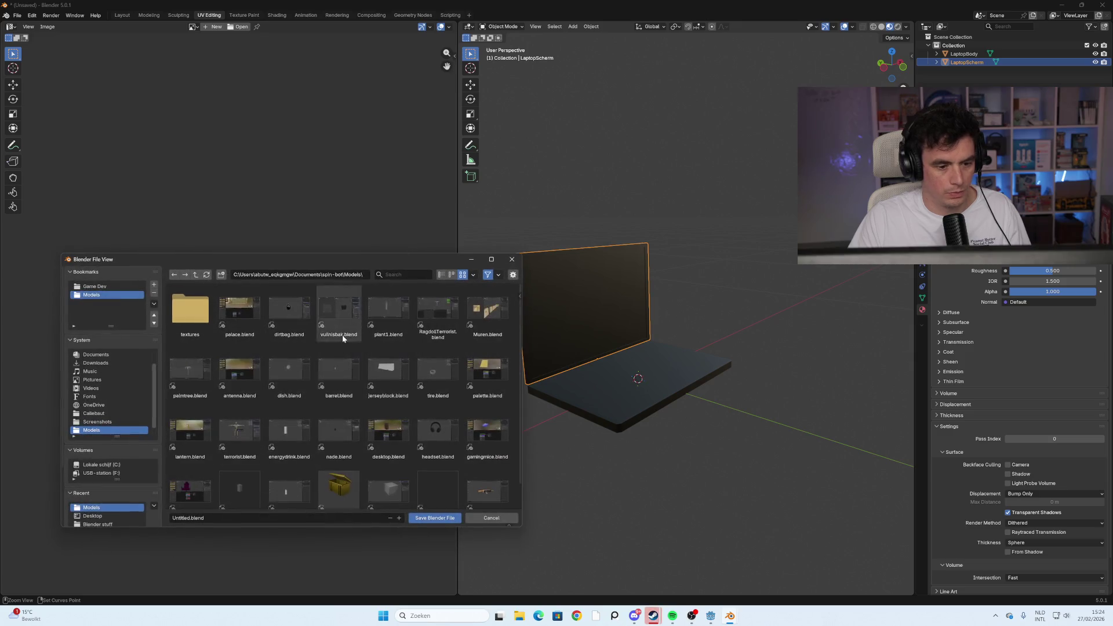
Rename the file to laptop.blend and save it in the Models folder
{"action": "double_click", "coordinate": [187, 517]}
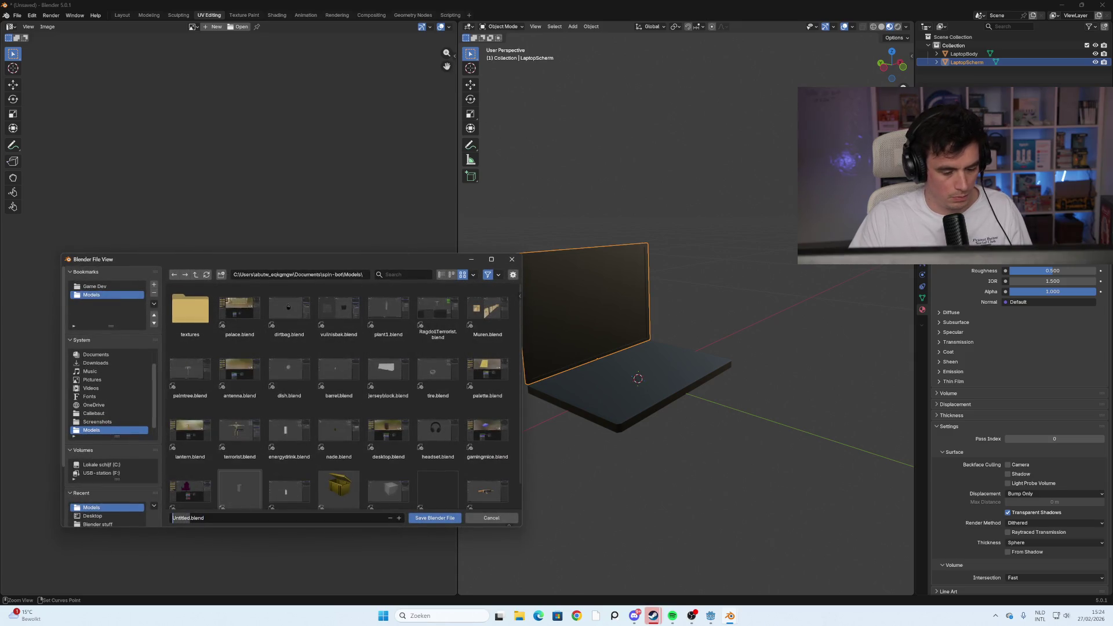
{"action": "type", "text": "laptop"}
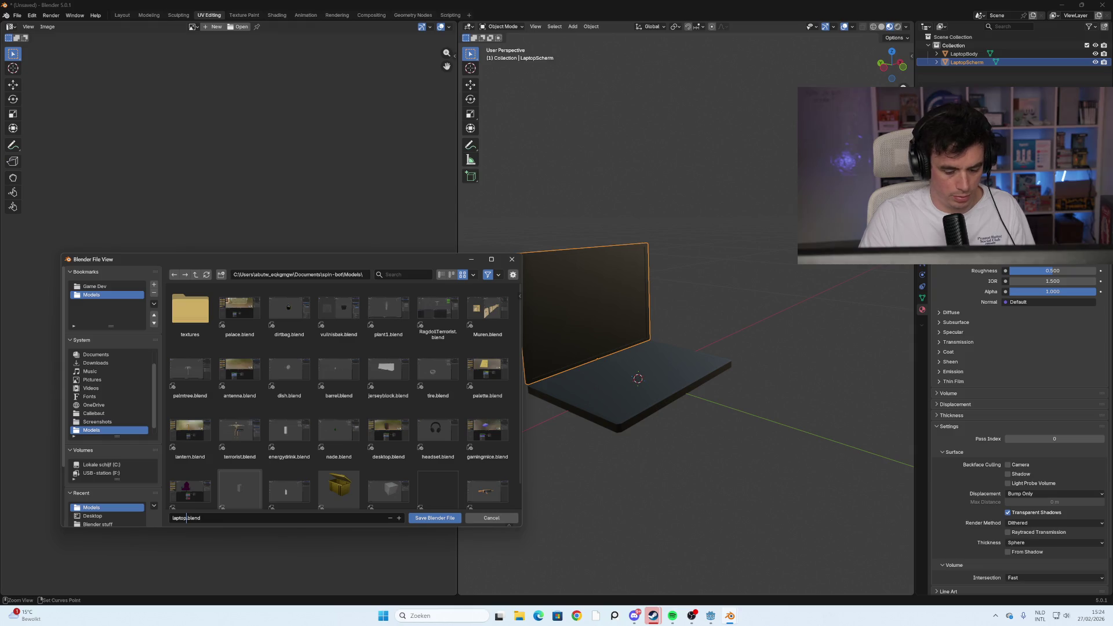
{"action": "left_click", "coordinate": [158, 503]}
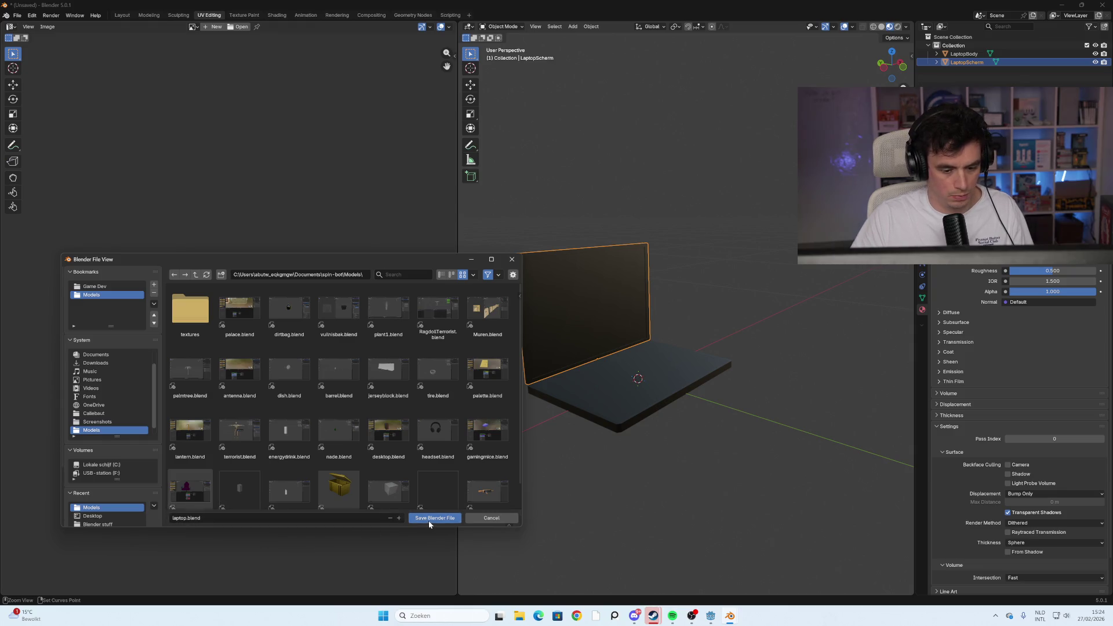
{"action": "left_click", "coordinate": [429, 520]}
{"action": "mouse_move", "coordinate": [655, 388]}
{"action": "middle_mouse_down"}
{"action": "mouse_move", "coordinate": [711, 355]}
{"action": "mouse_move", "coordinate": [736, 271]}
{"action": "mouse_move", "coordinate": [709, 299]}
{"action": "middle_mouse_up"}
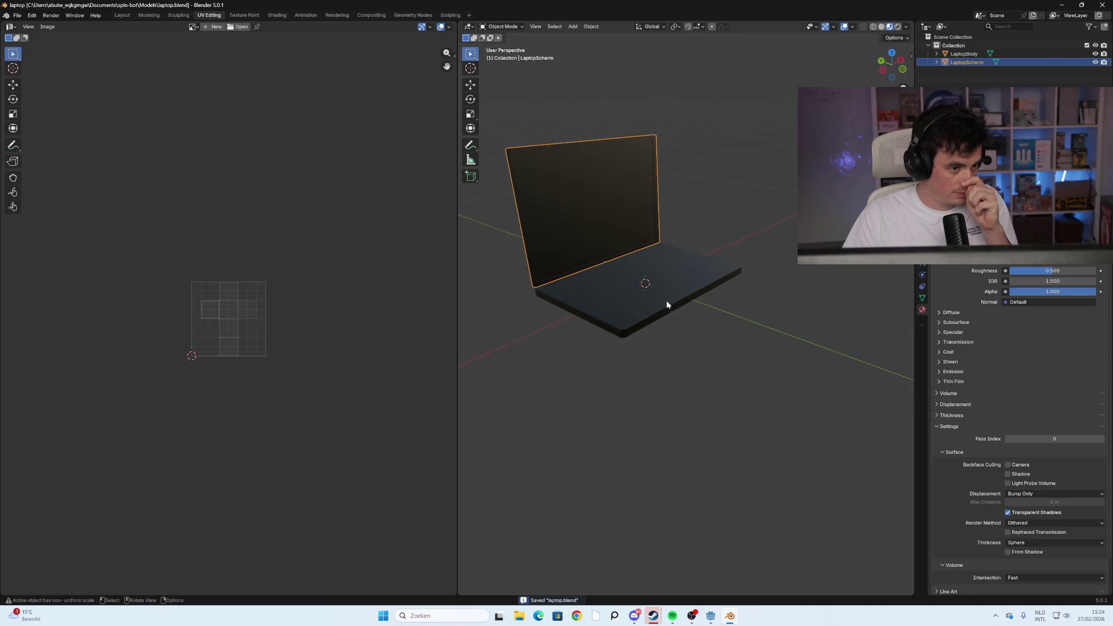
Switch to the Animation workspace and orbit to a side-on view of the laptop
{"action": "left_click", "coordinate": [305, 15]}
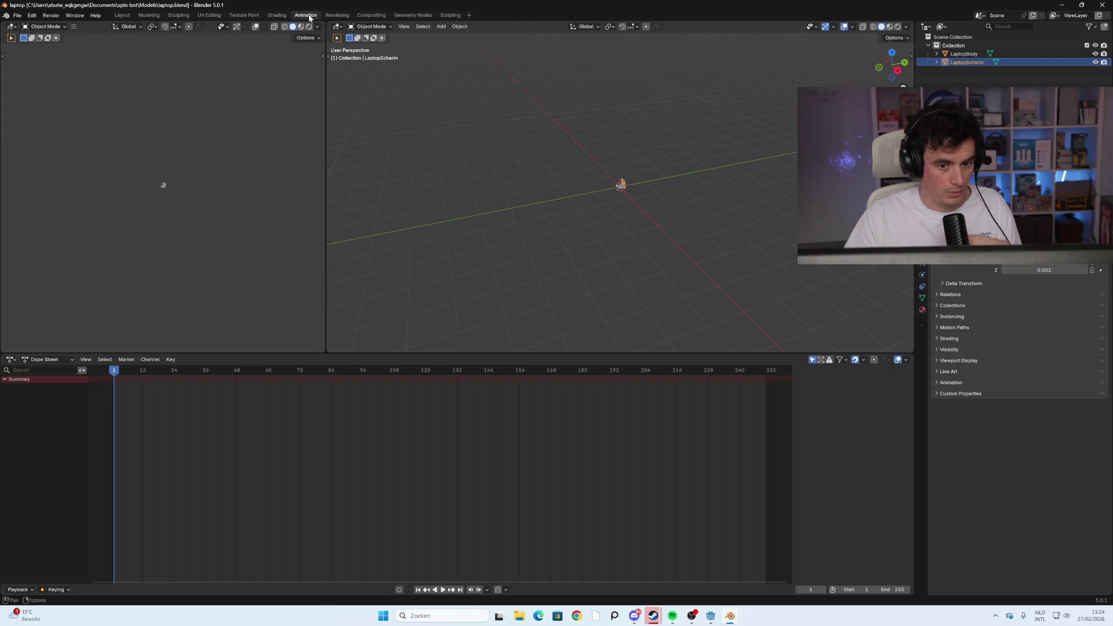
{"action": "scroll", "coordinate": [656, 207], "scroll_direction": "up", "scroll_amount": 8}
{"action": "mouse_move", "coordinate": [640, 206]}
{"action": "middle_mouse_down"}
{"action": "mouse_move", "coordinate": [546, 199]}
{"action": "mouse_move", "coordinate": [509, 231]}
{"action": "mouse_move", "coordinate": [670, 215]}
{"action": "middle_mouse_up"}
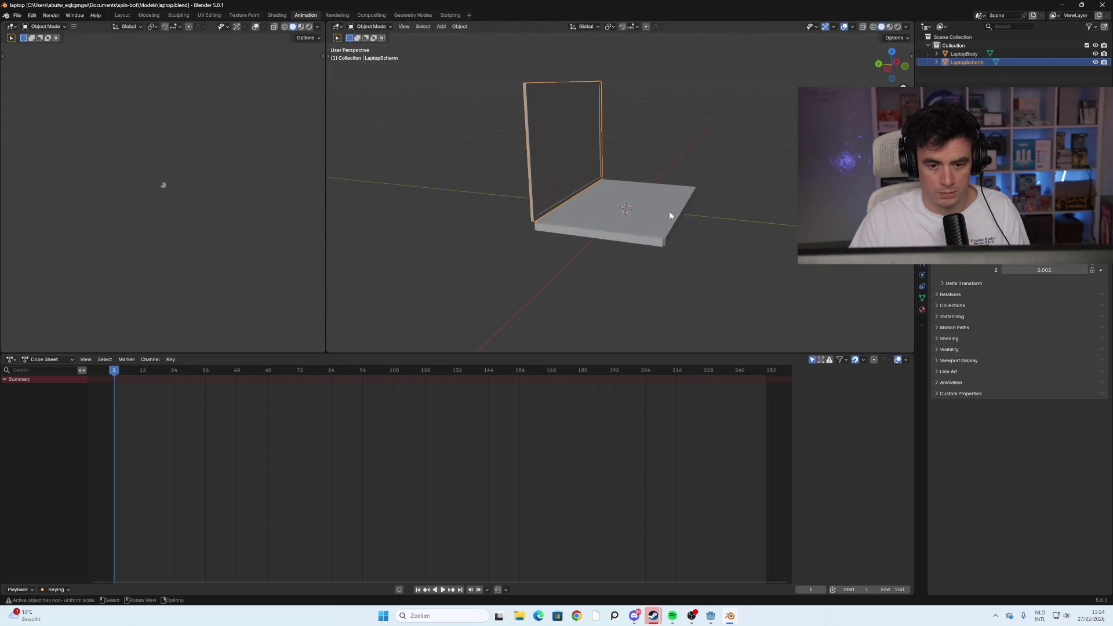
{"action": "middle_click_drag", "start_coordinate": [718, 176], "coordinate": [726, 176]}
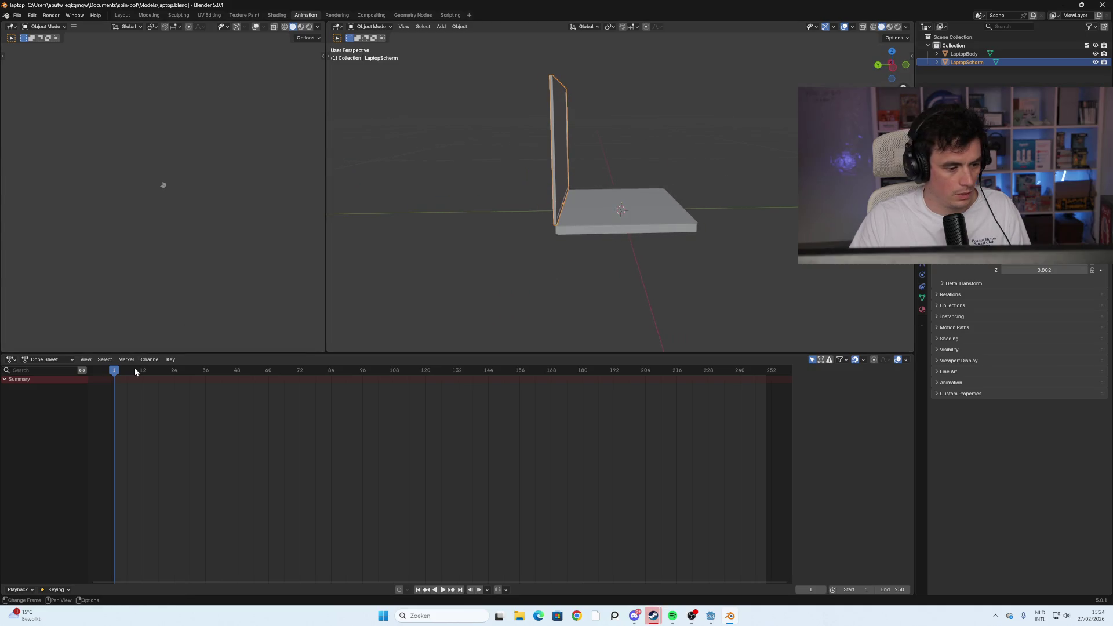
In the Dope Sheet's Action Editor, create a new action named 'Open'
{"action": "left_click", "coordinate": [49, 359]}
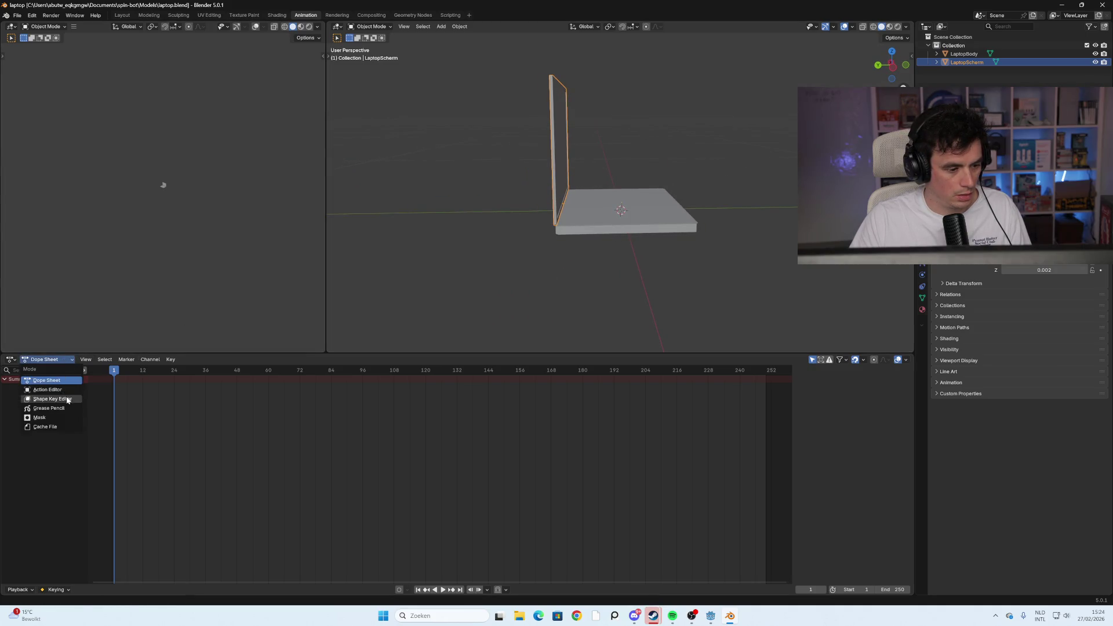
{"action": "left_click", "coordinate": [68, 393]}
{"action": "left_click", "coordinate": [459, 360]}
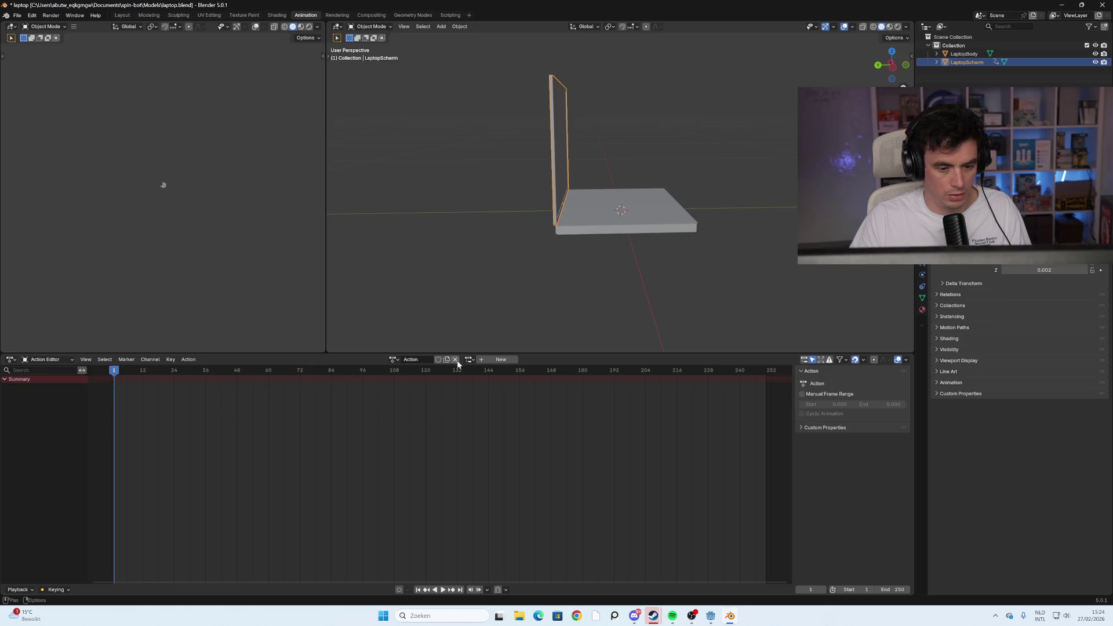
{"action": "left_click", "coordinate": [423, 360]}
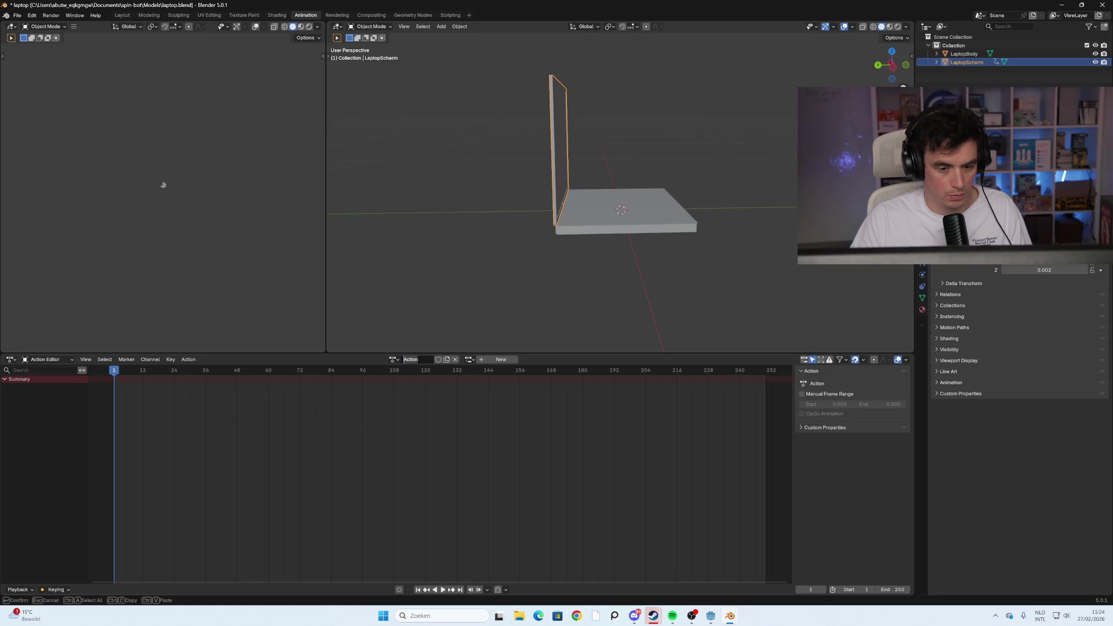
{"action": "type", "text": "o"}
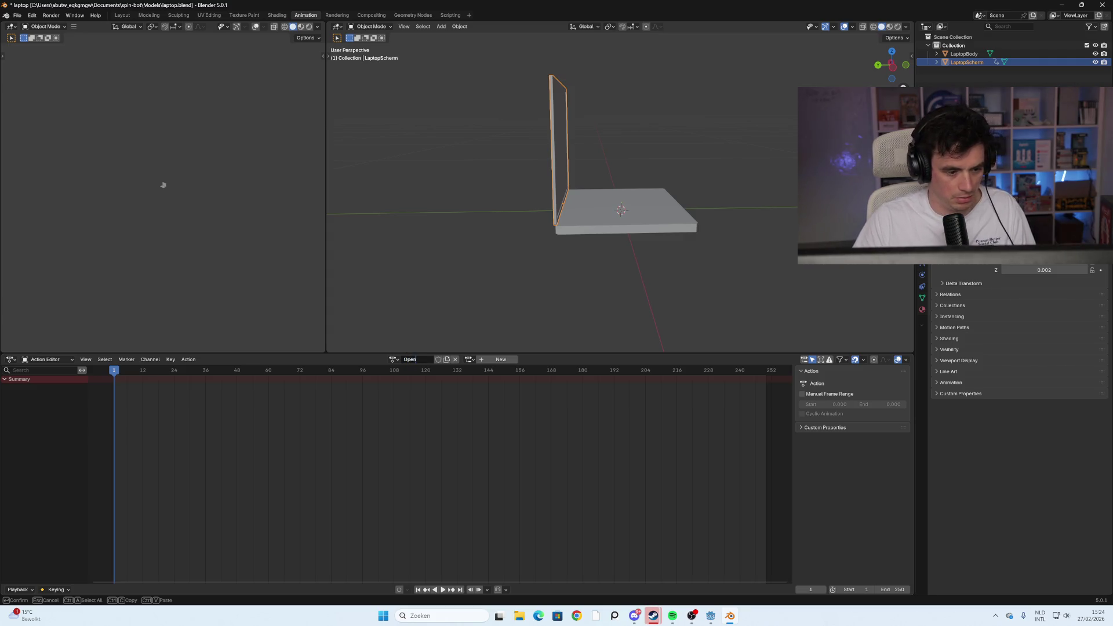
{"action": "key", "text": "Return"}
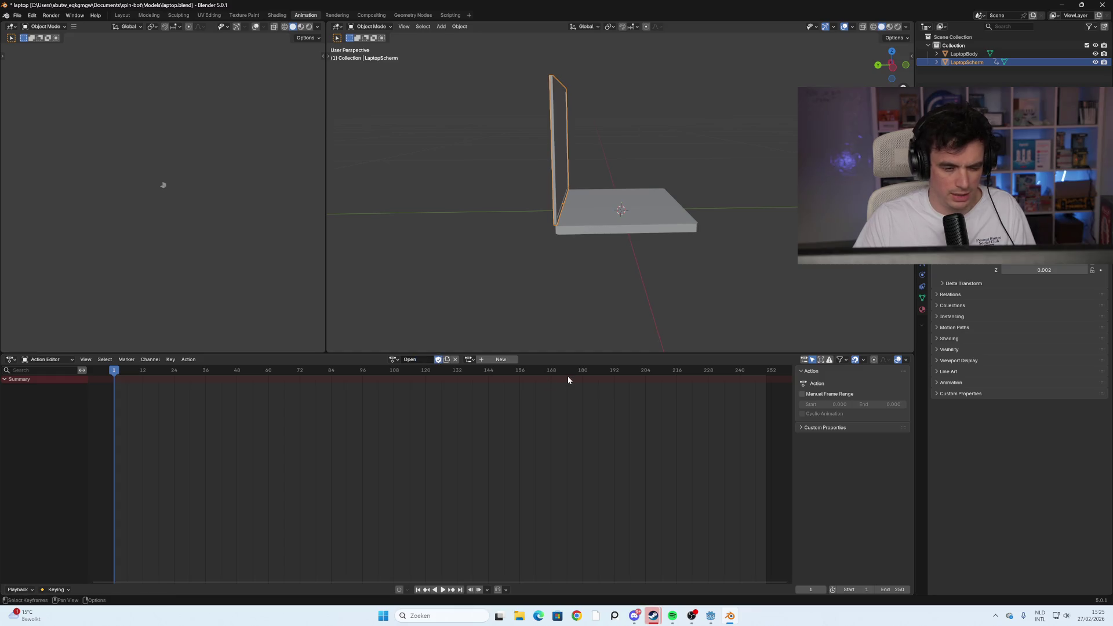
{"action": "middle_click_drag", "start_coordinate": [640, 276], "coordinate": [674, 276]}
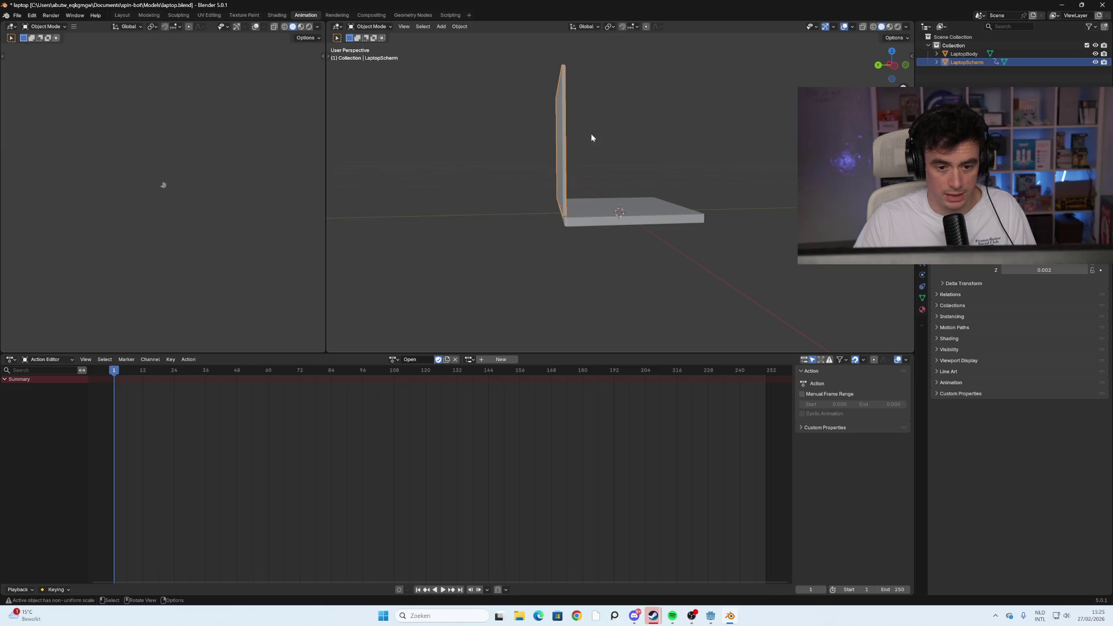
In Left view, rotate the screen about X to fold it flat onto the base
{"action": "left_click", "coordinate": [892, 66]}
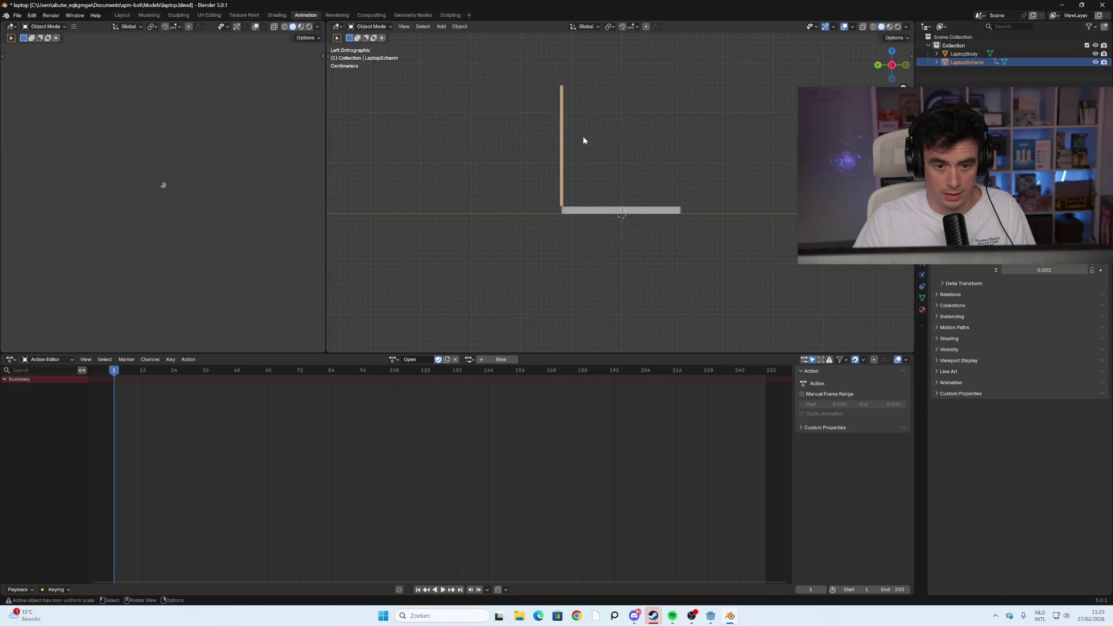
{"action": "key", "text": "r"}
{"action": "key", "text": "x"}
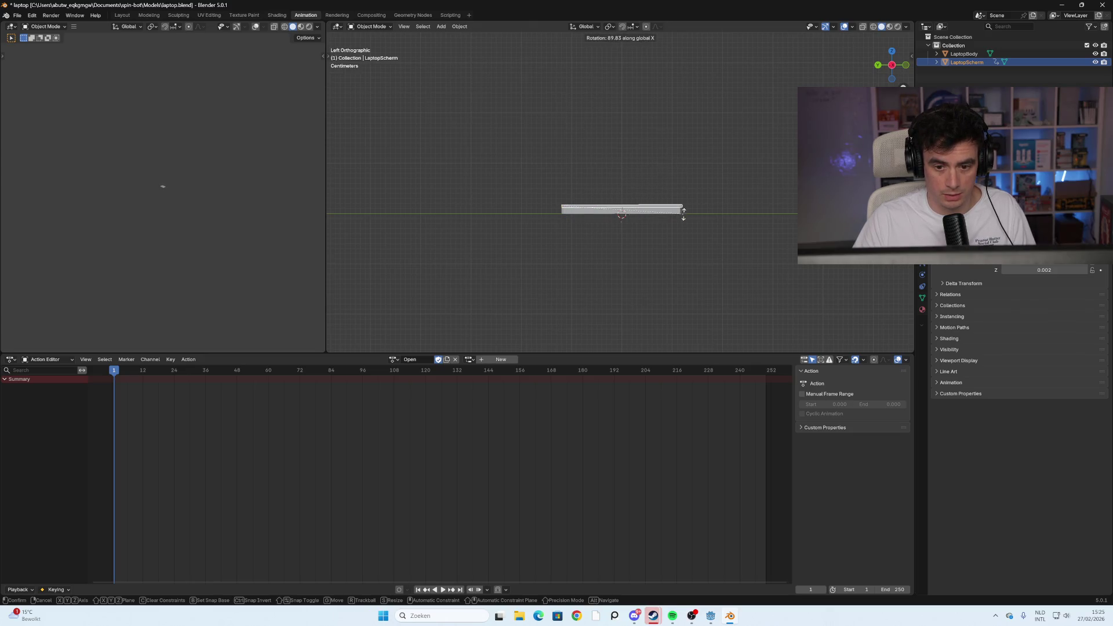
{"action": "left_click", "coordinate": [683, 213]}
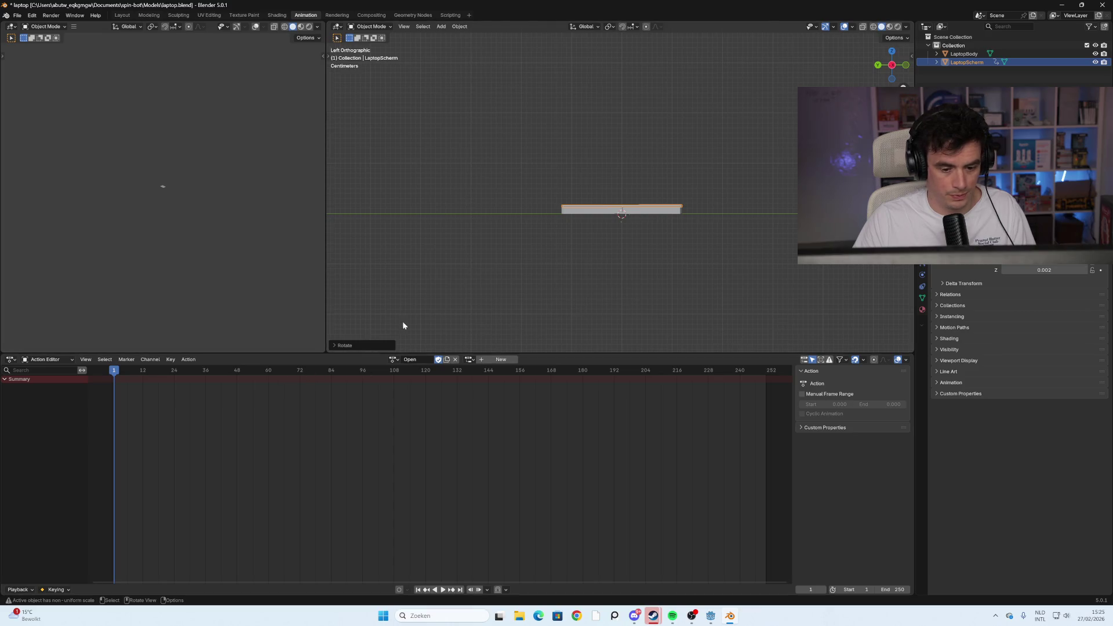
Keyframe the transforms at frame 1 and set the animation end frame to 20
{"action": "key", "text": "a"}
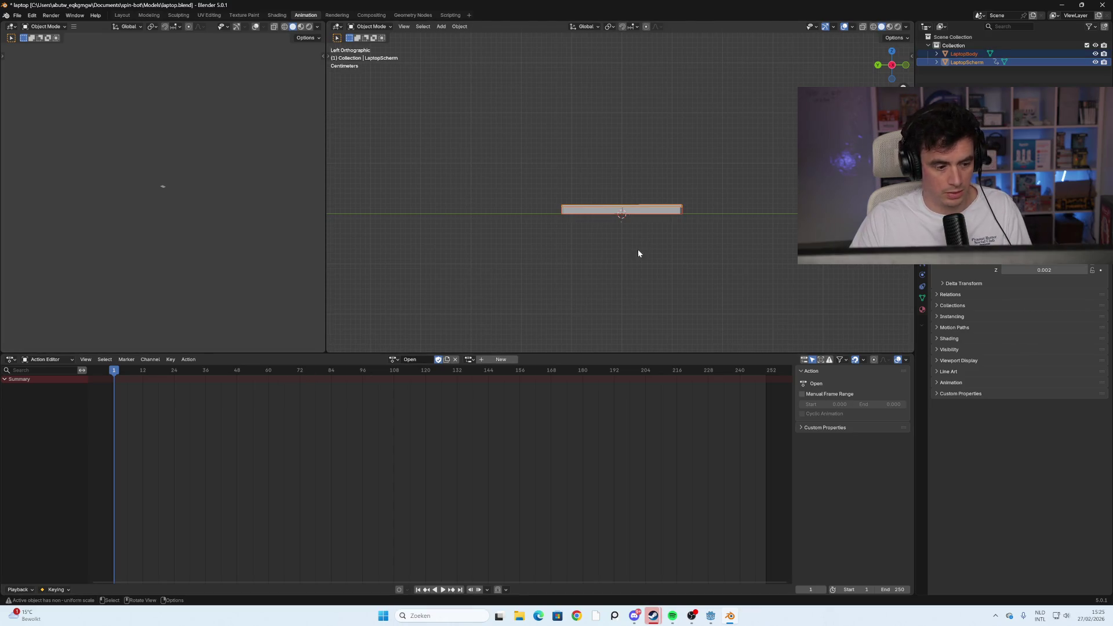
{"action": "key", "text": "i"}
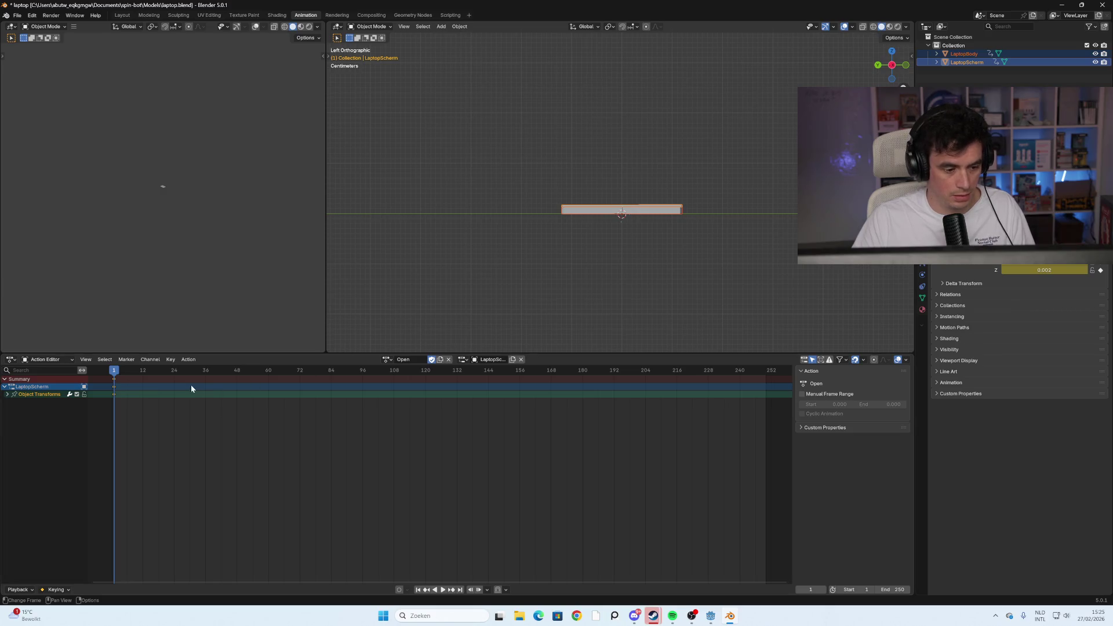
{"action": "left_click", "coordinate": [889, 590]}
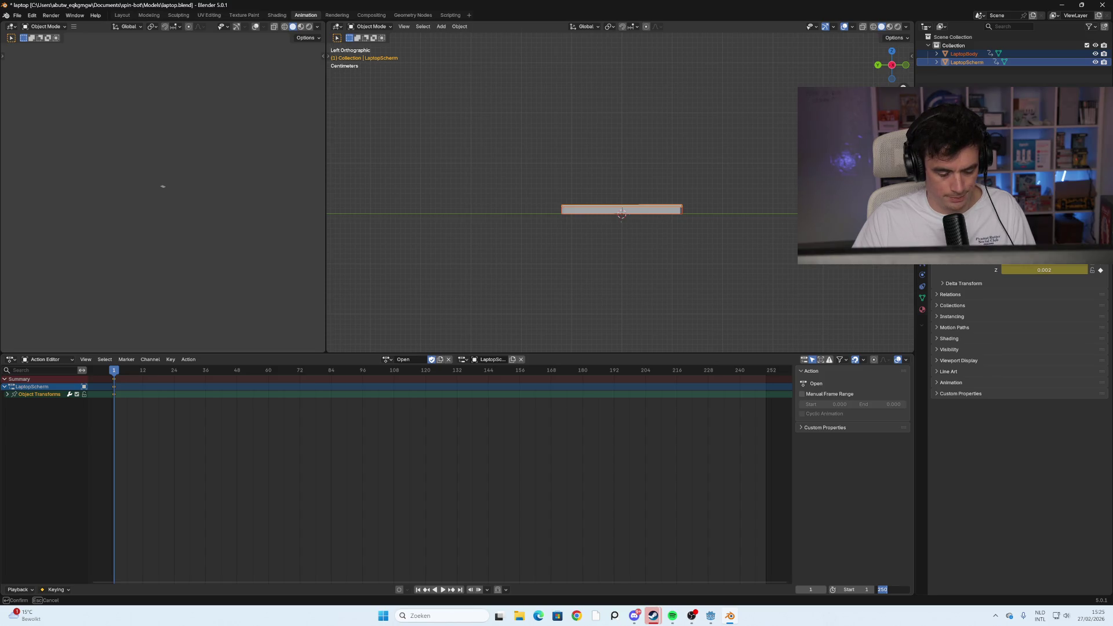
{"action": "type", "text": "20"}
{"action": "key", "text": "Return"}
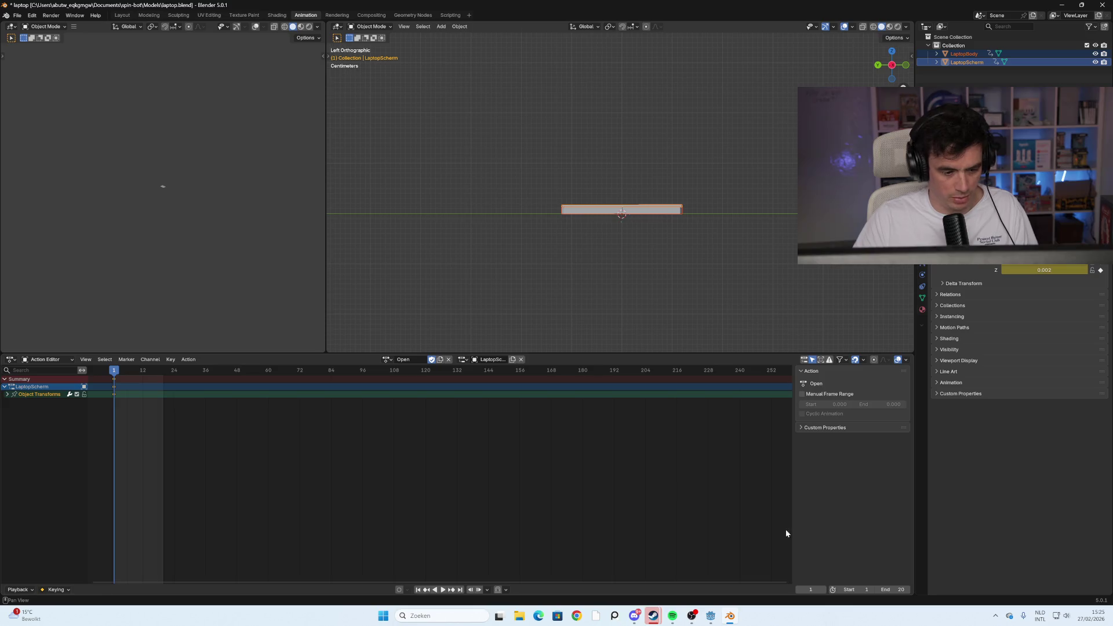
Go to frame 20, deselect all, and select the screen part in Edit Mode
{"action": "left_click_drag", "start_coordinate": [122, 373], "coordinate": [163, 373]}
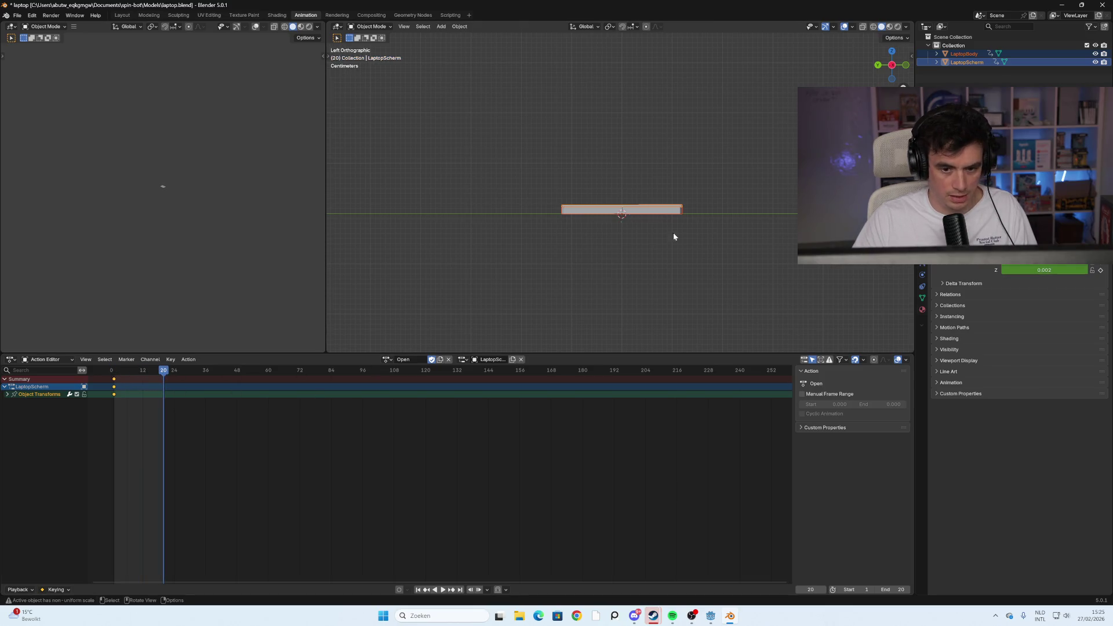
{"action": "left_click_drag", "start_coordinate": [736, 169], "coordinate": [753, 190]}
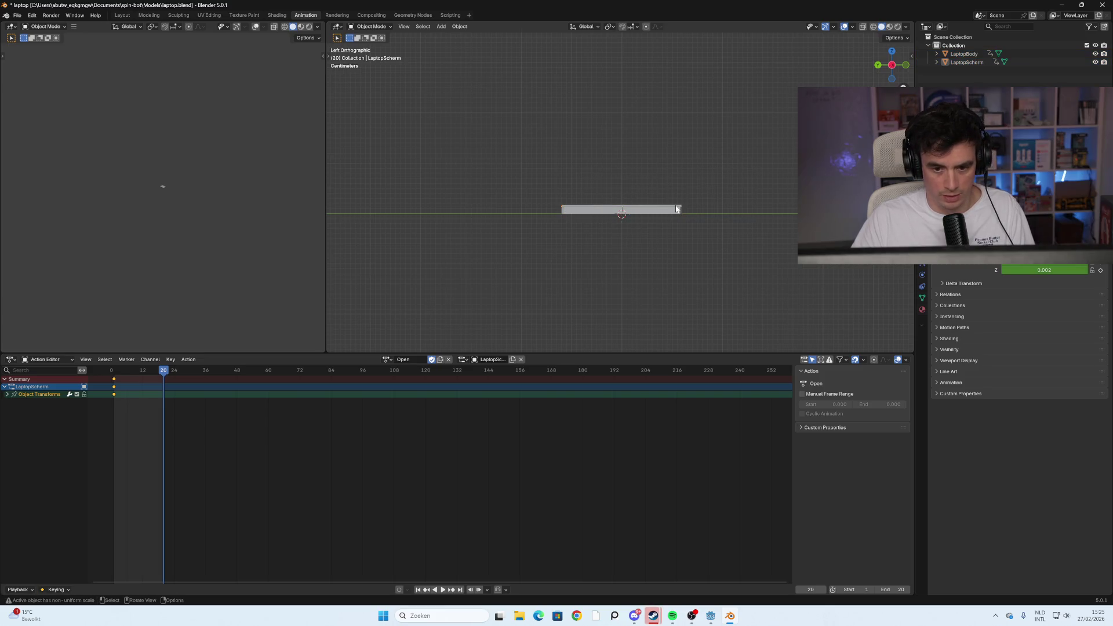
{"action": "key", "text": "Tab"}
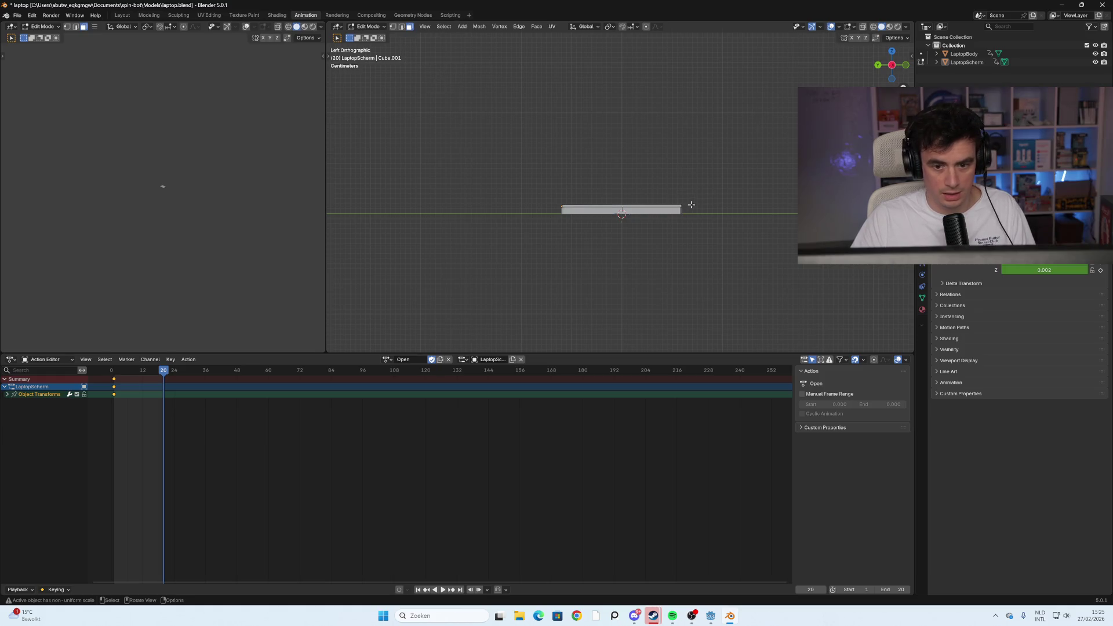
{"action": "key", "text": "l"}
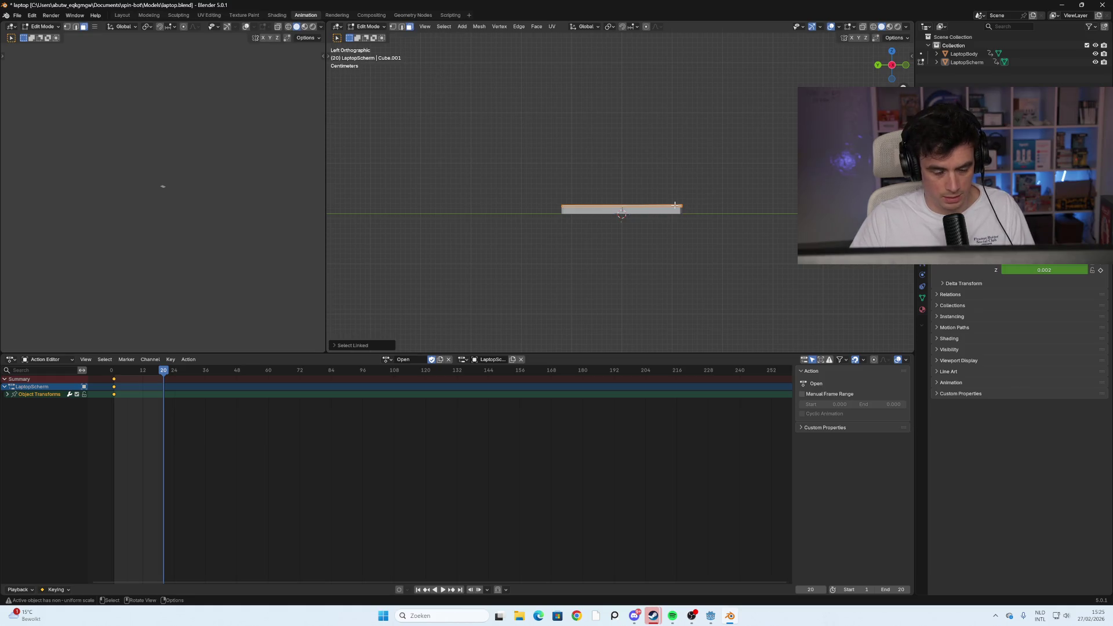
Try and cancel several screen rotations, then reselect LaptopScherm in Object Mode
{"action": "key", "text": "r"}
{"action": "right_click", "coordinate": [634, 155]}
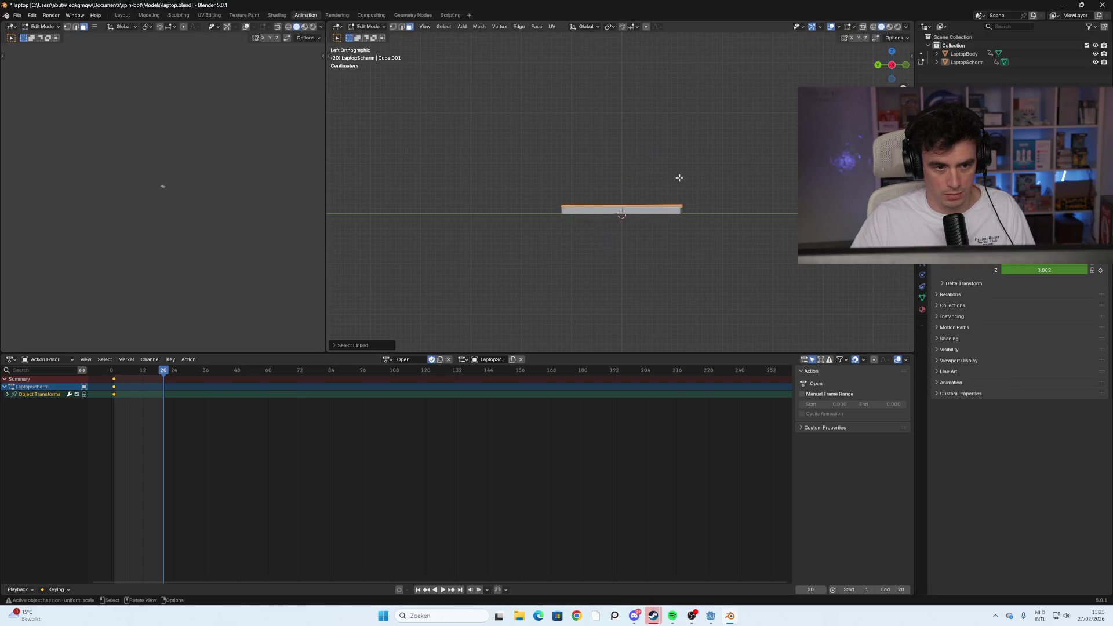
{"action": "key", "text": "r"}
{"action": "right_click", "coordinate": [740, 161]}
{"action": "key", "text": "r"}
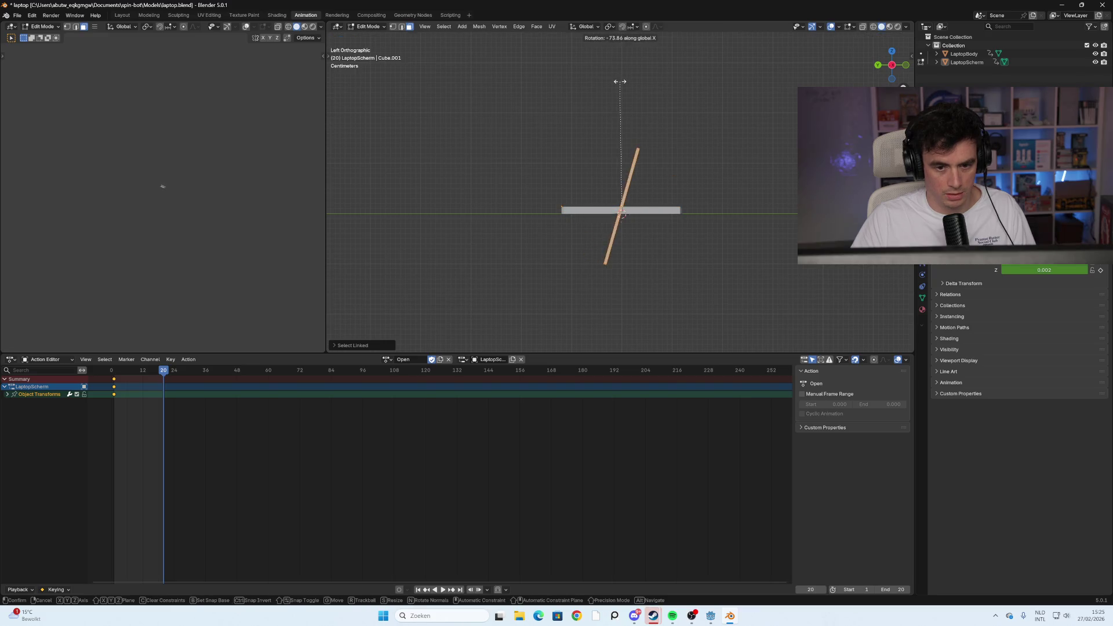
{"action": "right_click", "coordinate": [619, 96]}
{"action": "key", "text": "Tab"}
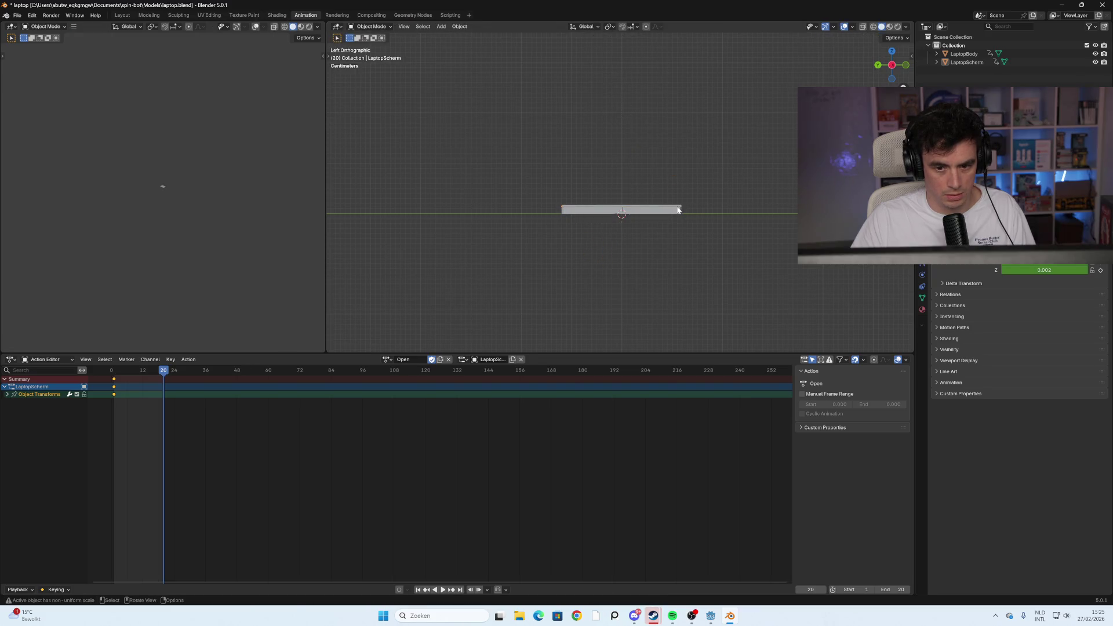
{"action": "left_click", "coordinate": [678, 209]}
Rotate the lid open about -102° and keyframe that pose at frame 20
{"action": "key", "text": "r"}
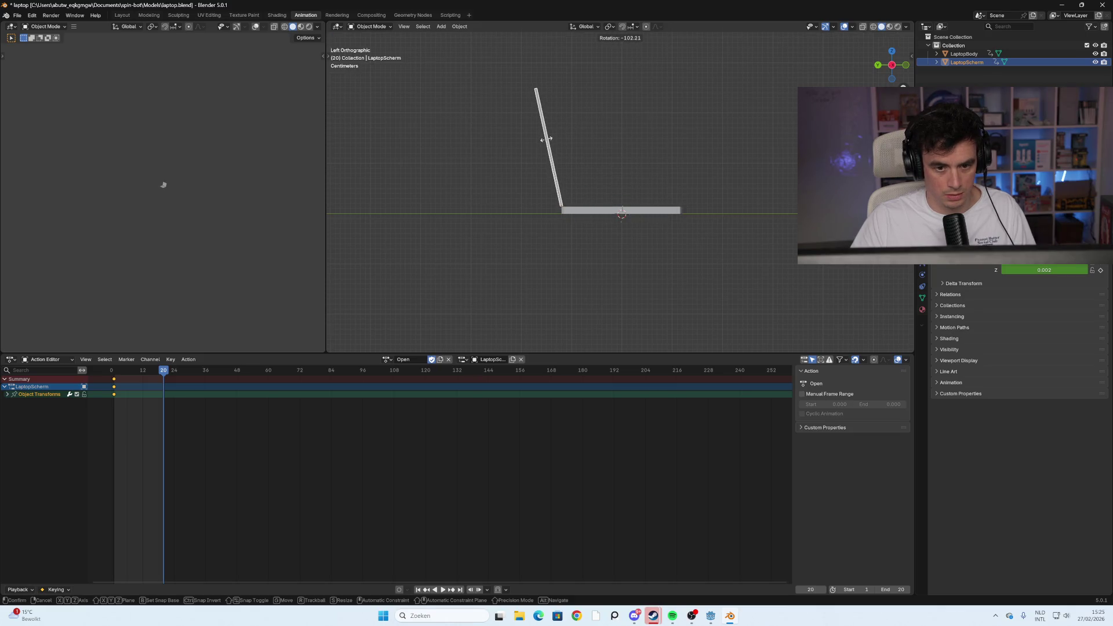
{"action": "left_click", "coordinate": [547, 143]}
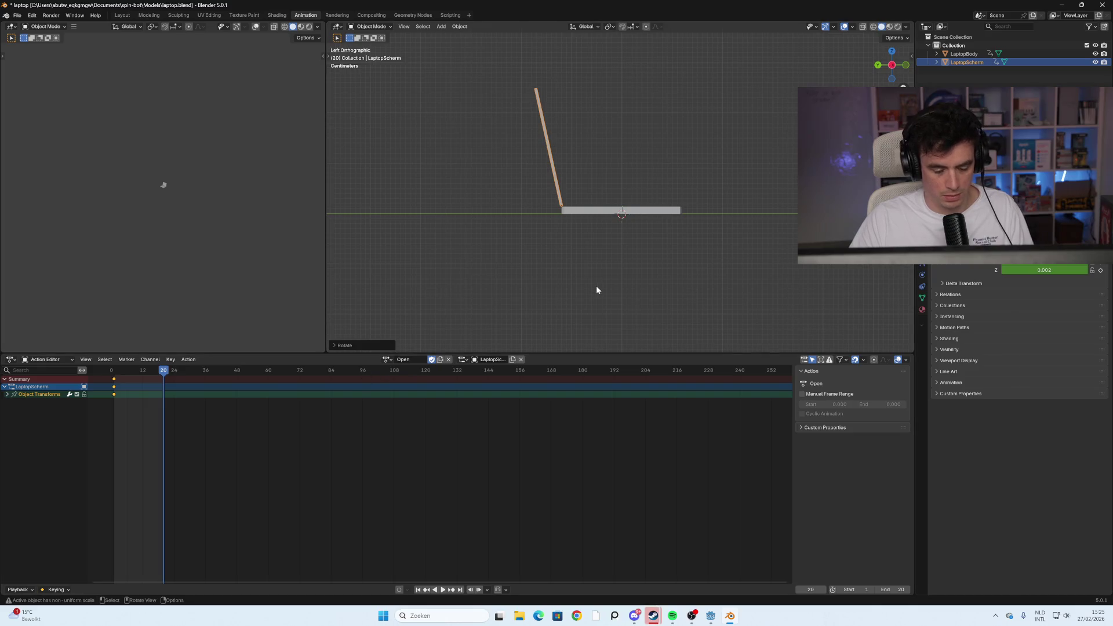
{"action": "key", "text": "i"}
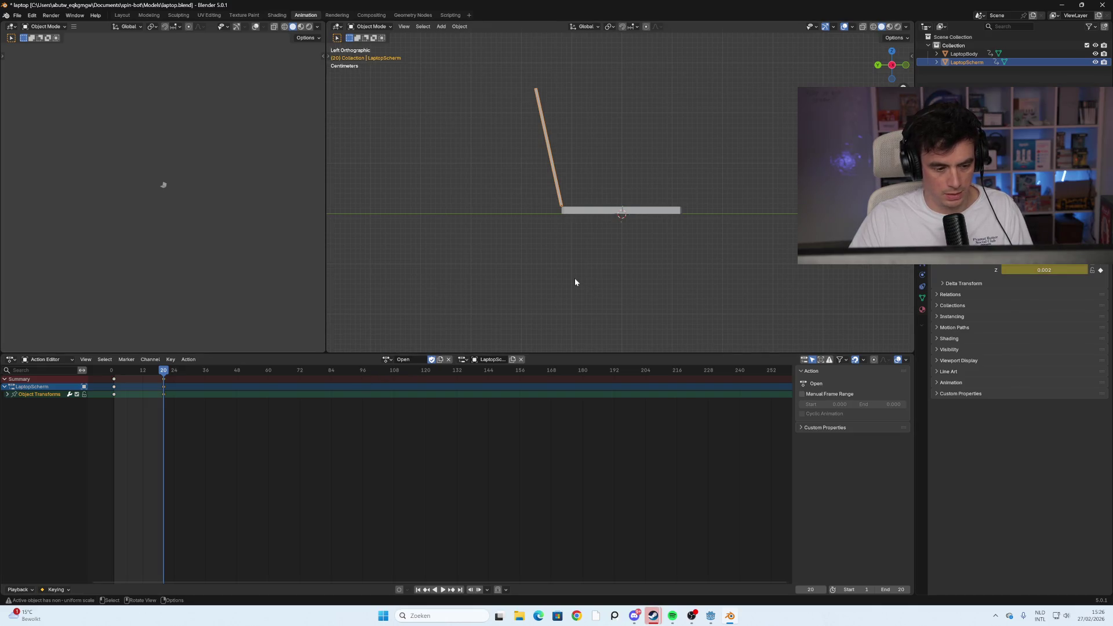
Add LaptopBody to the selection, step back a frame, and start playback
{"action": "left_click_drag", "start_coordinate": [699, 265], "coordinate": [549, 180], "text": "shift"}
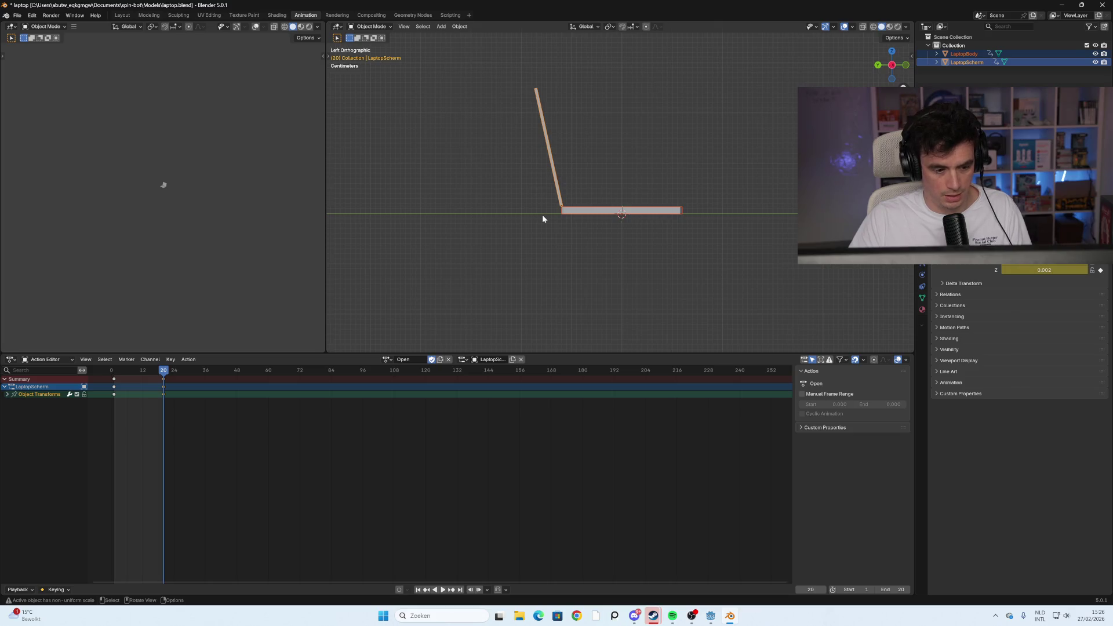
{"action": "key", "text": "Left"}
{"action": "key", "text": "Left"}
{"action": "key", "text": "Left"}
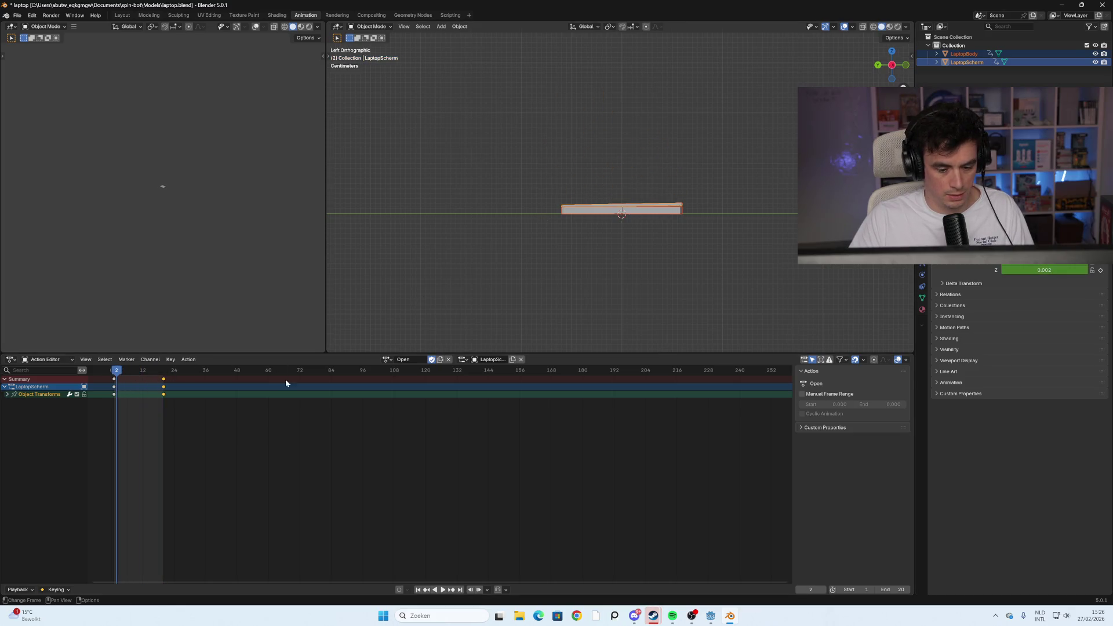
{"action": "left_click", "coordinate": [442, 589]}
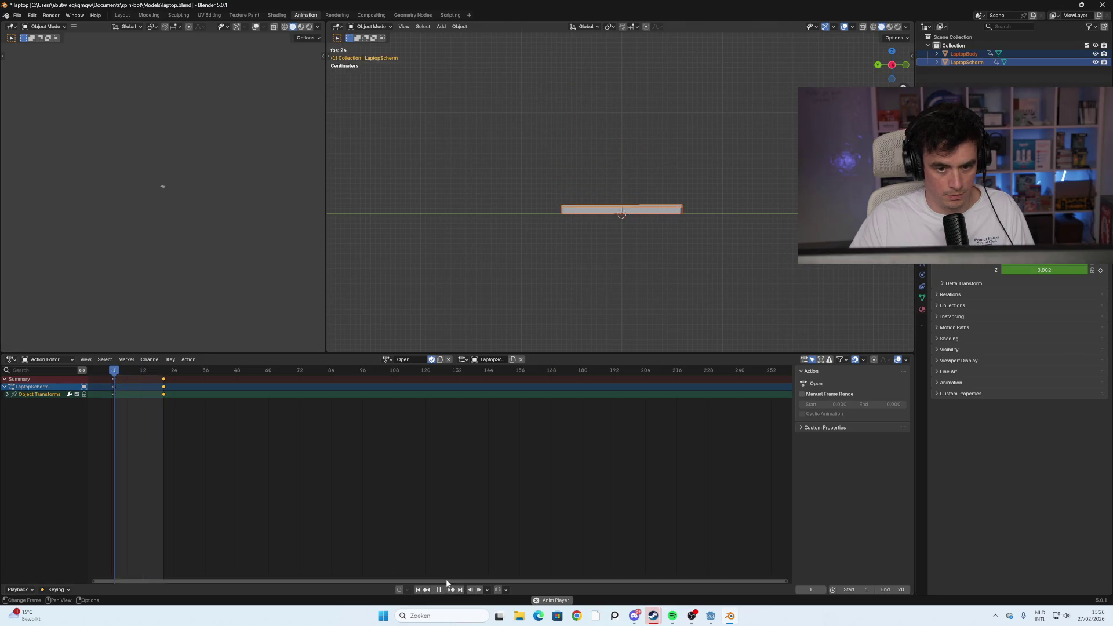
Play and scrub the lid-opening animation around frame 20 from perspective views
{"action": "mouse_move", "coordinate": [712, 230]}
{"action": "middle_mouse_down"}
{"action": "mouse_move", "coordinate": [618, 257]}
{"action": "mouse_move", "coordinate": [642, 228]}
{"action": "middle_mouse_up"}
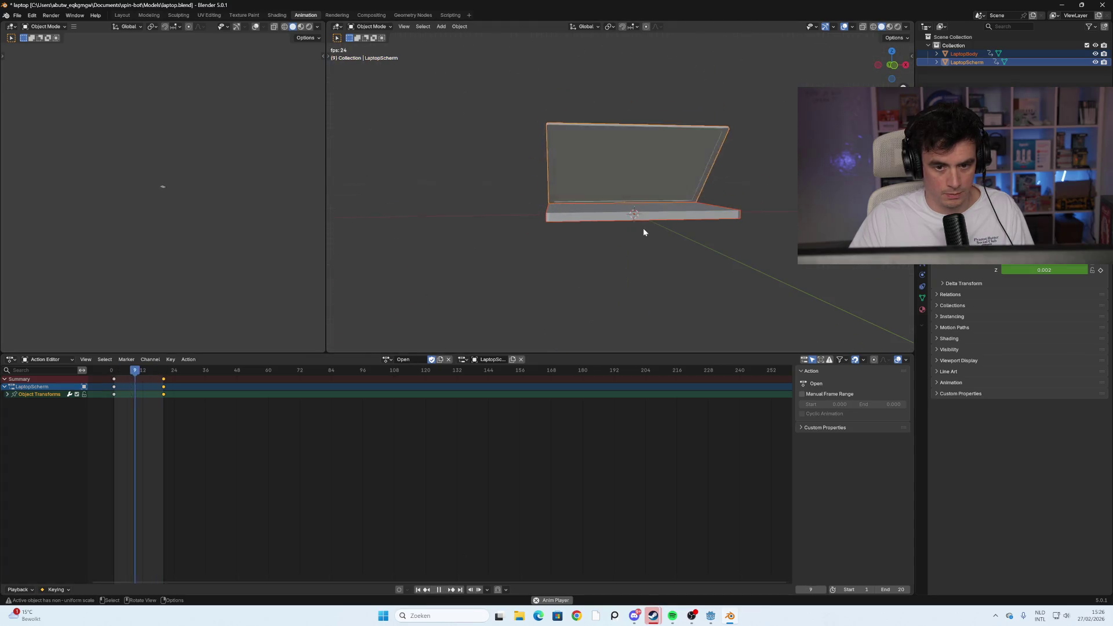
{"action": "middle_click_drag", "start_coordinate": [541, 272], "coordinate": [589, 277]}
{"action": "key", "text": "space"}
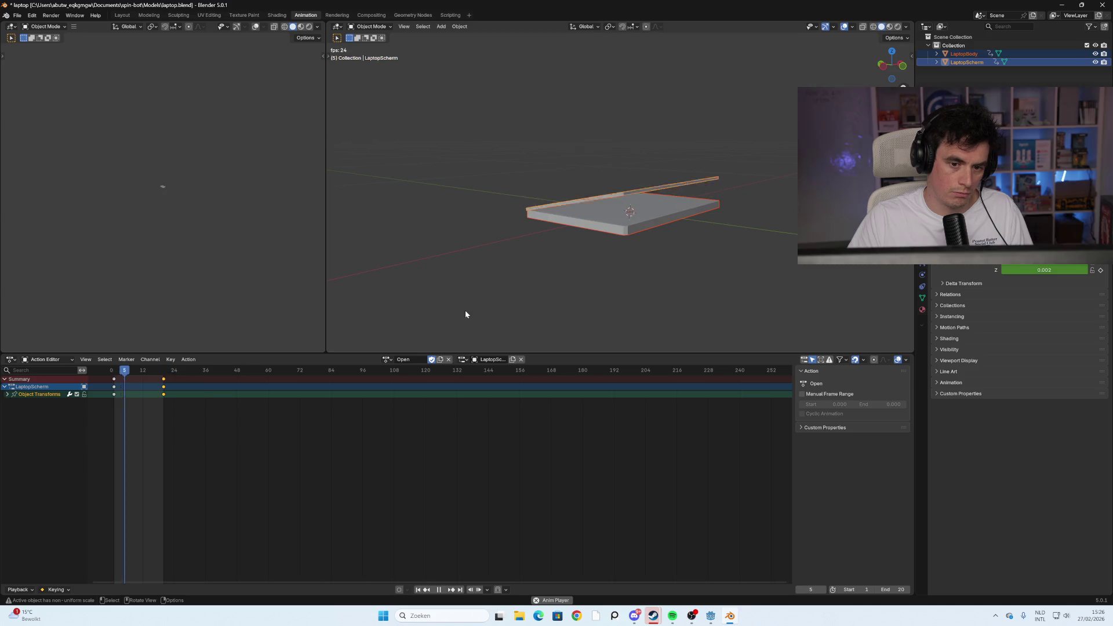
{"action": "key", "text": "space"}
{"action": "key", "text": "space"}
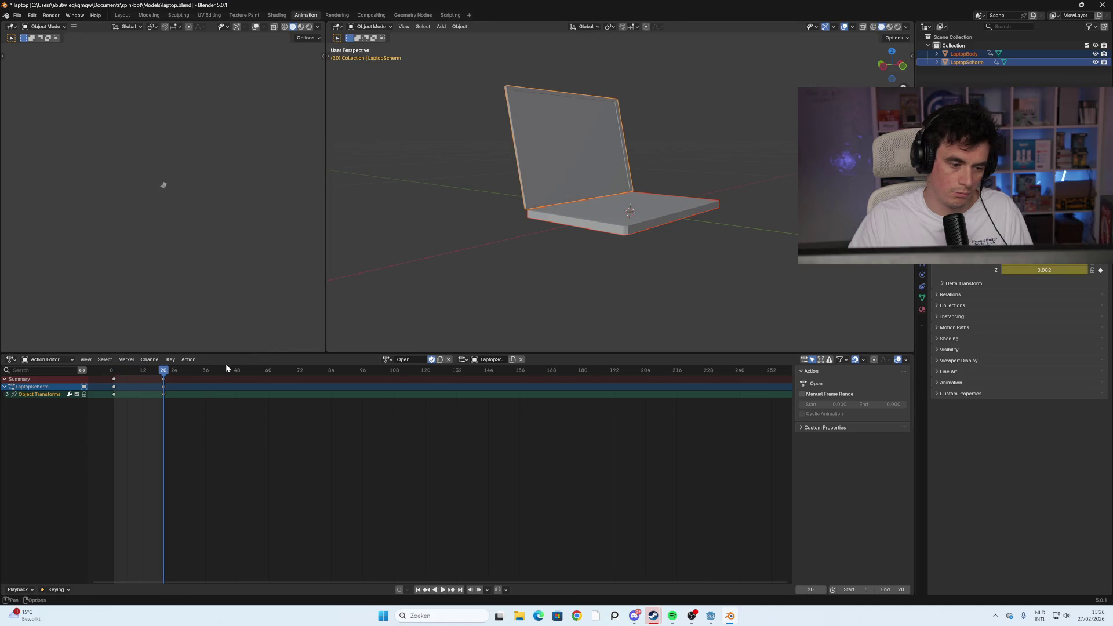
{"action": "key", "text": "space"}
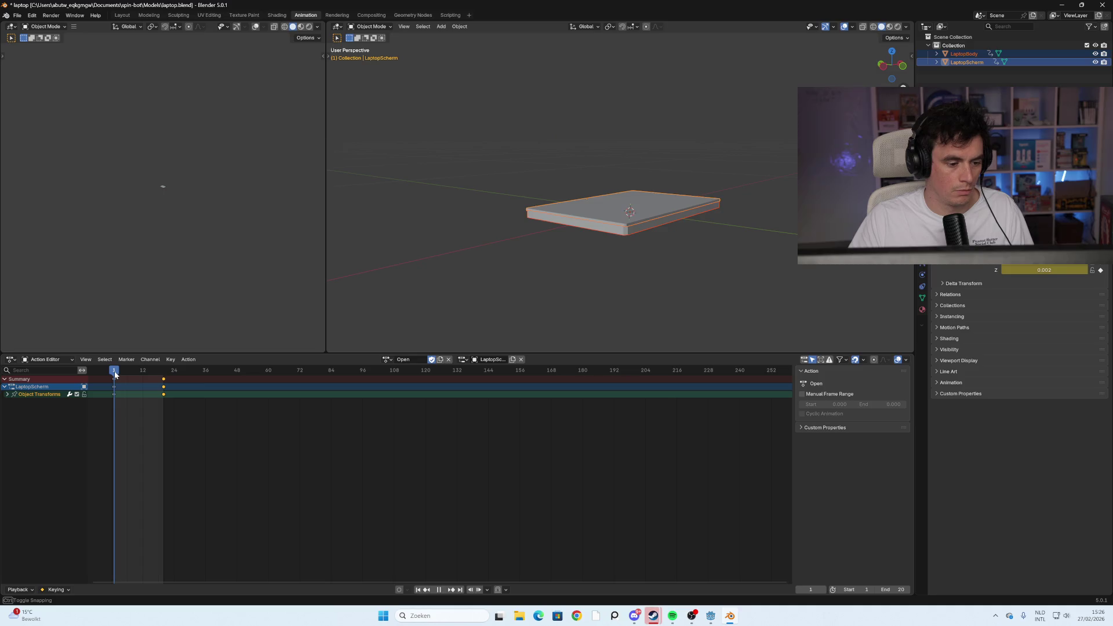
{"action": "mouse_move", "coordinate": [151, 379]}
{"action": "left_mouse_down"}
{"action": "mouse_move", "coordinate": [174, 378]}
{"action": "mouse_move", "coordinate": [164, 381]}
{"action": "left_mouse_up"}
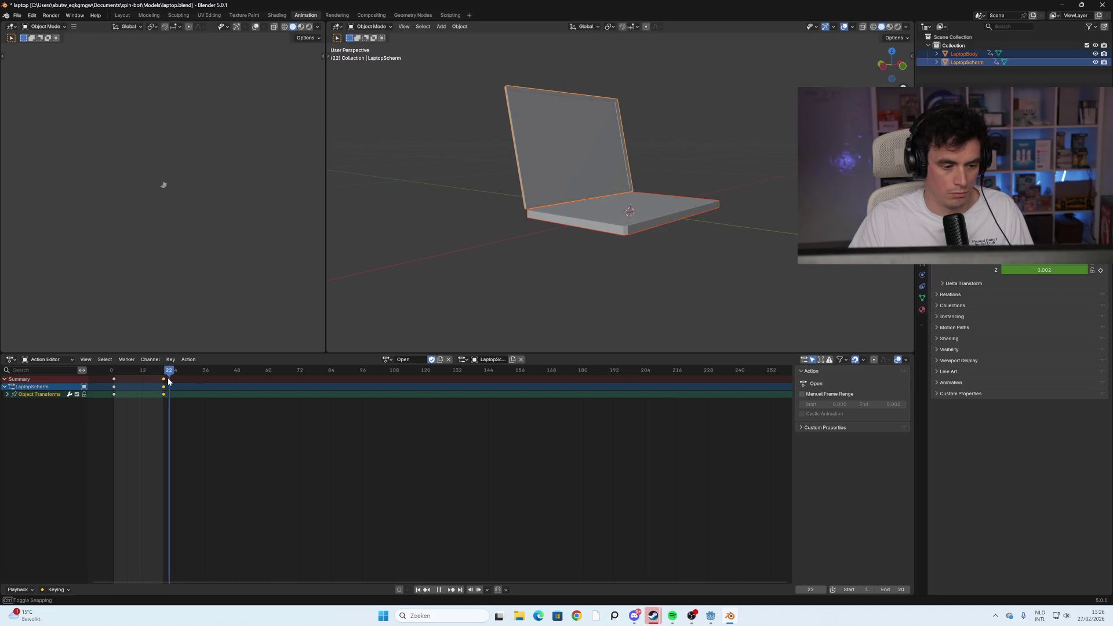
{"action": "mouse_move", "coordinate": [164, 380]}
{"action": "left_mouse_down"}
{"action": "mouse_move", "coordinate": [175, 377]}
{"action": "mouse_move", "coordinate": [161, 374]}
{"action": "left_mouse_up"}
{"action": "middle_click_drag", "start_coordinate": [720, 245], "coordinate": [694, 251]}
Save laptop.blend, go back to frame 19, and enter Edit Mode on the screen
{"action": "key", "text": "ctrl+s"}
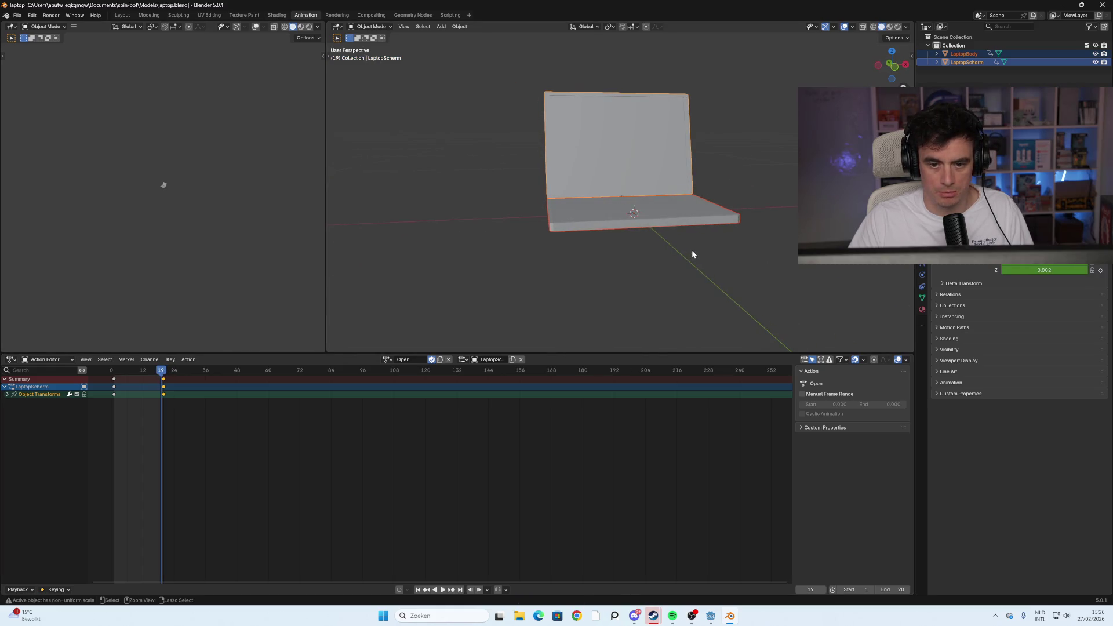
{"action": "key", "text": "space"}
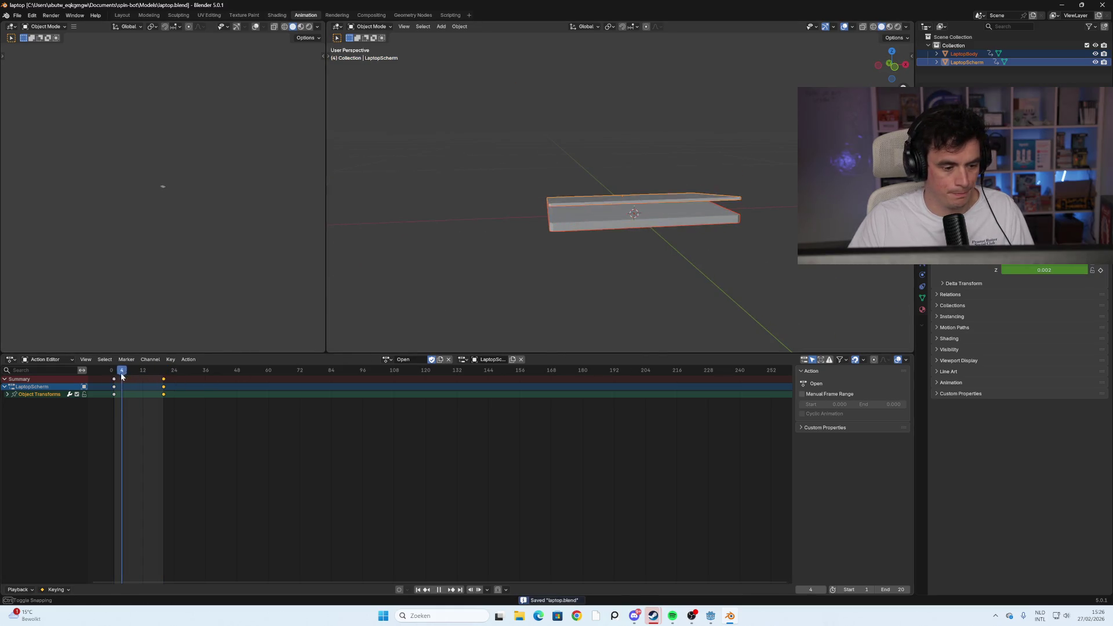
{"action": "left_click_drag", "start_coordinate": [162, 380], "coordinate": [162, 383]}
{"action": "mouse_move", "coordinate": [562, 261]}
{"action": "middle_mouse_down"}
{"action": "mouse_move", "coordinate": [442, 271]}
{"action": "mouse_move", "coordinate": [573, 245]}
{"action": "mouse_move", "coordinate": [645, 268]}
{"action": "mouse_move", "coordinate": [590, 263]}
{"action": "middle_mouse_up"}
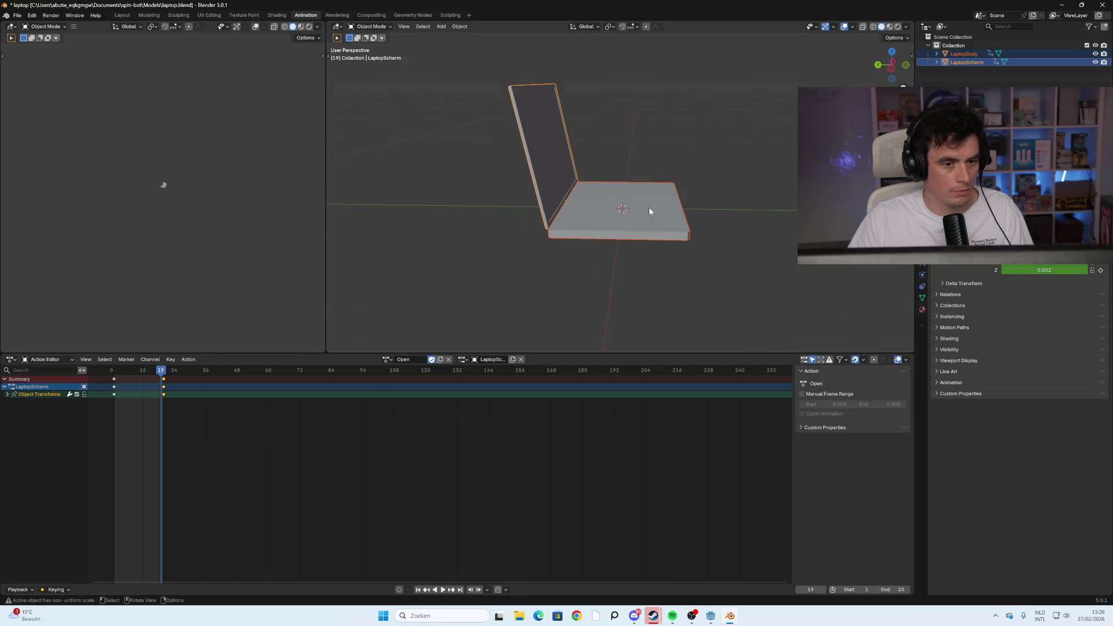
{"action": "key", "text": "Tab"}
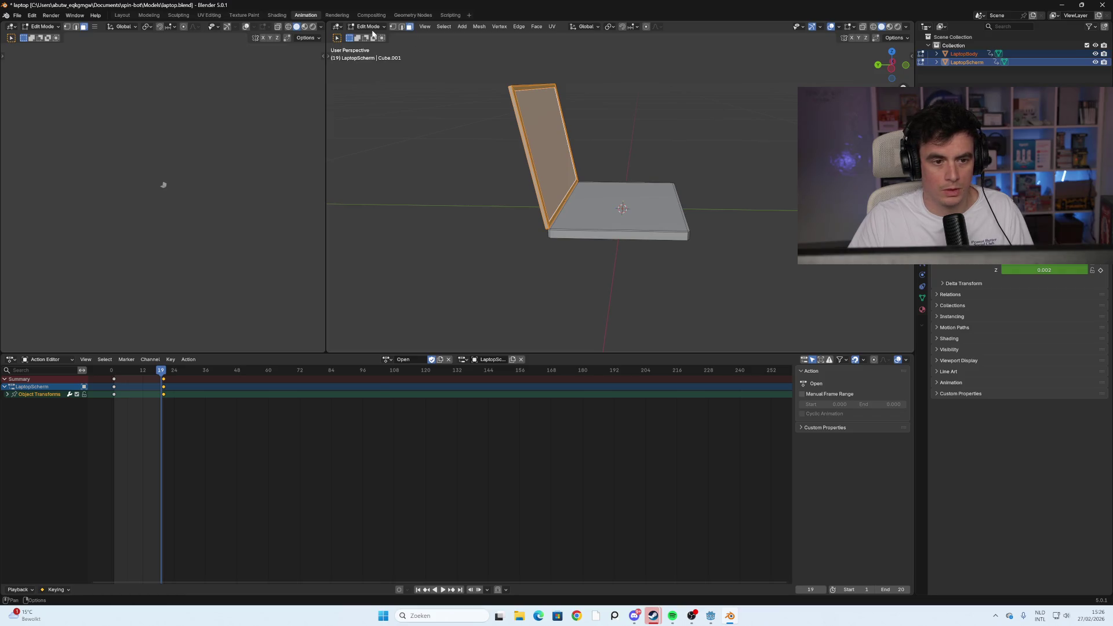
Re-save laptop.blend and turn on X-ray, orbiting to face the screen
{"action": "key", "text": "ctrl+s"}
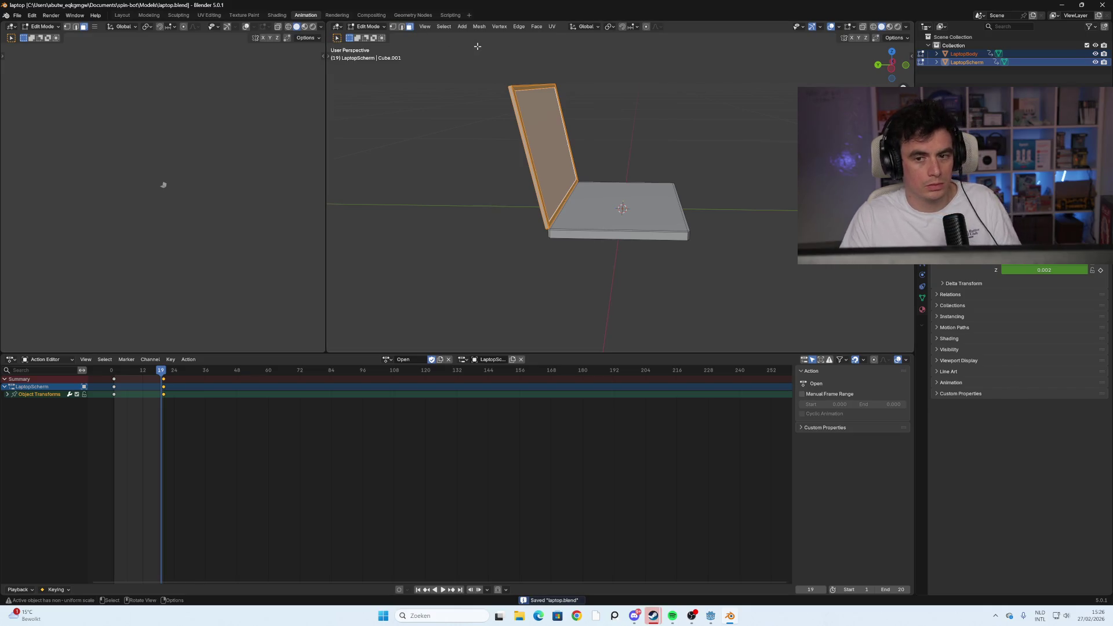
{"action": "left_click", "coordinate": [868, 28]}
{"action": "mouse_move", "coordinate": [782, 86]}
{"action": "middle_mouse_down"}
{"action": "mouse_move", "coordinate": [725, 149]}
{"action": "mouse_move", "coordinate": [633, 155]}
{"action": "mouse_move", "coordinate": [646, 174]}
{"action": "mouse_move", "coordinate": [658, 150]}
{"action": "mouse_move", "coordinate": [703, 185]}
{"action": "mouse_move", "coordinate": [732, 189]}
{"action": "mouse_move", "coordinate": [722, 177]}
{"action": "middle_mouse_up"}
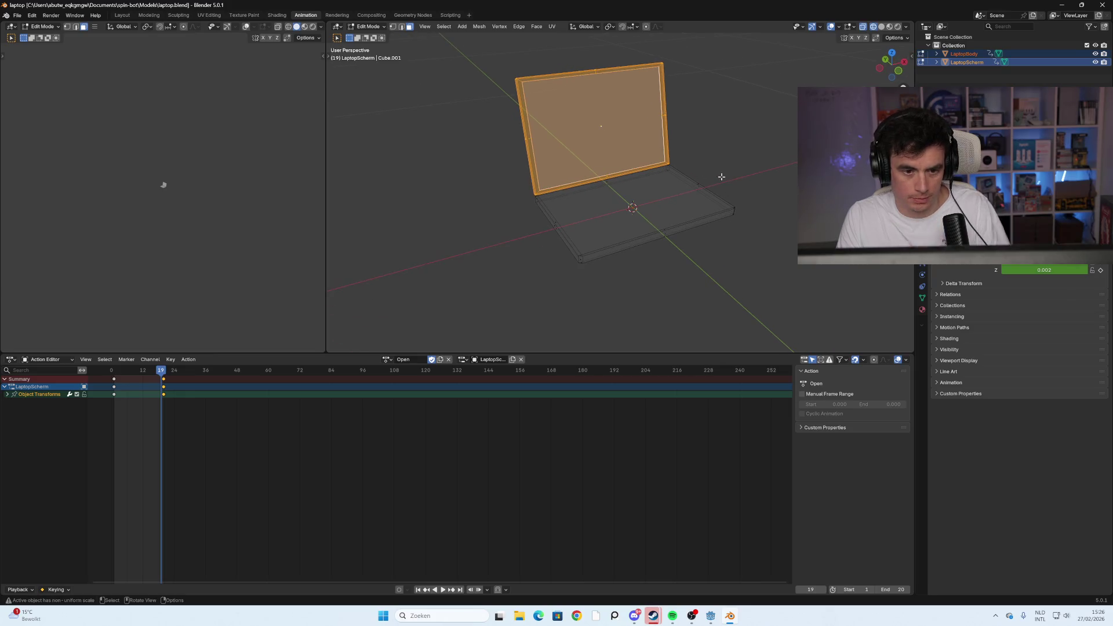
Select and clear the screen mesh, then switch to the UV Editing workspace
{"action": "left_click", "coordinate": [737, 189]}
{"action": "key", "text": "a"}
{"action": "left_click", "coordinate": [755, 186]}
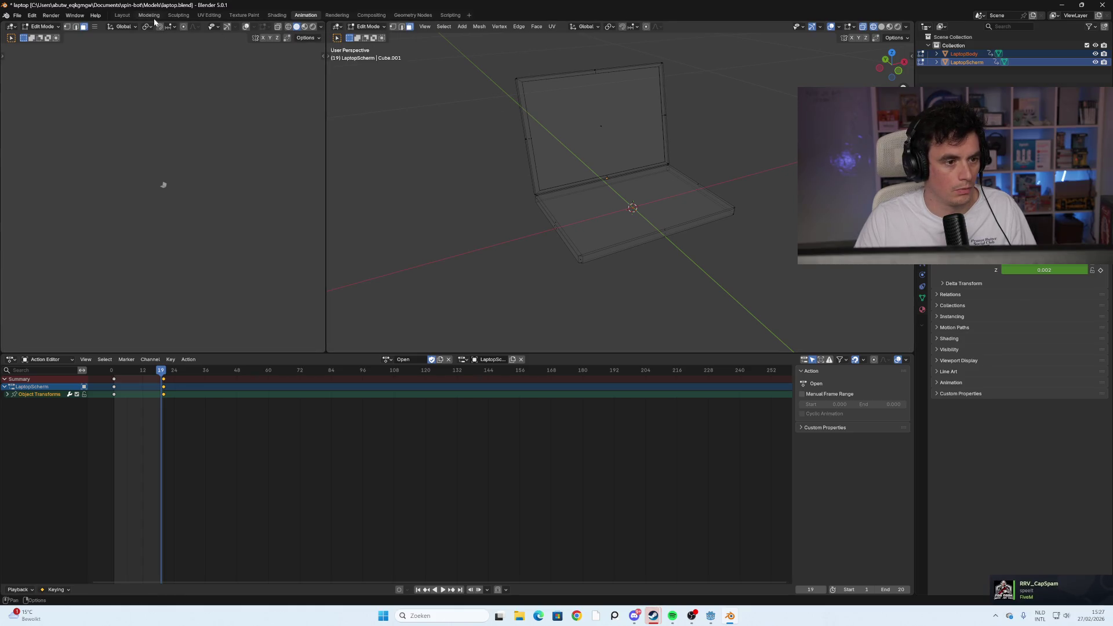
{"action": "left_click", "coordinate": [179, 15]}
{"action": "left_click", "coordinate": [209, 16]}
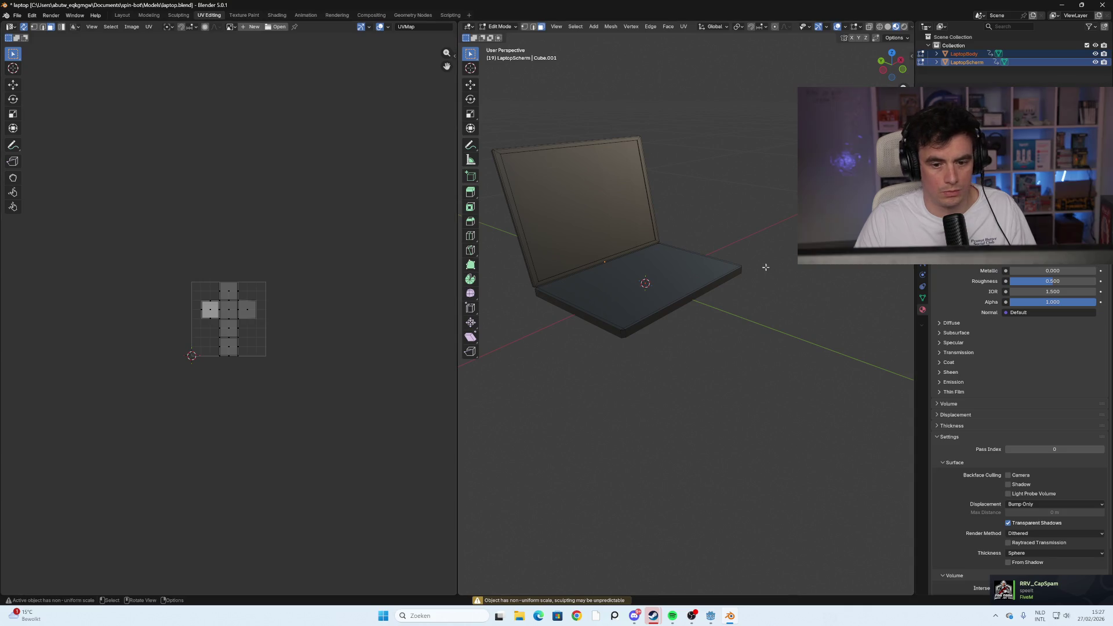
Select the entire laptop mesh and unwrap it with Smart UV Project
{"action": "middle_click_drag", "start_coordinate": [762, 263], "coordinate": [735, 173]}
{"action": "key", "text": "a"}
{"action": "right_click", "coordinate": [648, 219]}
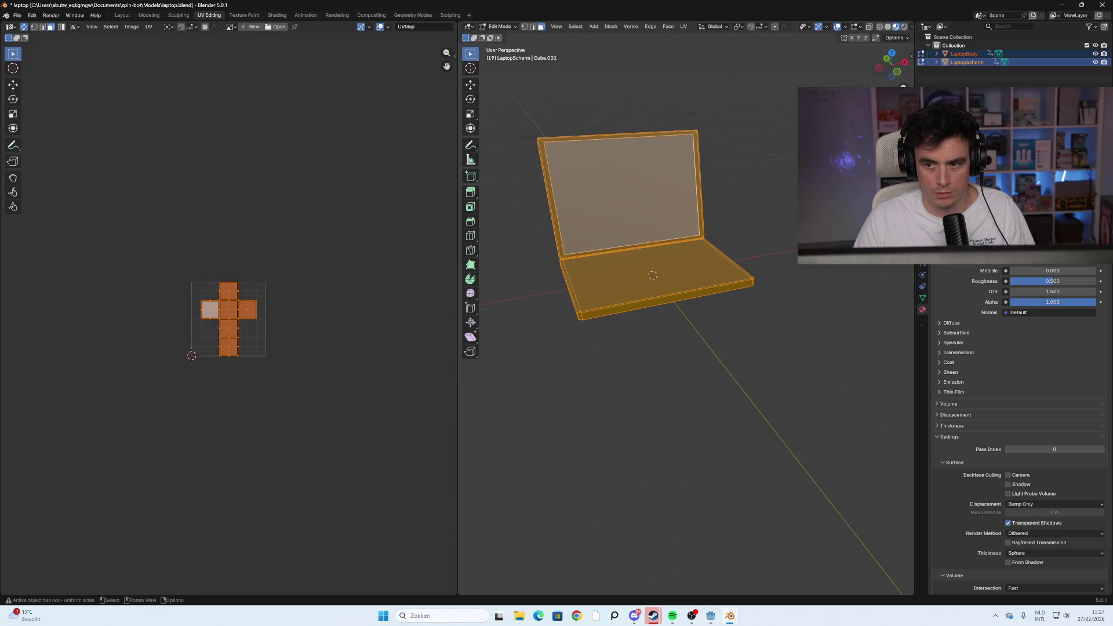
{"action": "left_click", "coordinate": [758, 153]}
{"action": "key", "text": "a"}
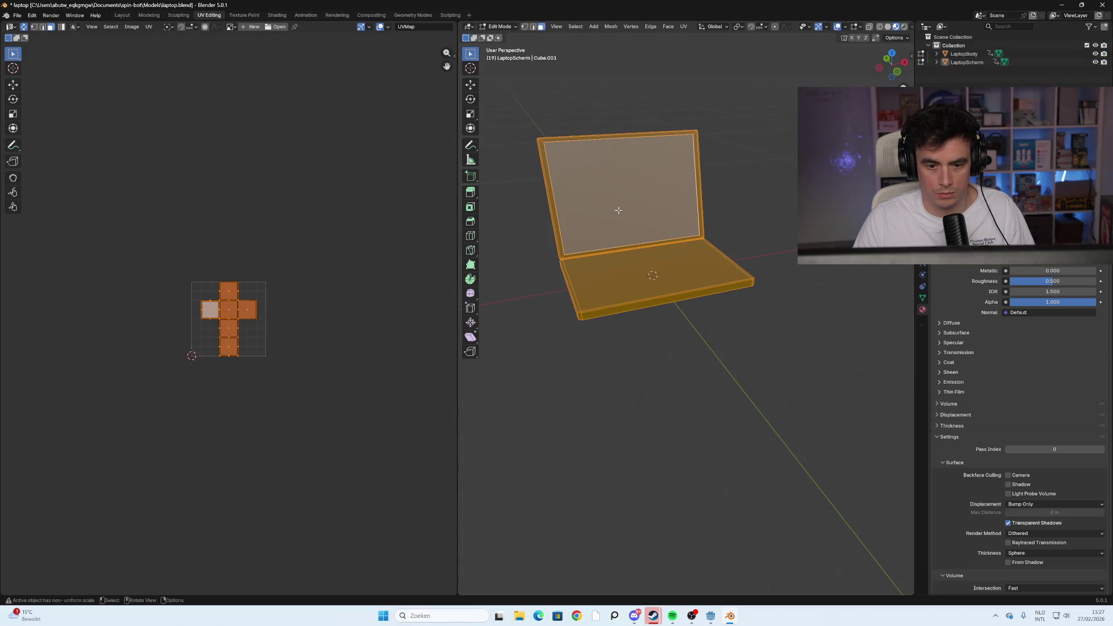
{"action": "right_click", "coordinate": [687, 269]}
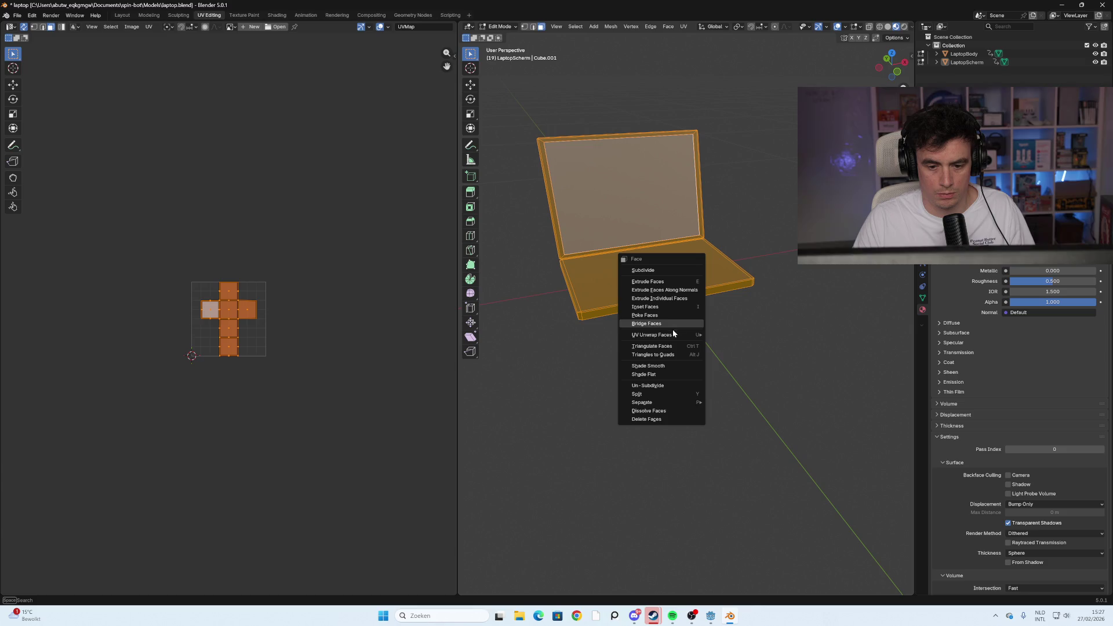
{"action": "mouse_move", "coordinate": [676, 335]}
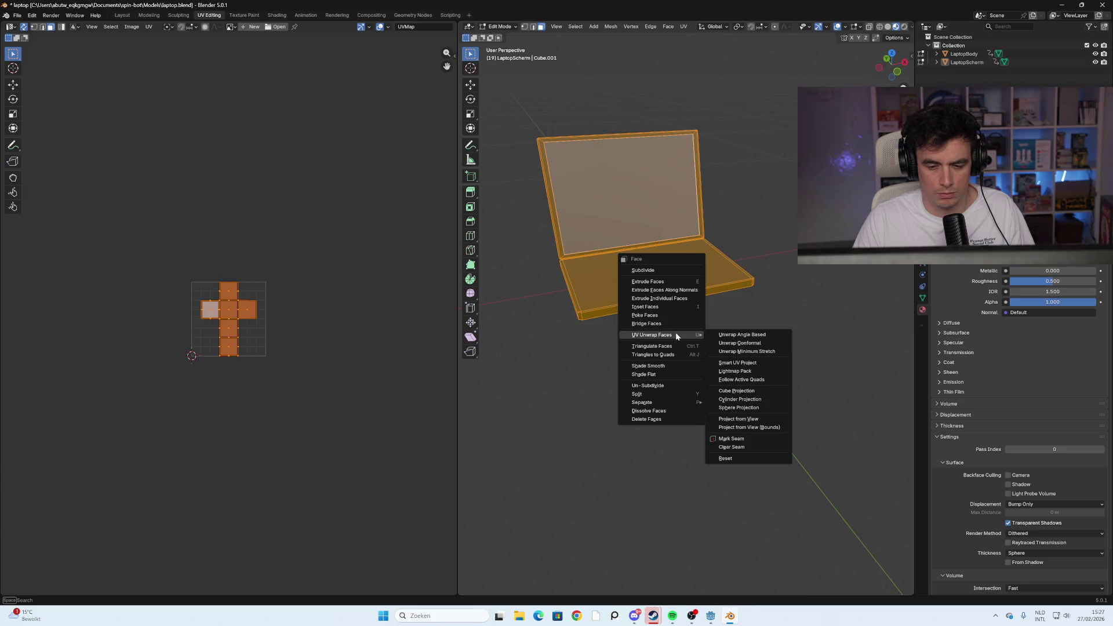
{"action": "left_click", "coordinate": [762, 363]}
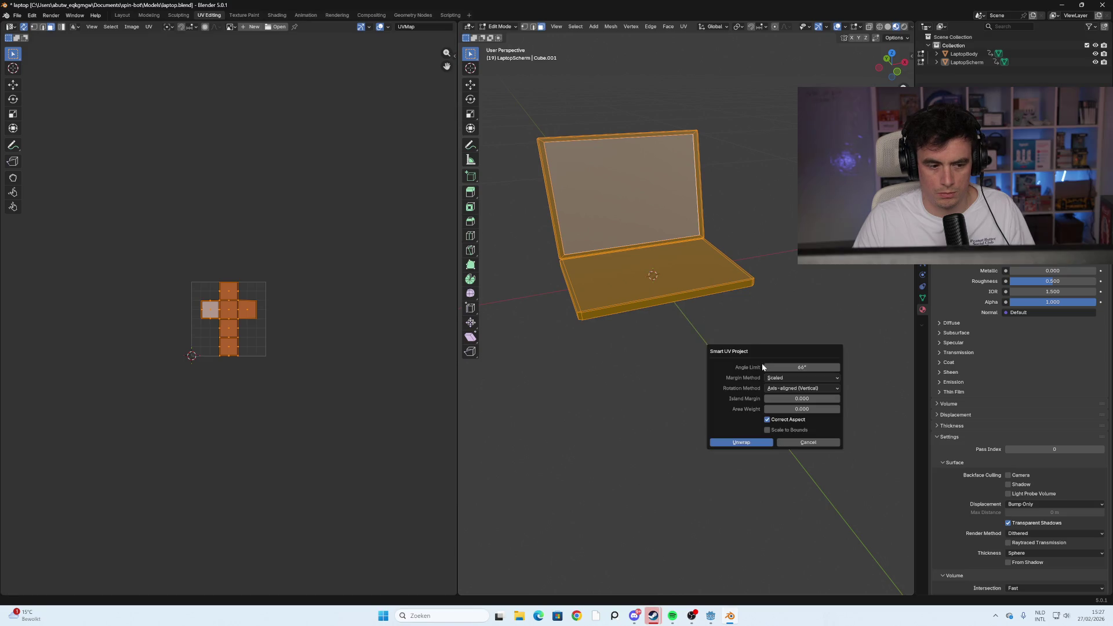
{"action": "left_click", "coordinate": [741, 442]}
Select a UV face and bring the new UV islands into view in the UV editor
{"action": "left_click", "coordinate": [259, 348]}
{"action": "mouse_move", "coordinate": [268, 350]}
{"action": "middle_mouse_down"}
{"action": "mouse_move", "coordinate": [295, 306]}
{"action": "mouse_move", "coordinate": [202, 336]}
{"action": "middle_mouse_up"}
{"action": "scroll", "coordinate": [284, 301], "scroll_direction": "up", "scroll_amount": 5}
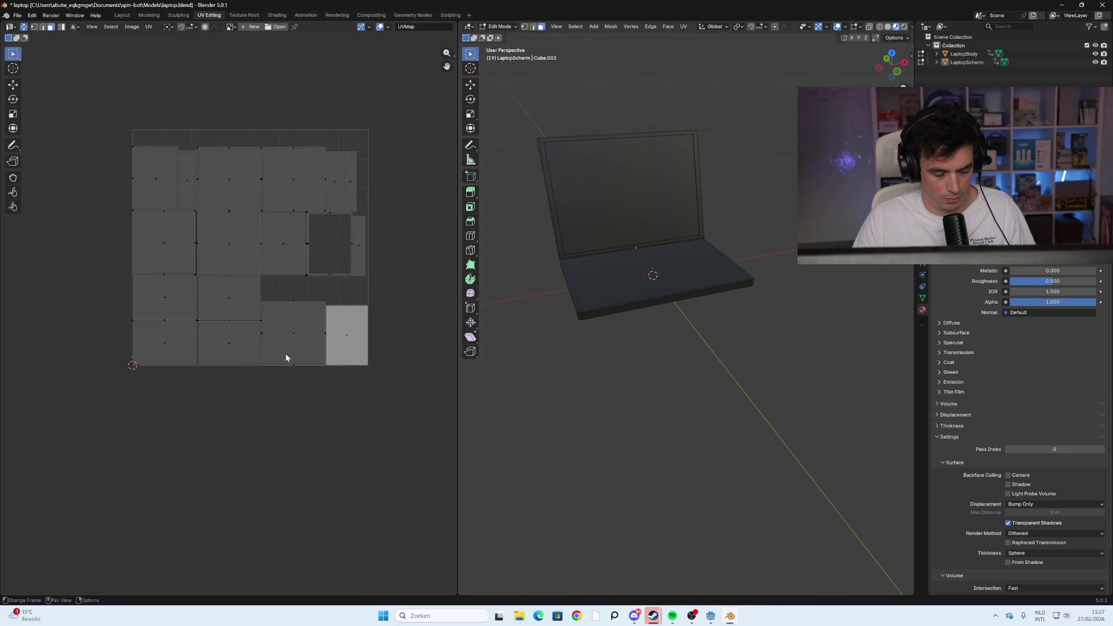
Select individual and linked UV islands, including the laptop screen's, to see which part each belongs to
{"action": "key", "text": "l"}
{"action": "left_click", "coordinate": [306, 436]}
{"action": "key", "text": "l"}
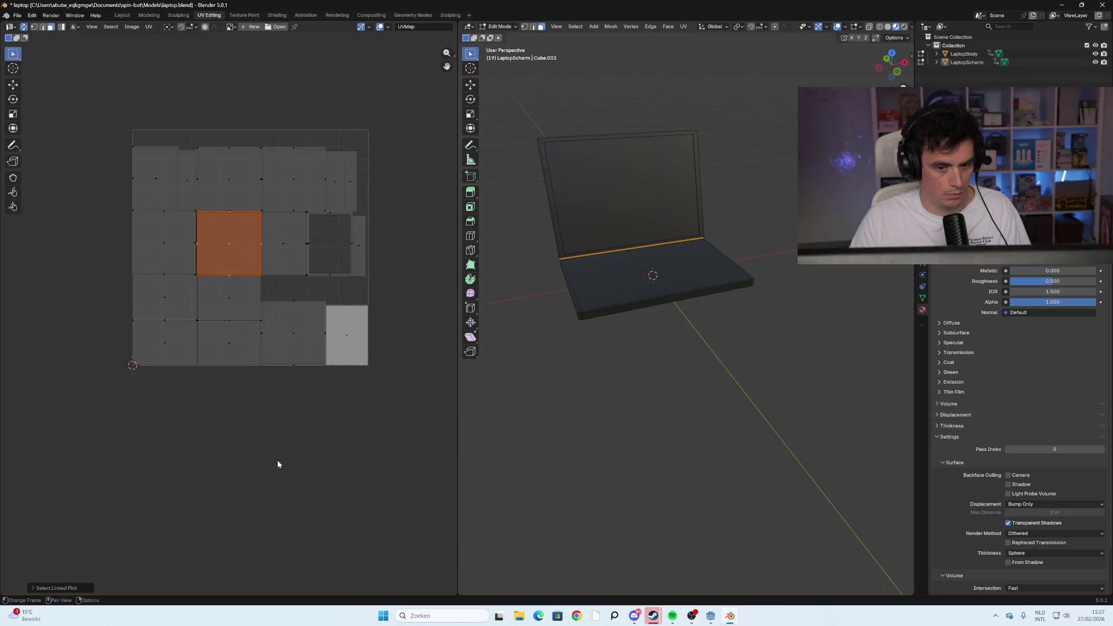
{"action": "left_click", "coordinate": [277, 463]}
{"action": "key", "text": "ctrl+l"}
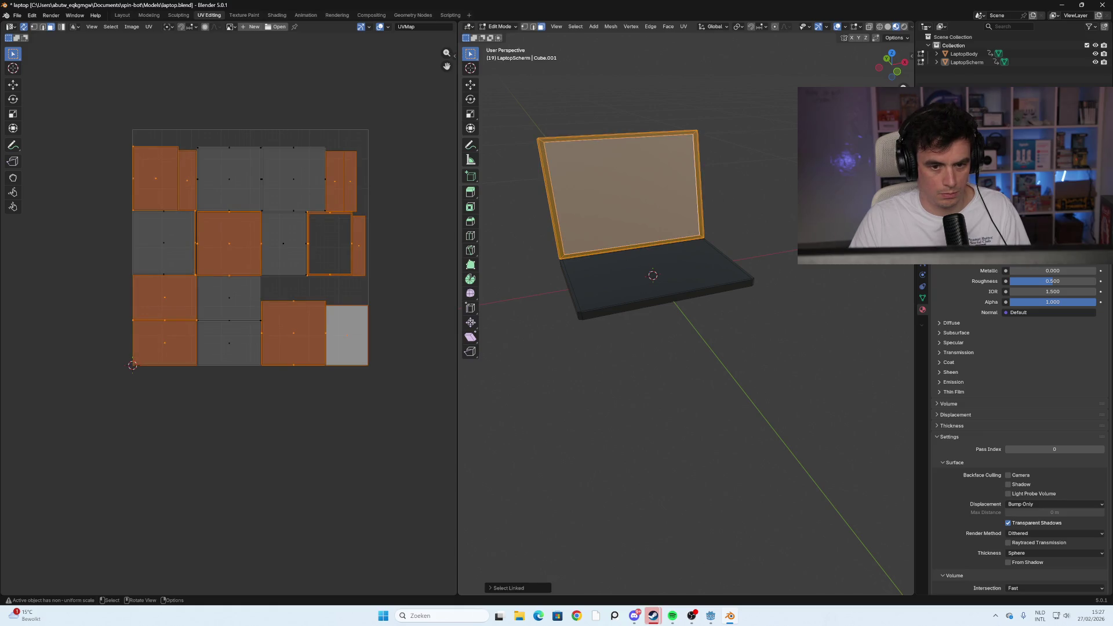
{"action": "key", "text": "alt+a"}
{"action": "key", "text": "l"}
Check the top-left, left-middle, lower-left and bottom-middle islands, then select the middle and top-right islands
{"action": "key", "text": "l"}
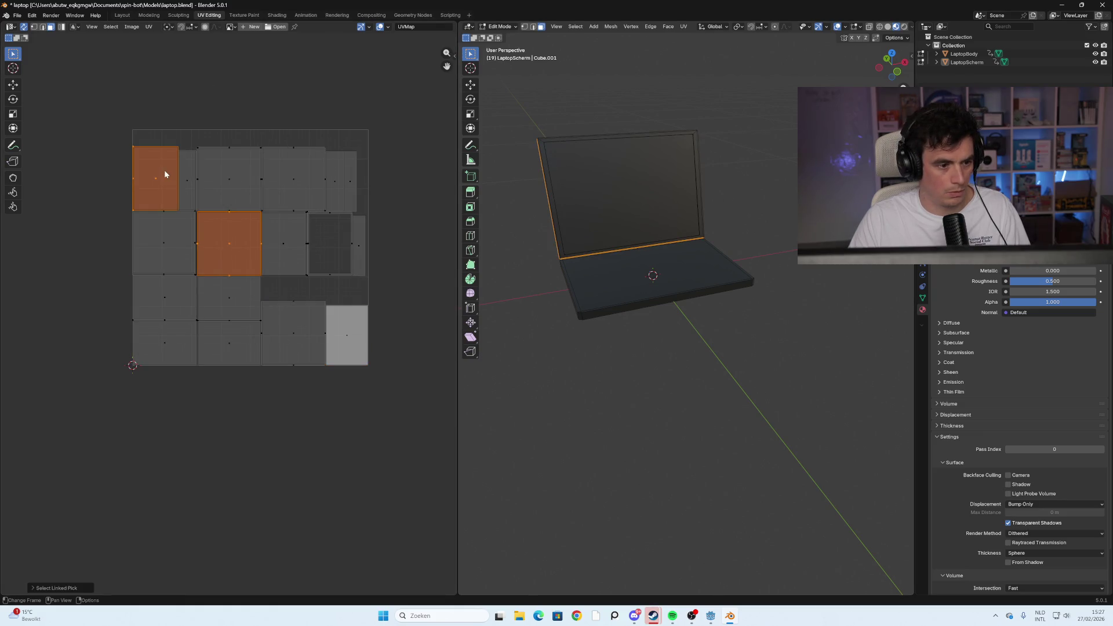
{"action": "key", "text": "alt+a"}
{"action": "key", "text": "l"}
{"action": "key", "text": "alt+a"}
{"action": "key", "text": "l"}
{"action": "key", "text": "alt+a"}
{"action": "key", "text": "l"}
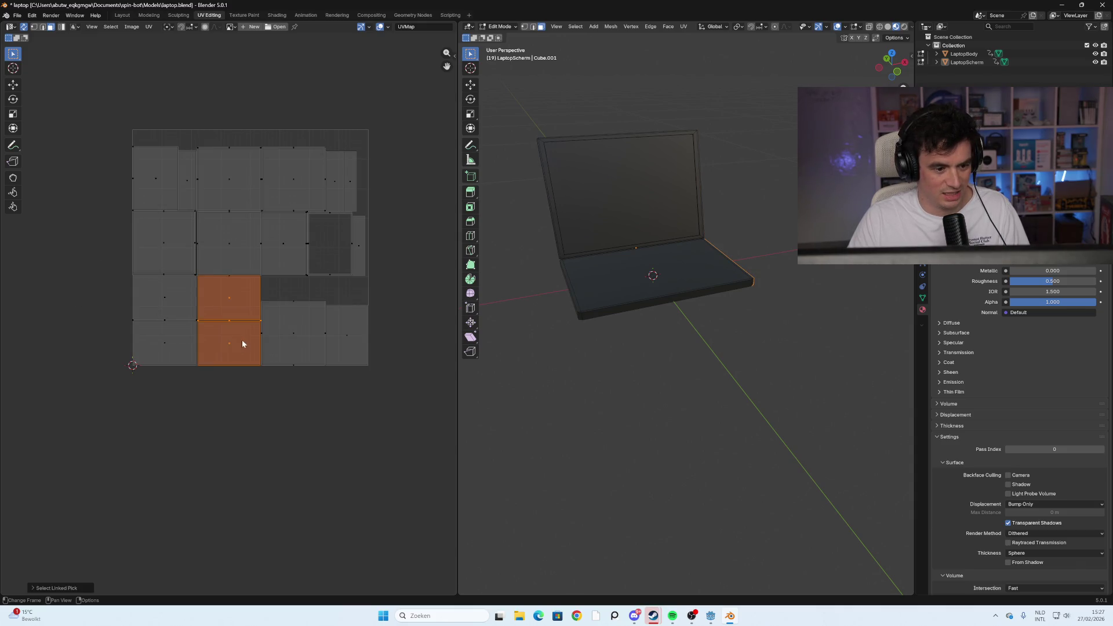
{"action": "key", "text": "alt+a"}
{"action": "key", "text": "l"}
{"action": "key", "text": "alt+a"}
{"action": "key", "text": "l"}
Re-unwrap the selected group of UV islands with Unwrap
{"action": "key", "text": "l"}
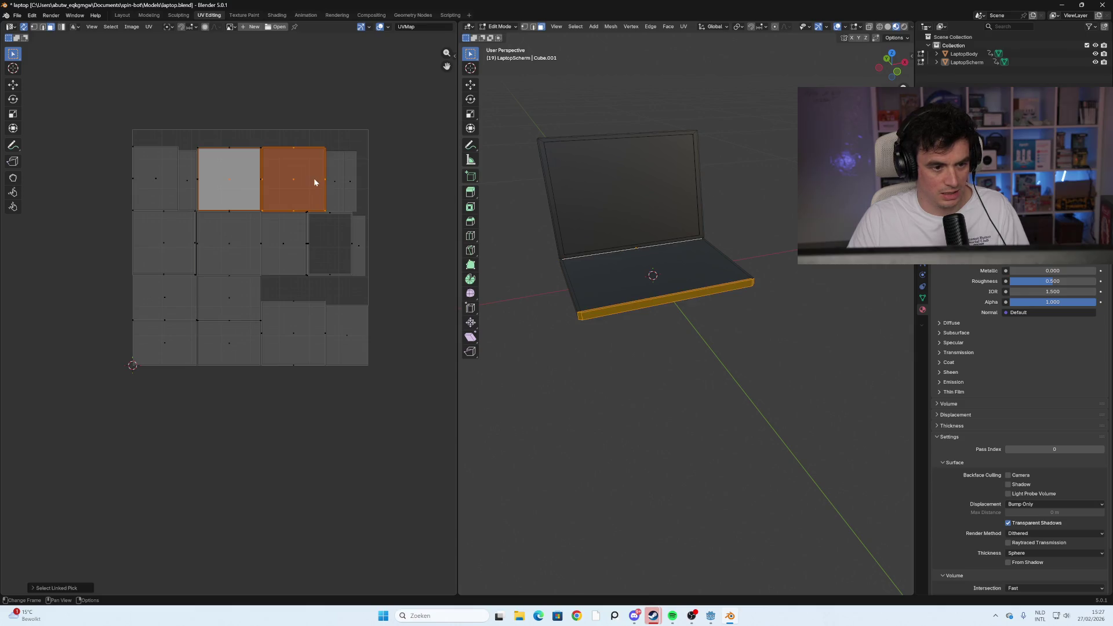
{"action": "key", "text": "l"}
{"action": "key", "text": "l"}
{"action": "key", "text": "l"}
{"action": "right_click", "coordinate": [329, 241]}
{"action": "left_click", "coordinate": [329, 241]}
{"action": "key", "text": "alt+a"}
{"action": "key", "text": "l"}
{"action": "right_click", "coordinate": [234, 237]}
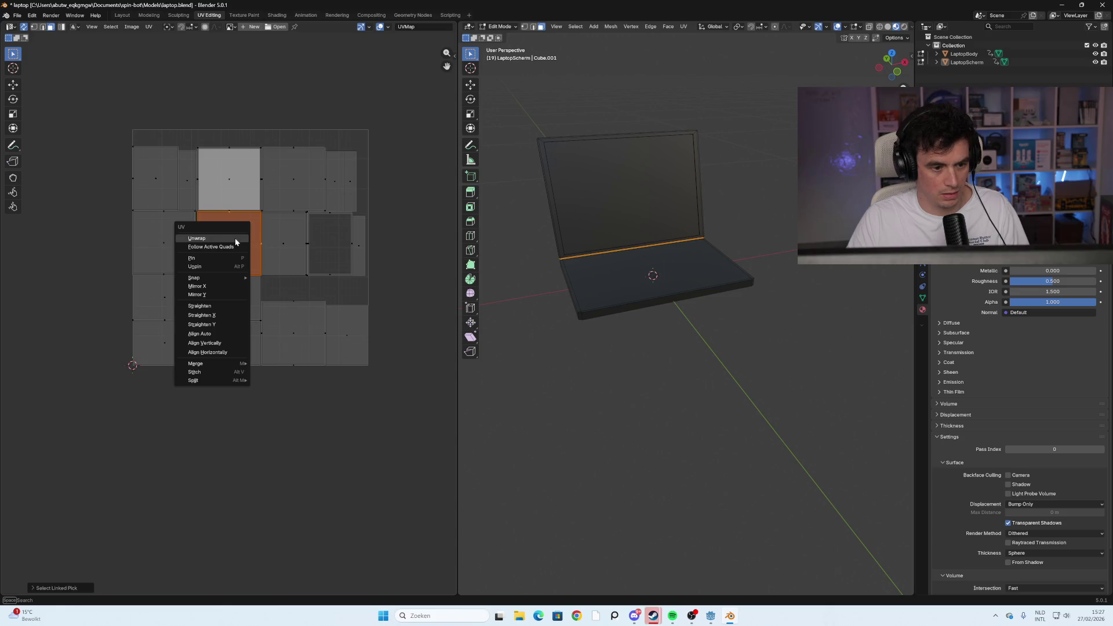
{"action": "left_click", "coordinate": [285, 243]}
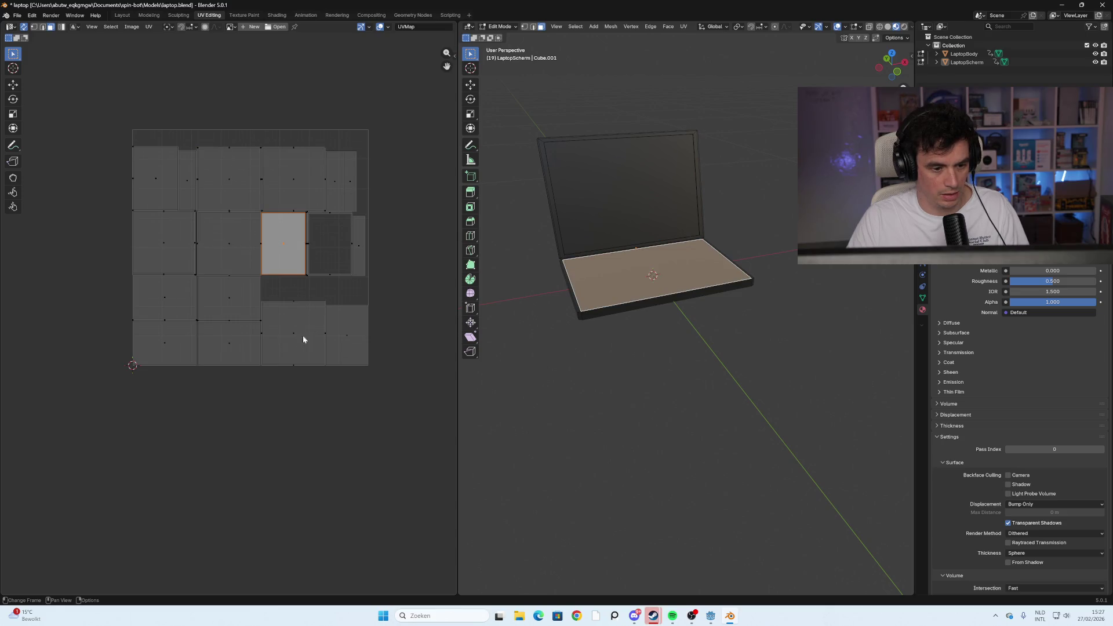
Reselect the laptop base's UV island and view the laptop from above
{"action": "left_click", "coordinate": [358, 335]}
{"action": "key", "text": "alt+a"}
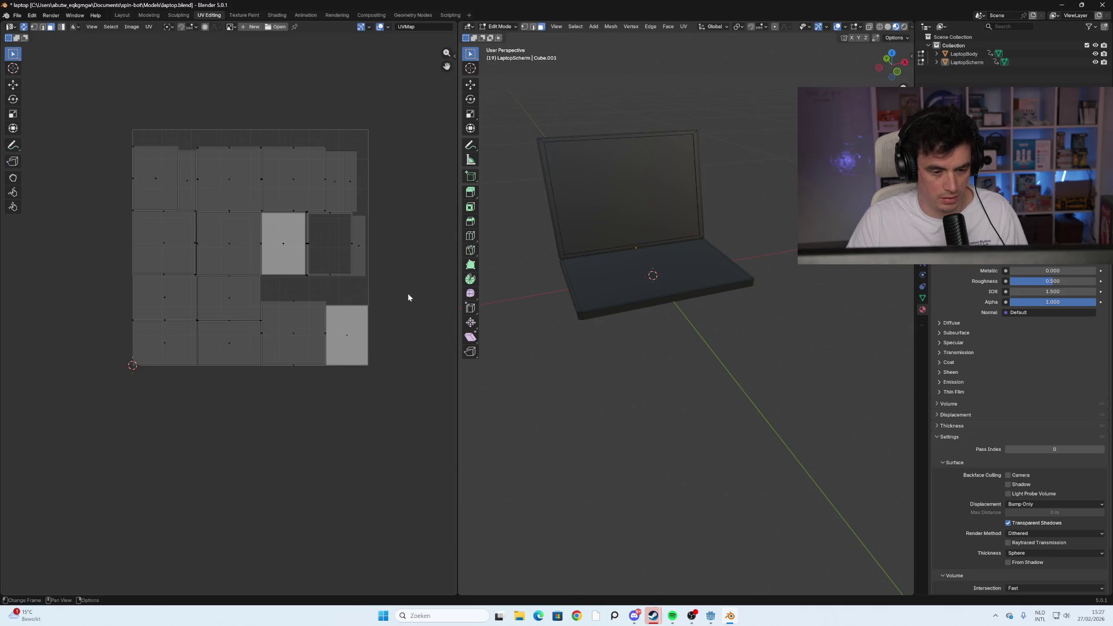
{"action": "key", "text": "l"}
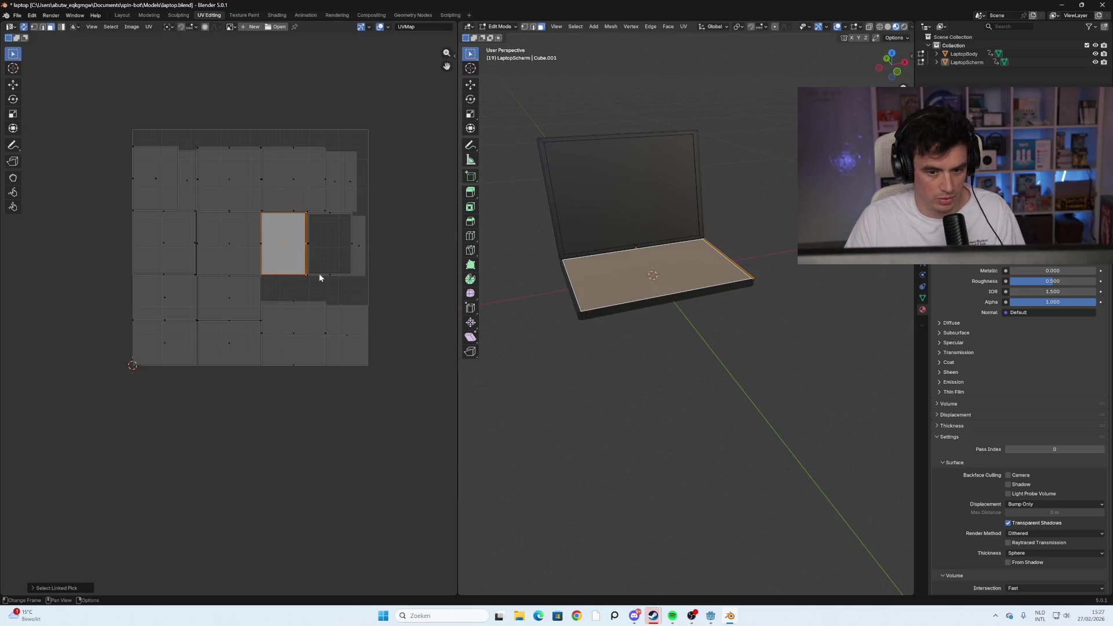
{"action": "scroll", "coordinate": [359, 264], "scroll_direction": "up", "scroll_amount": 3}
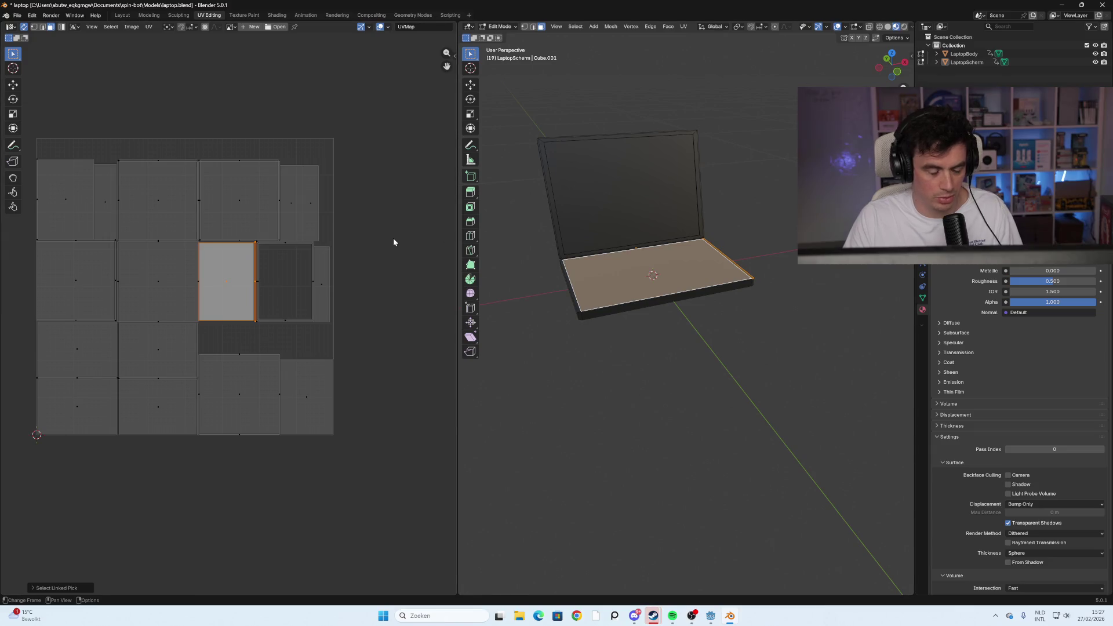
{"action": "mouse_move", "coordinate": [644, 325]}
{"action": "middle_mouse_down"}
{"action": "mouse_move", "coordinate": [658, 390]}
{"action": "mouse_move", "coordinate": [646, 371]}
{"action": "middle_mouse_up"}
{"action": "key", "text": "alt+a"}
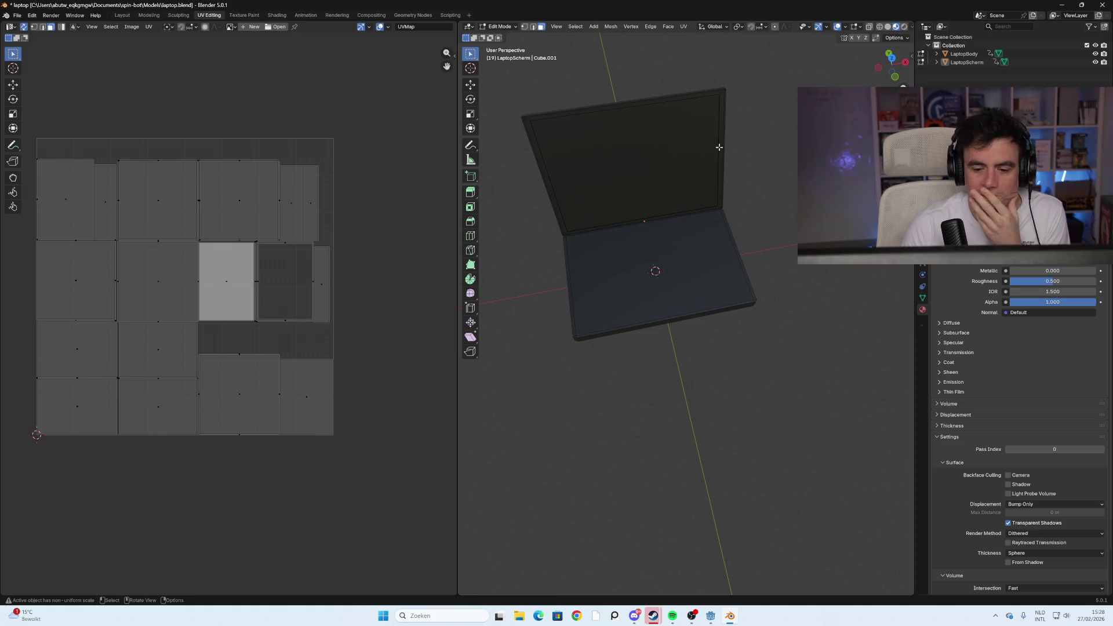
{"action": "mouse_move", "coordinate": [719, 147]}
{"action": "middle_mouse_down"}
{"action": "mouse_move", "coordinate": [658, 261]}
{"action": "mouse_move", "coordinate": [572, 286]}
{"action": "mouse_move", "coordinate": [638, 301]}
{"action": "mouse_move", "coordinate": [618, 302]}
{"action": "middle_mouse_up"}
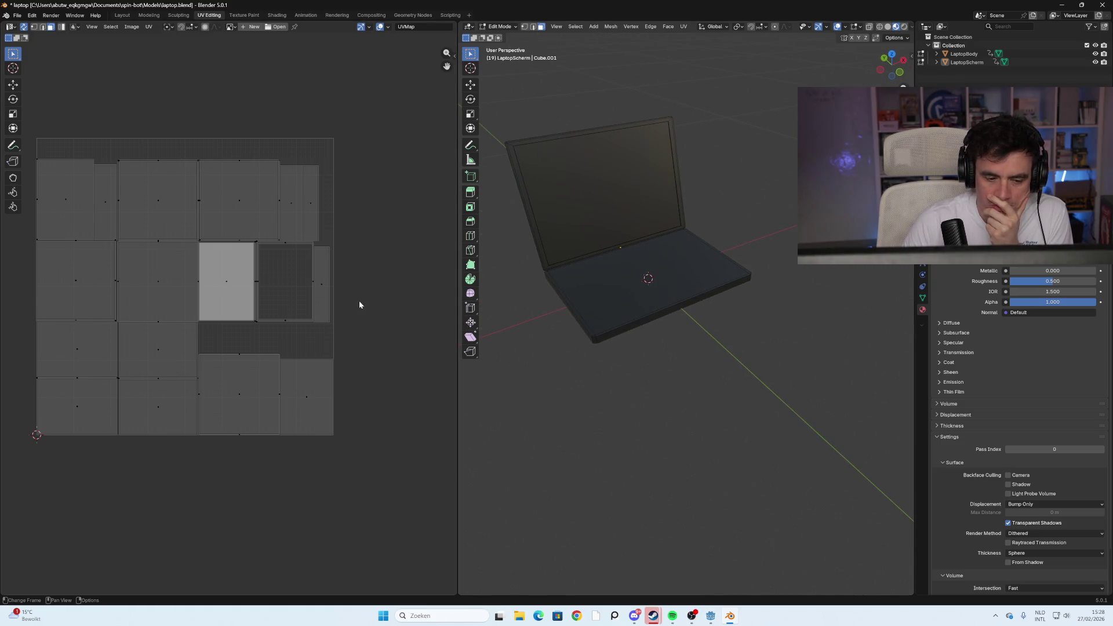
{"action": "left_click", "coordinate": [228, 348]}
{"action": "left_click", "coordinate": [278, 293]}
{"action": "left_click", "coordinate": [219, 296]}
{"action": "mouse_move", "coordinate": [415, 252]}
{"action": "middle_mouse_down"}
{"action": "mouse_move", "coordinate": [385, 244]}
{"action": "mouse_move", "coordinate": [412, 248]}
{"action": "mouse_move", "coordinate": [380, 270]}
{"action": "middle_mouse_up"}
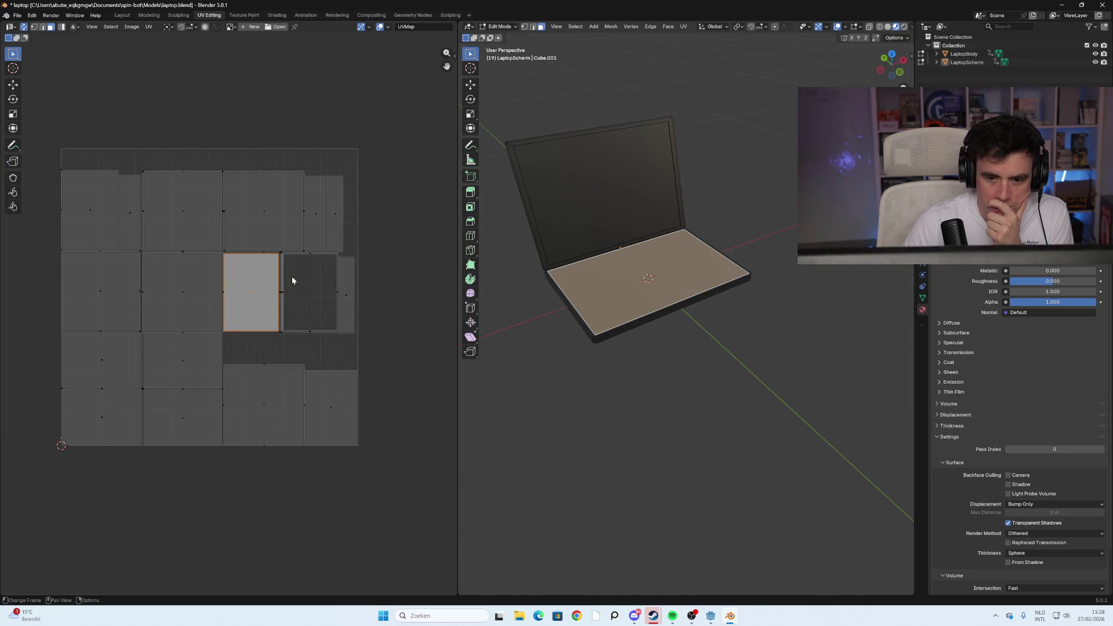